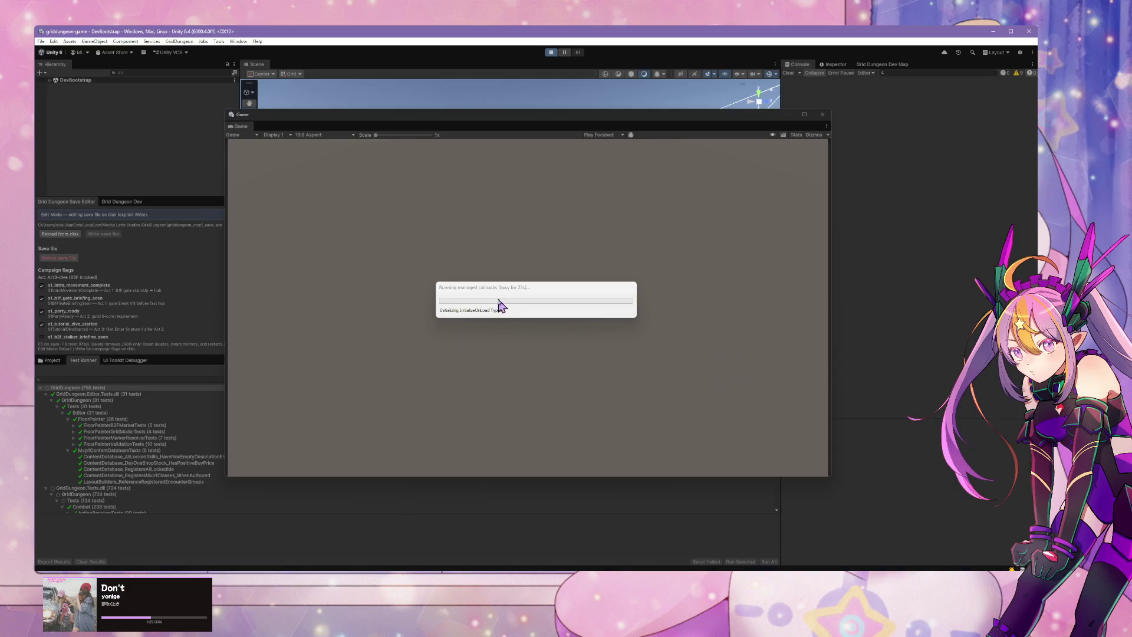
# Step: Focus the Unity editor through the domain reload and minimize the NZXT CAM window
pyautogui.click(444, 315)
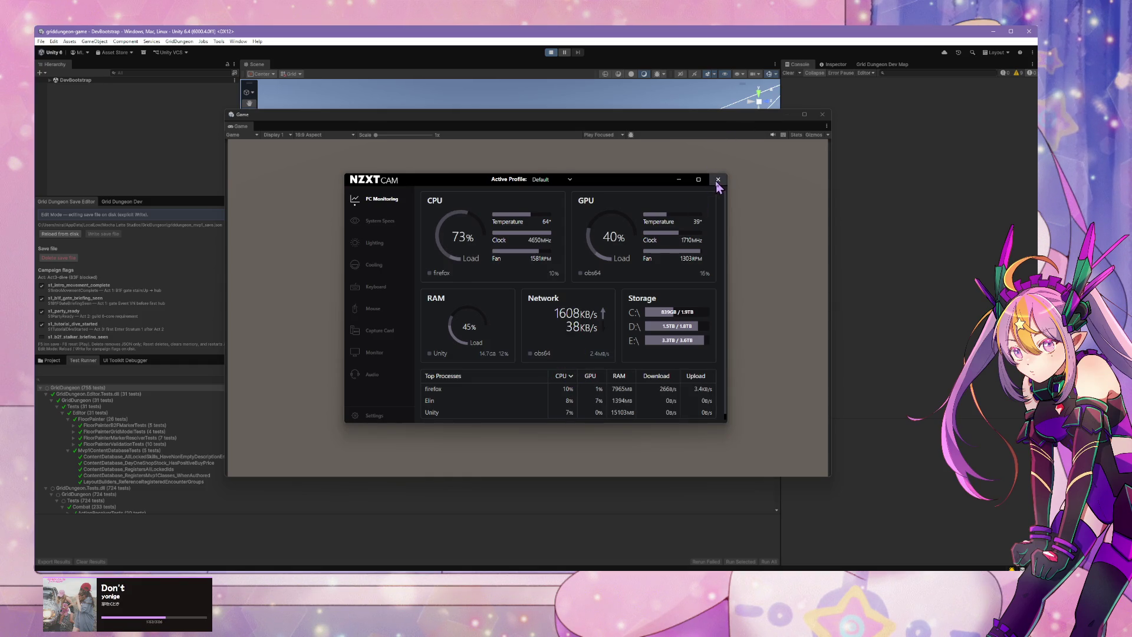
pyautogui.click(679, 180)
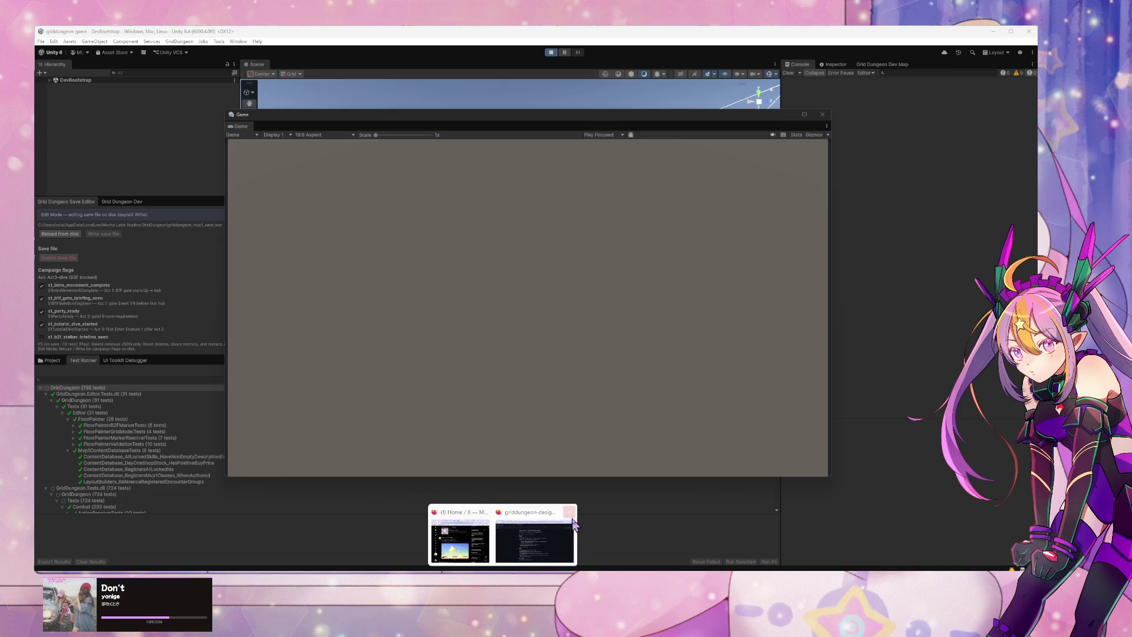
pyautogui.moveTo(503, 574)
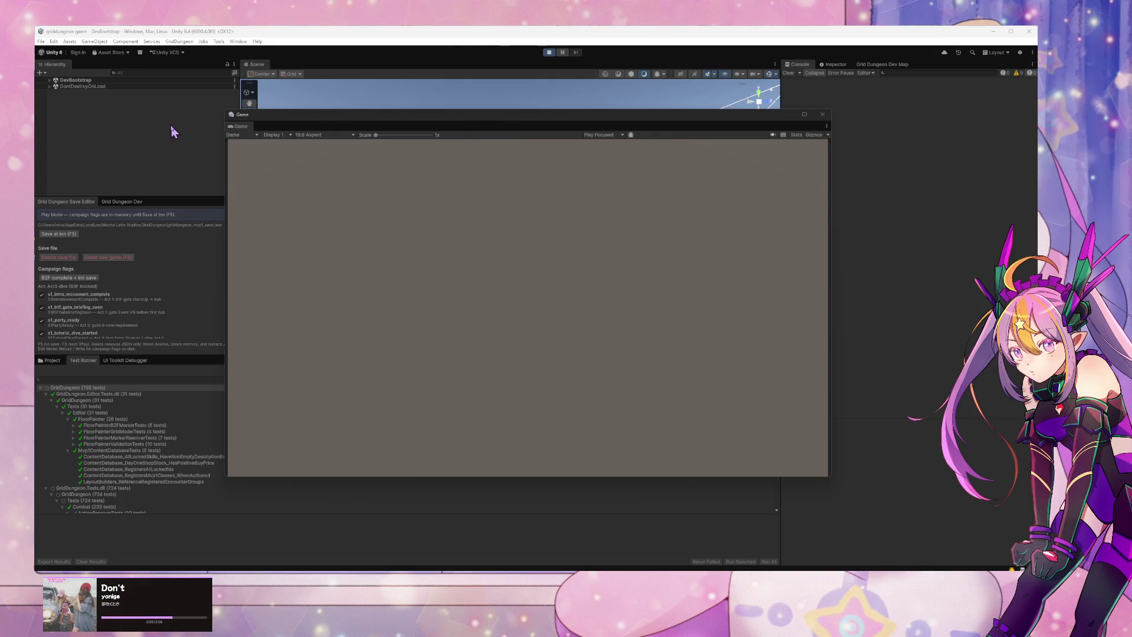
# Step: Open Cursor's Game command discussion chat, scroll the ui/global-command-rail commits, then hide Cursor
pyautogui.click(585, 459)
pyautogui.moveTo(253, 214)
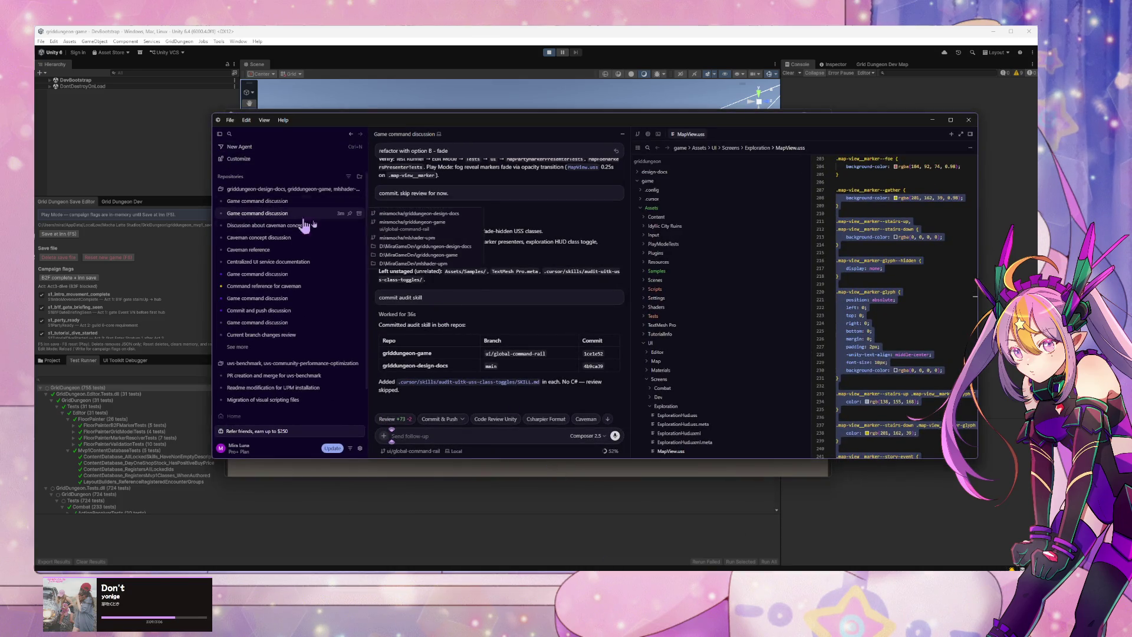
pyautogui.scroll(-1, 489, 256)
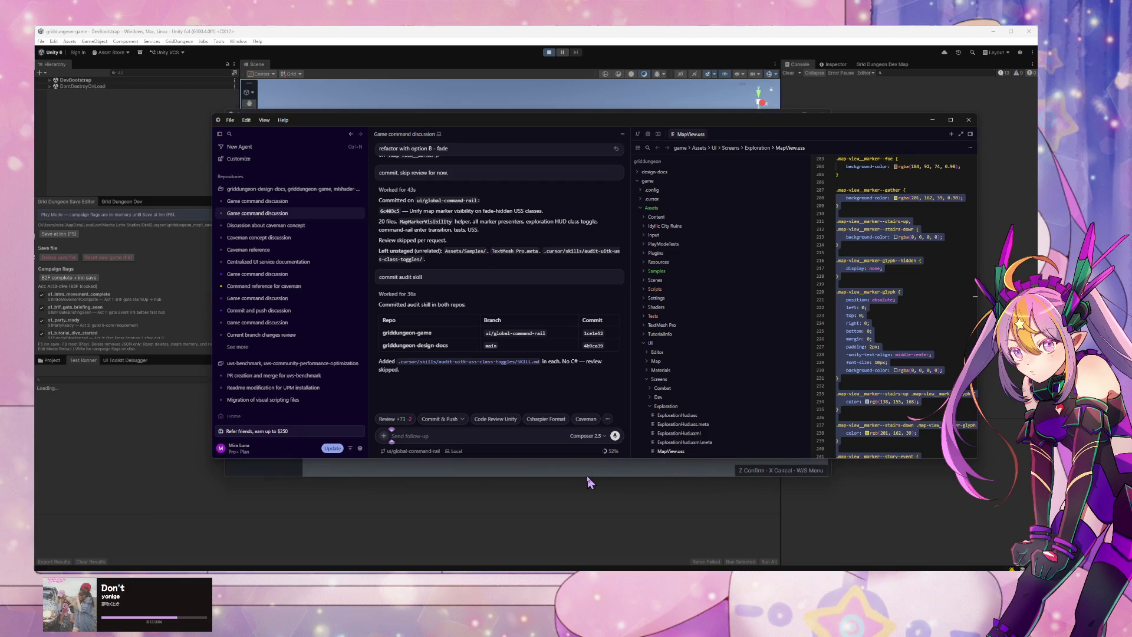
pyautogui.click(932, 119)
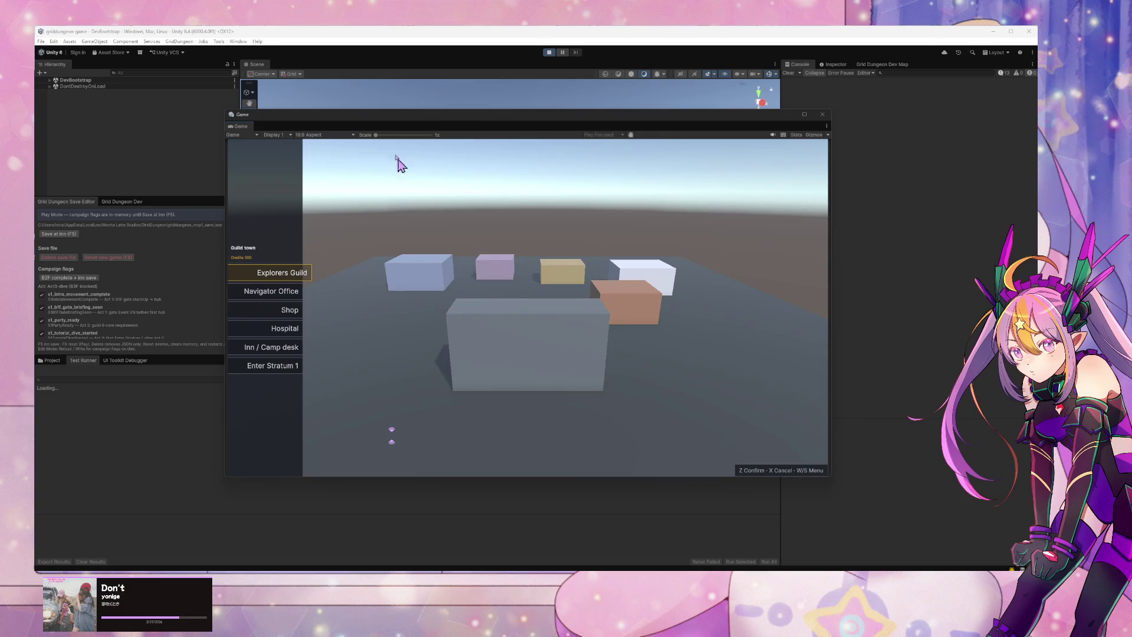
# Step: Focus the running game and open the Shop's Buy/Sell options, then back out
pyautogui.click(474, 224)
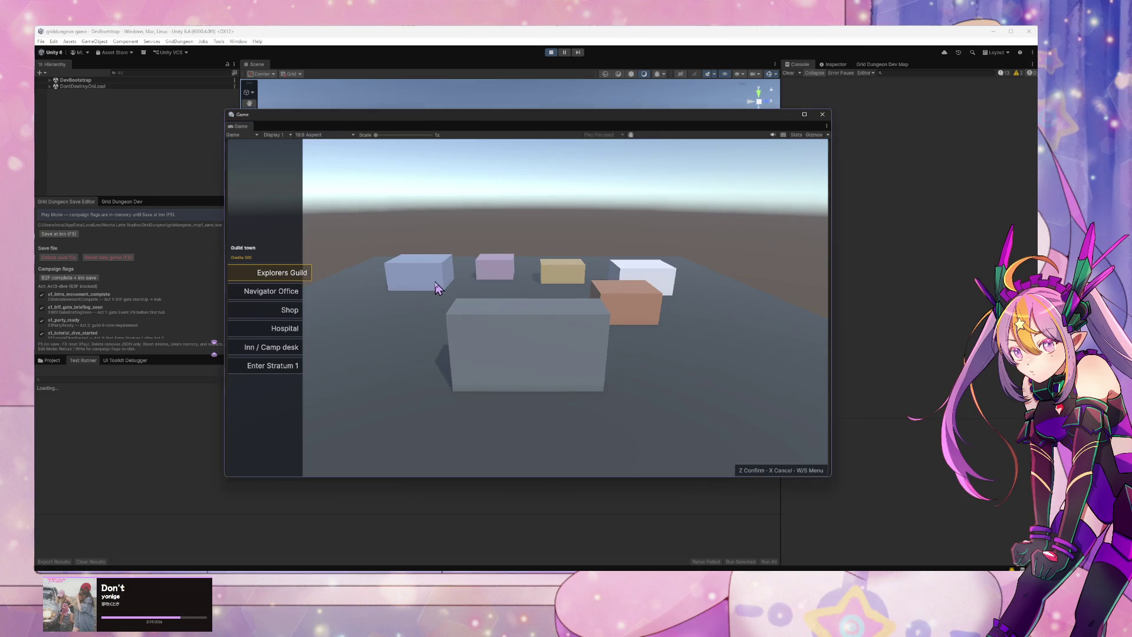
pyautogui.click(482, 267)
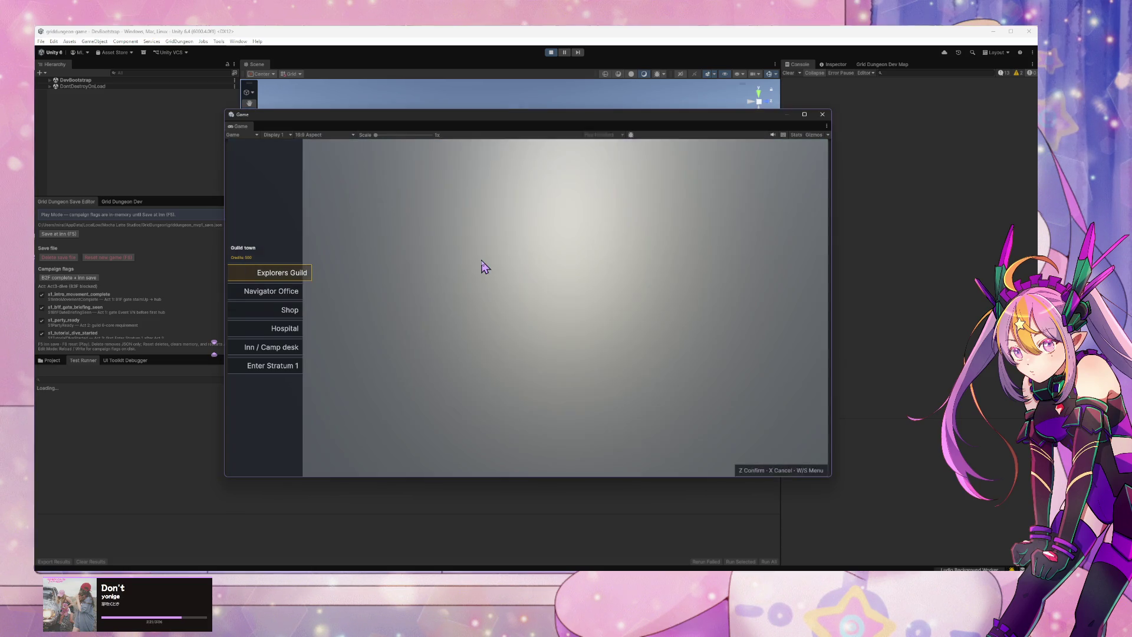
pyautogui.press('s')
pyautogui.press('s')
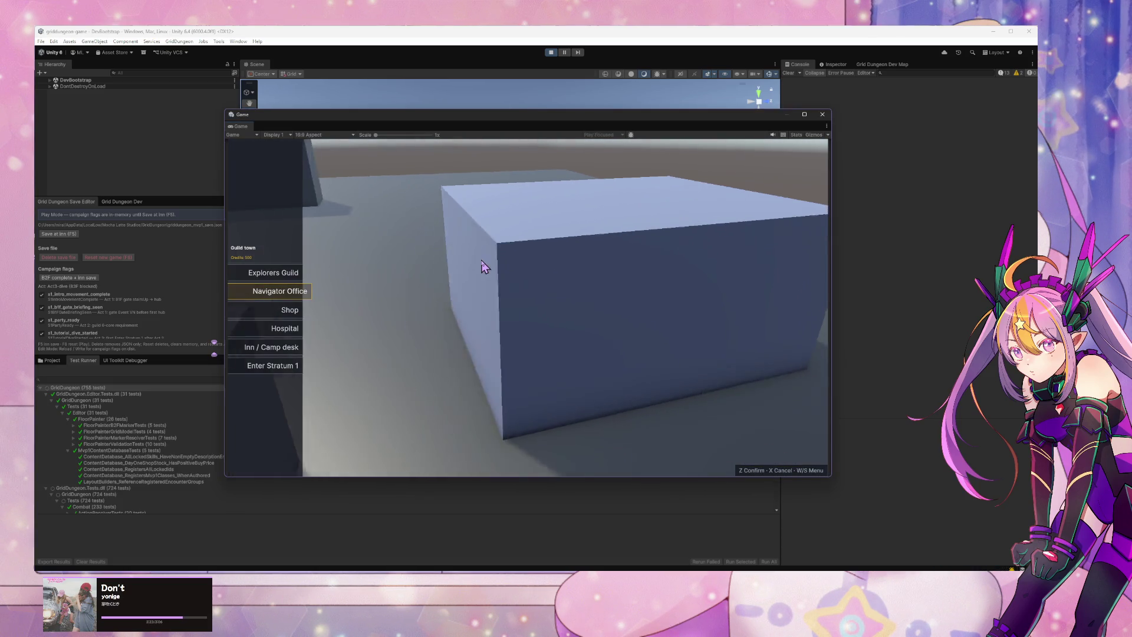
pyautogui.press('z')
pyautogui.press('x')
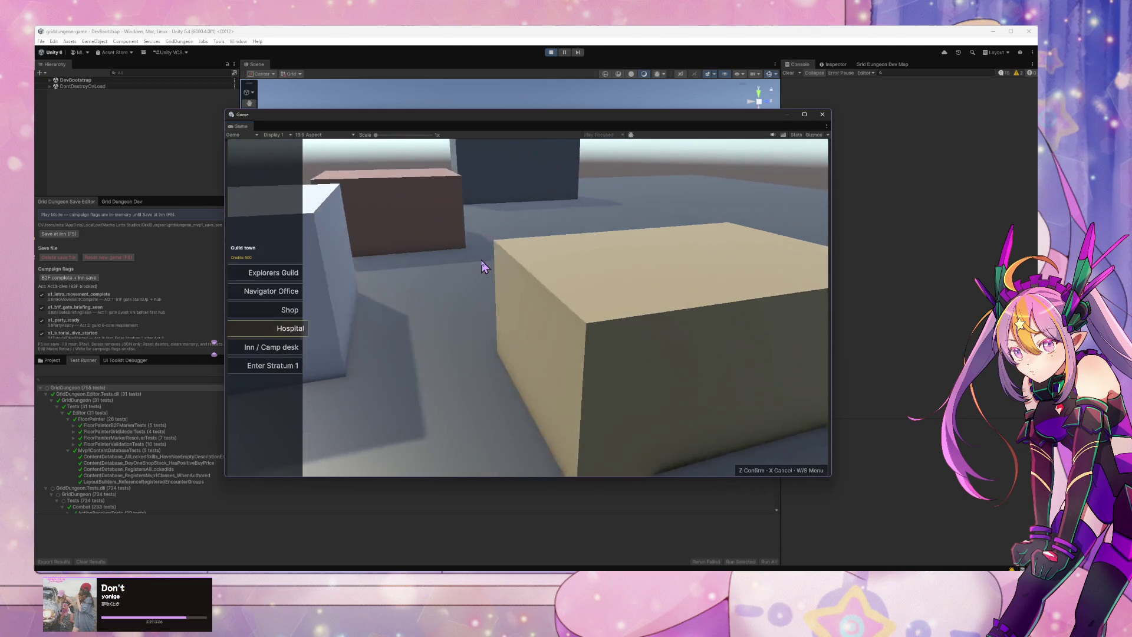
# Step: Open and close the Navigator Office submenu from the Guild town menu
pyautogui.press('x')
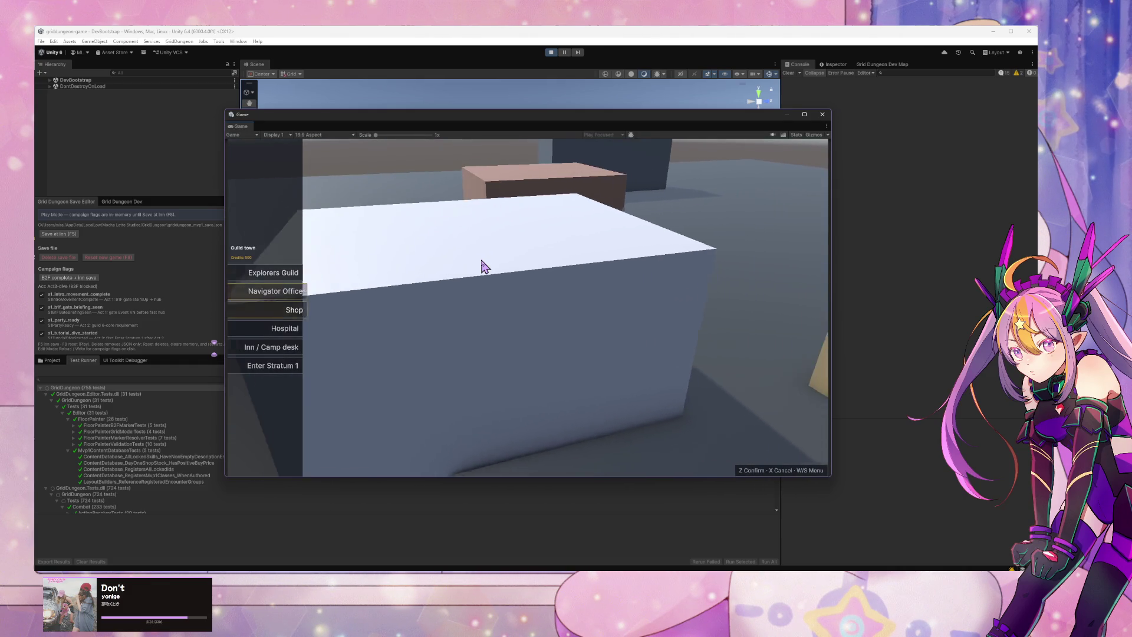
pyautogui.press('s')
pyautogui.press('s')
pyautogui.press('w')
pyautogui.press('w')
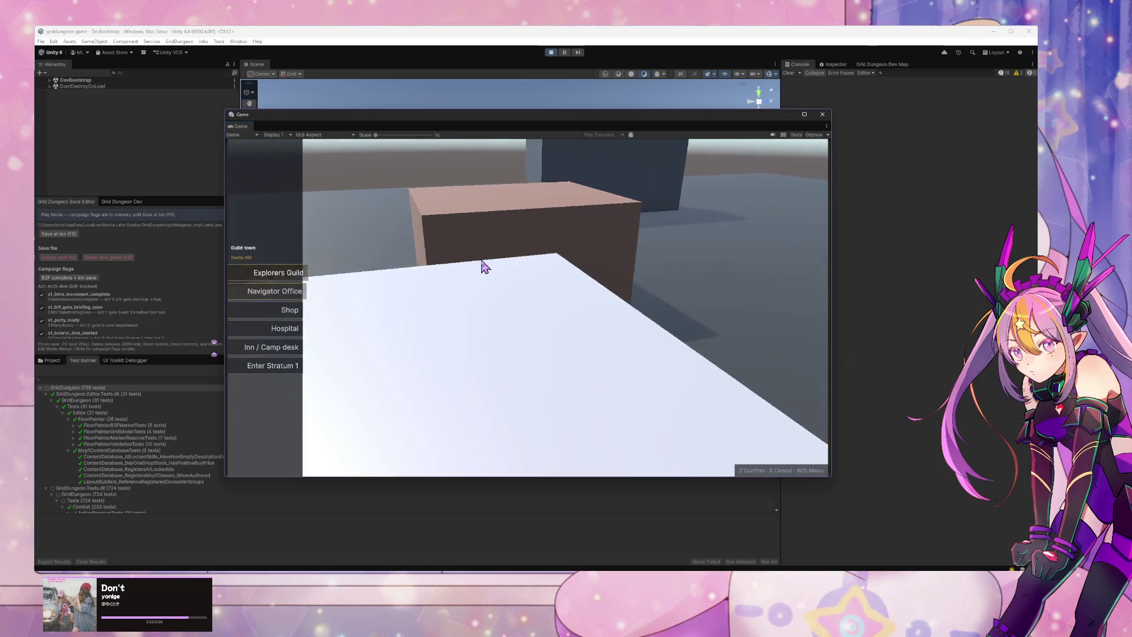
pyautogui.press('z')
pyautogui.press('x')
pyautogui.press('w')
pyautogui.press('s')
pyautogui.press('s')
# Step: Open and close the Inn / Camp desk party menu to watch its transition
pyautogui.press('w')
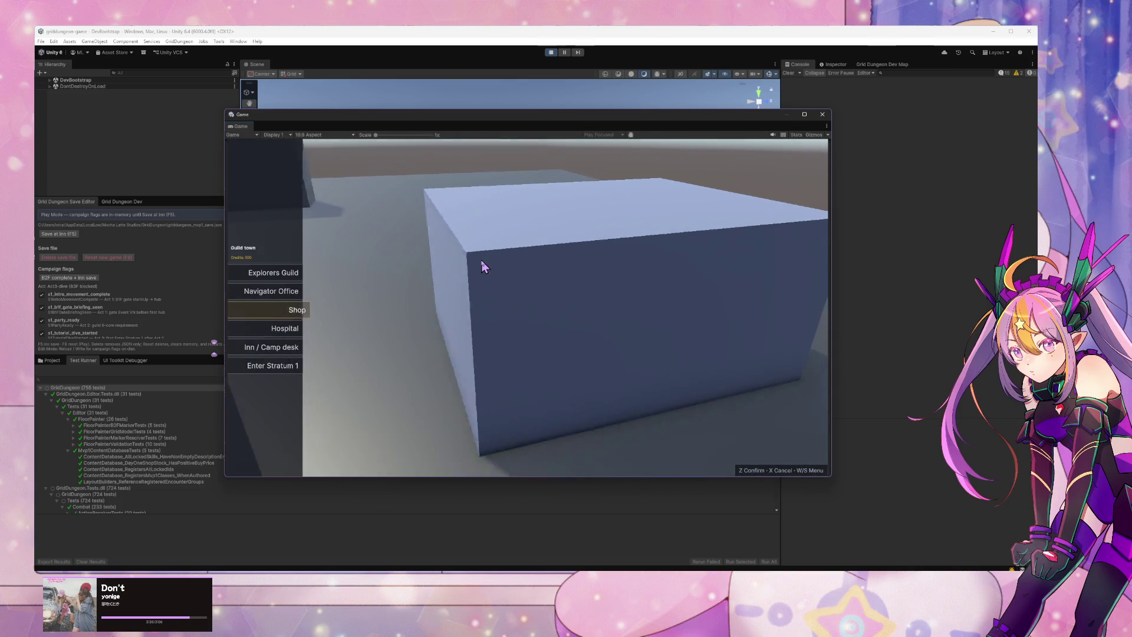
pyautogui.press('s')
pyautogui.press('s')
pyautogui.press('s')
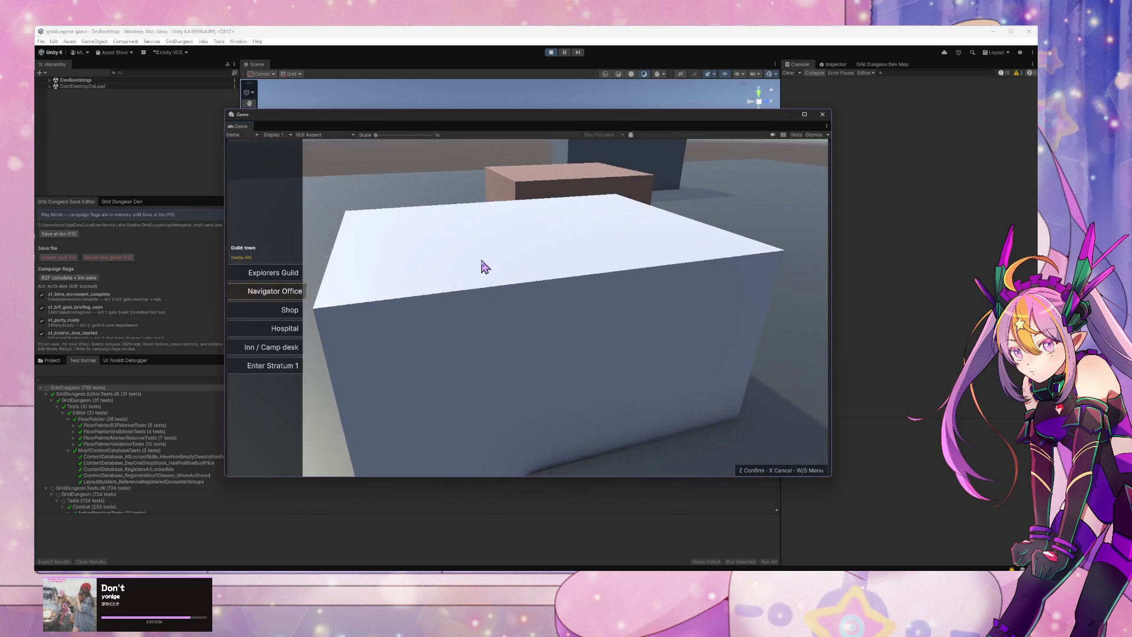
pyautogui.press('z')
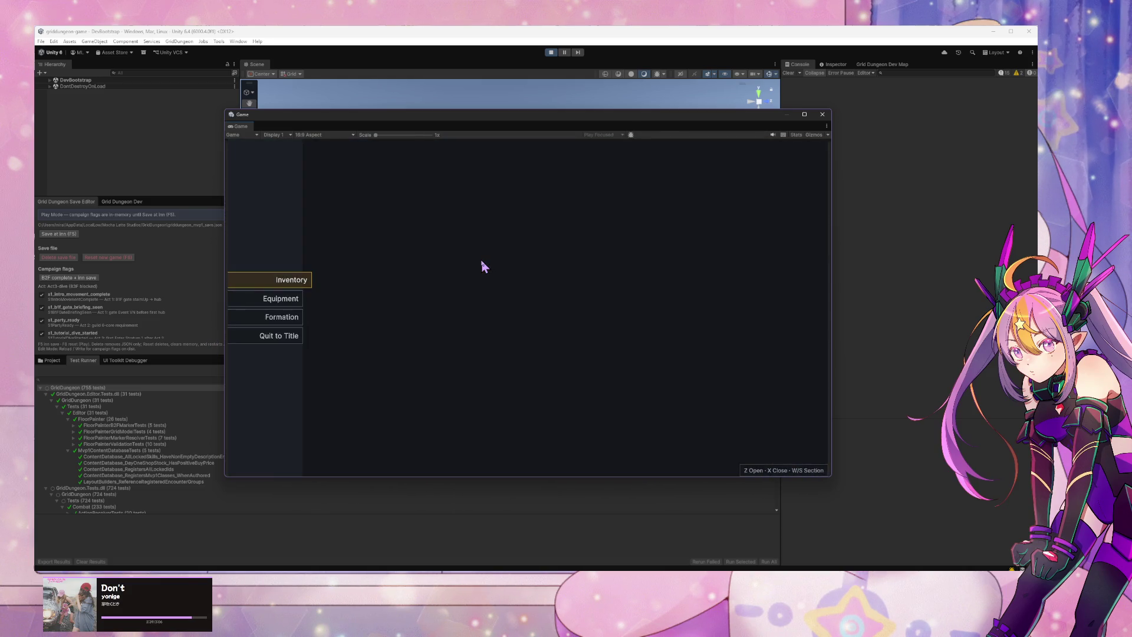
pyautogui.press('x')
pyautogui.press('s')
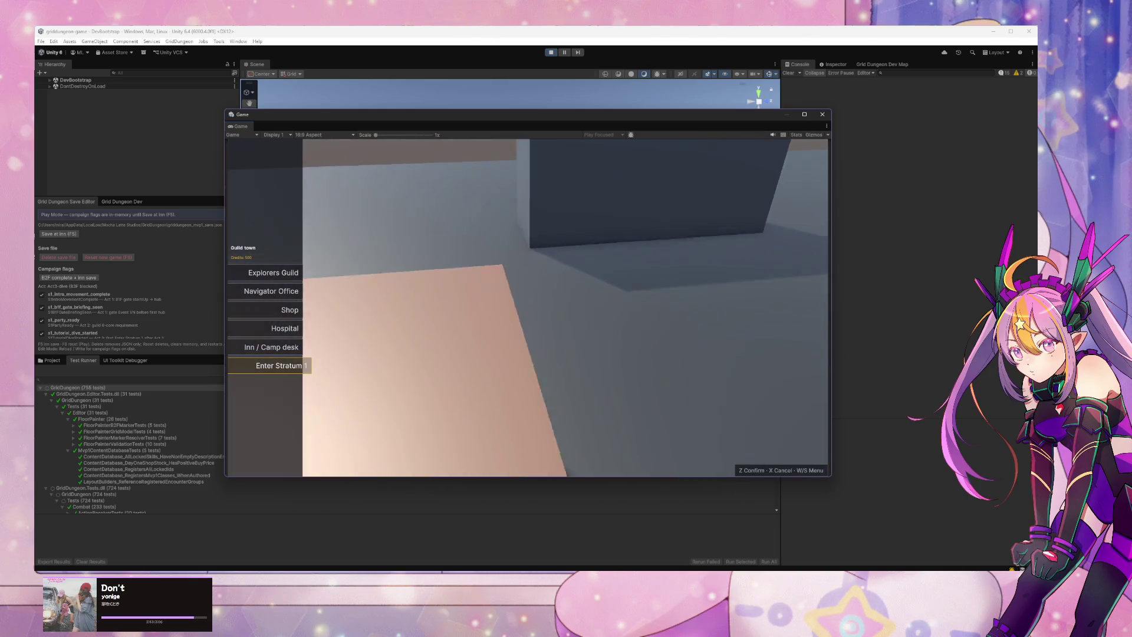
pyautogui.hotkey('alt', 'Tab')
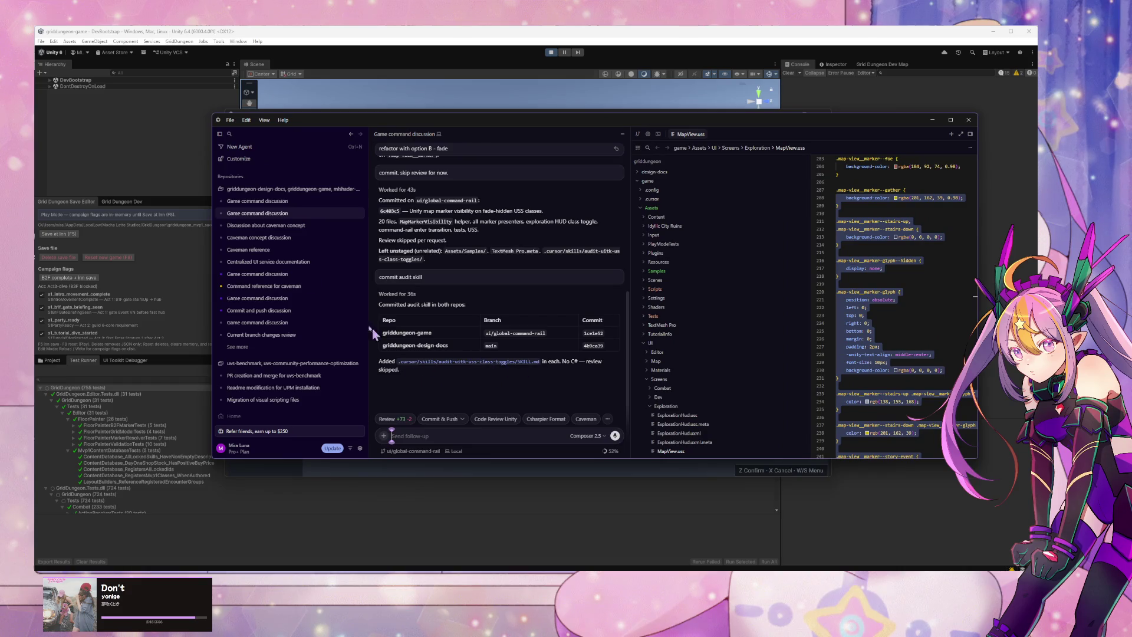
# Step: Read the party rail flashing fix in the first Game command discussion chat, then stop Play mode
pyautogui.click(266, 204)
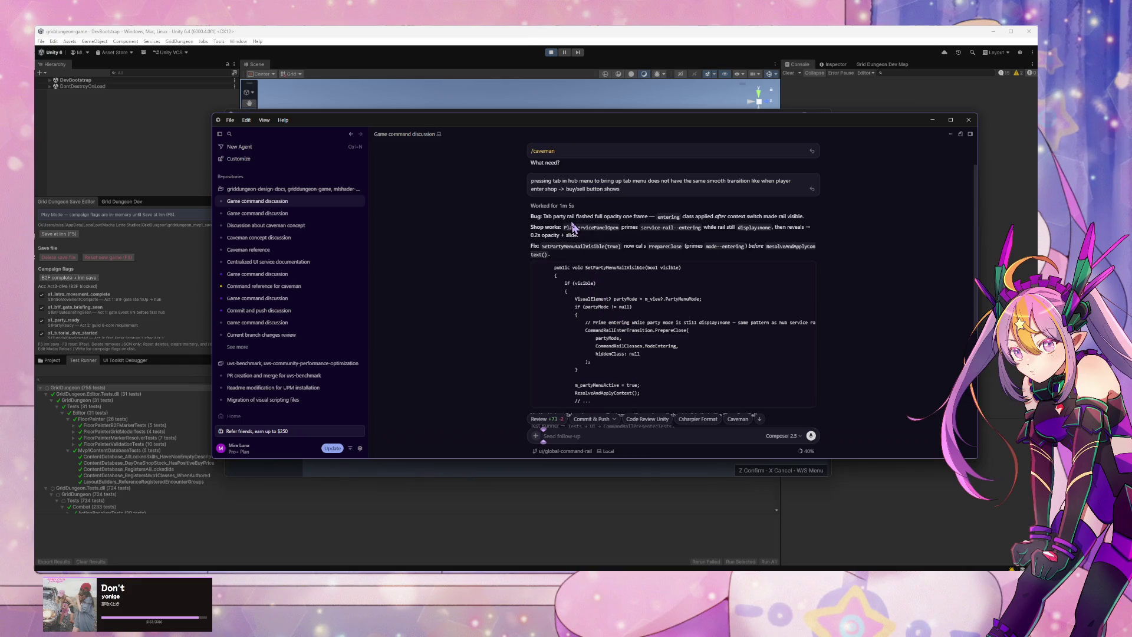
pyautogui.scroll(-4, 570, 233)
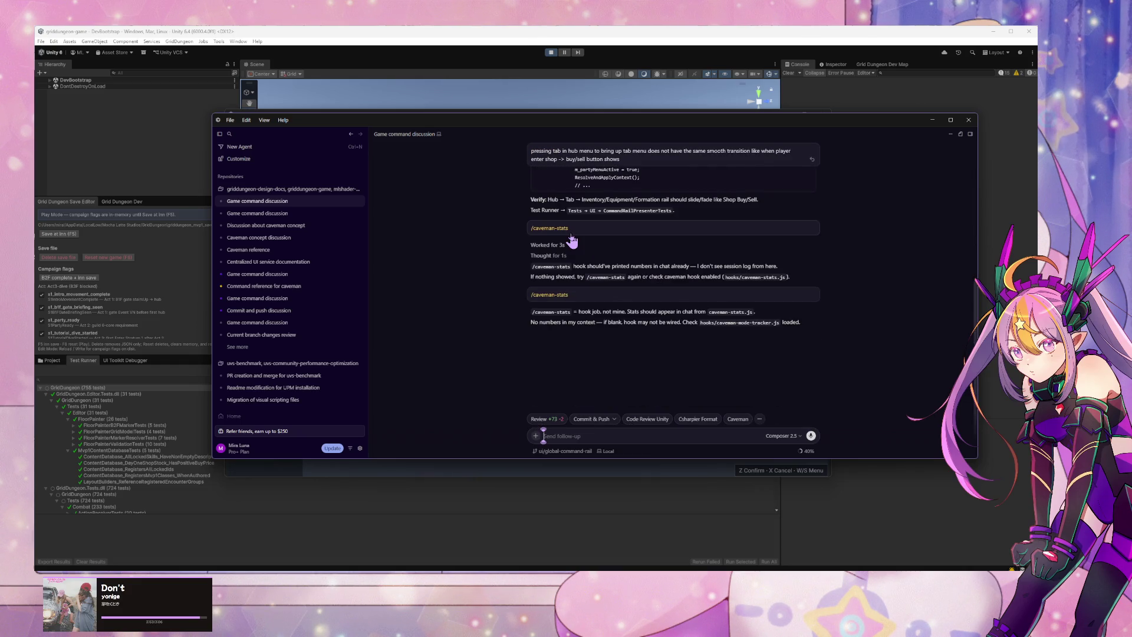
pyautogui.scroll(3, 570, 238)
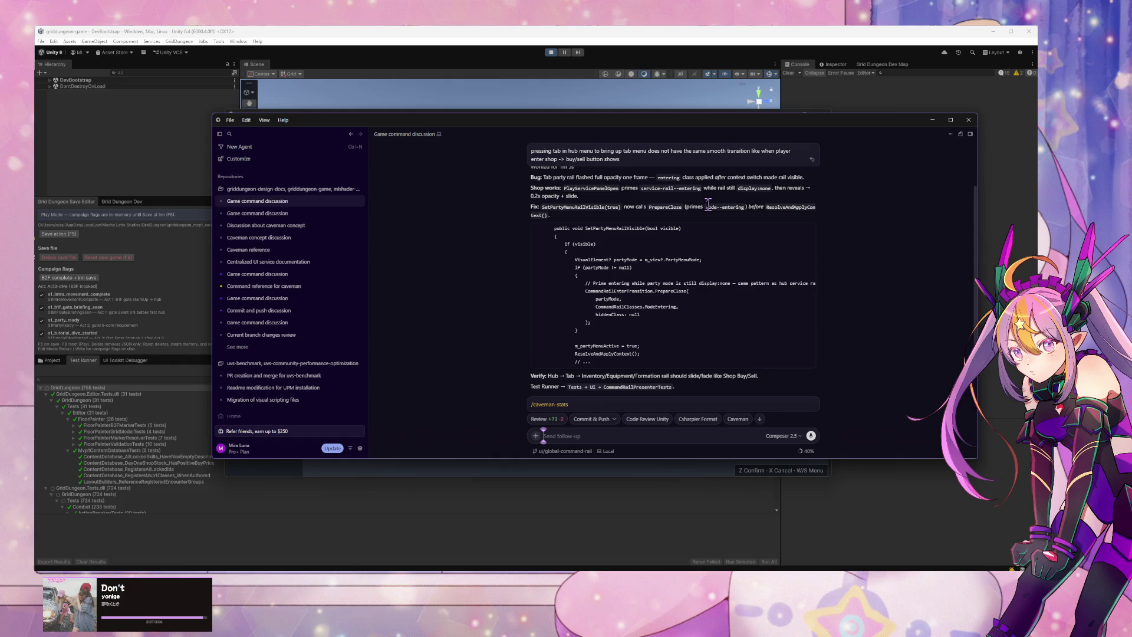
pyautogui.click(550, 53)
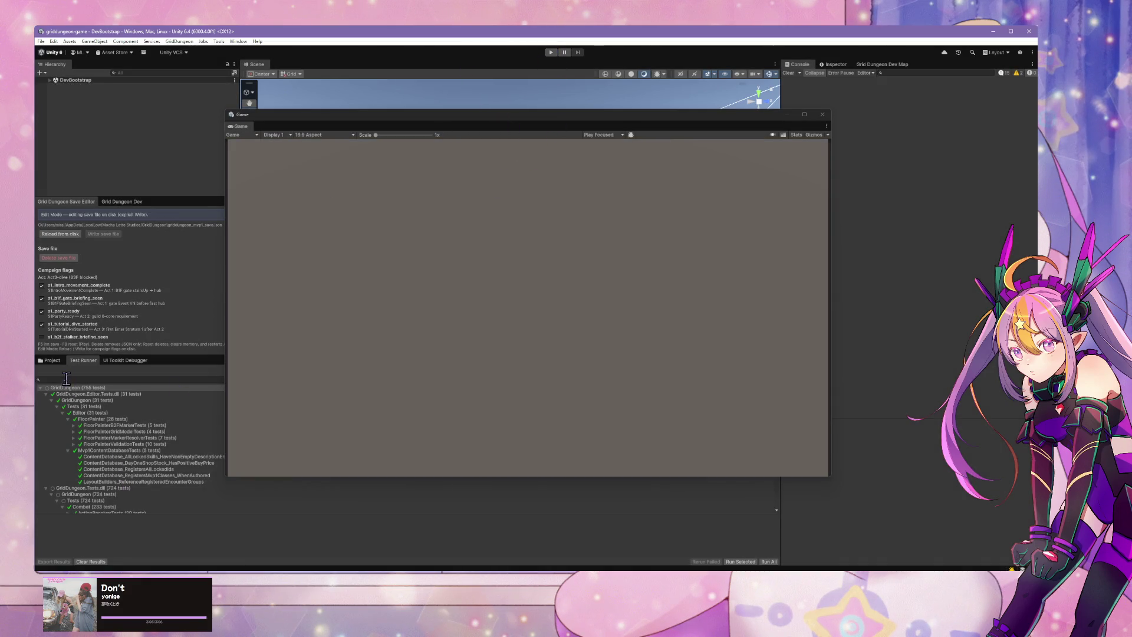
# Step: Run all GridDungeon tests until 755 pass, dismiss Spotify, and start Play mode
pyautogui.rightClick(95, 395)
pyautogui.click(114, 394)
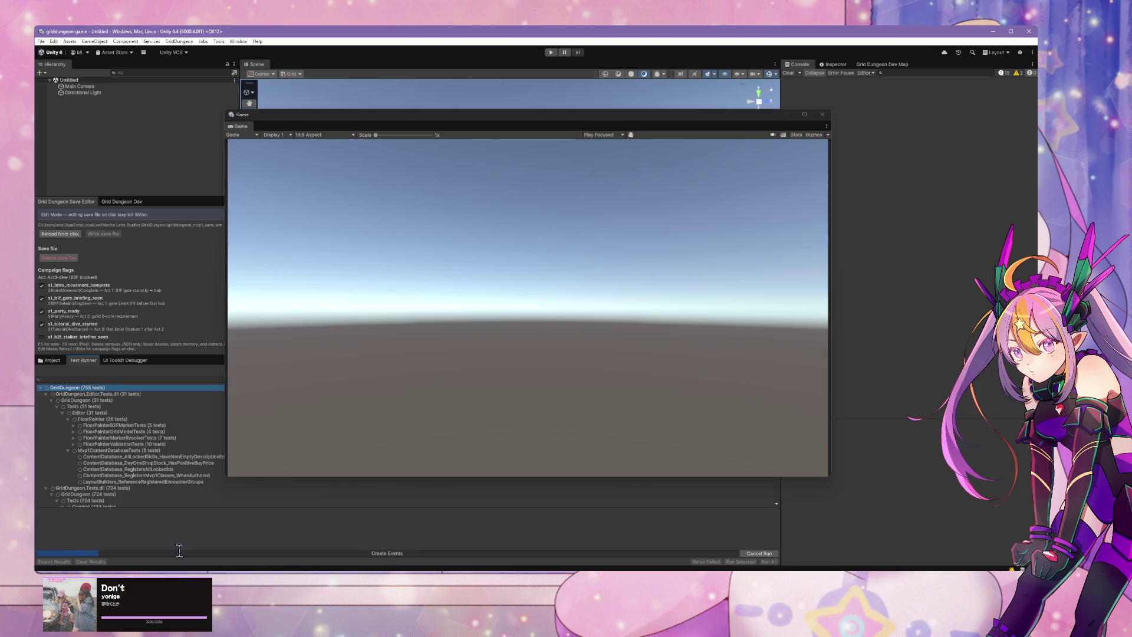
pyautogui.hotkey('alt', 'Tab')
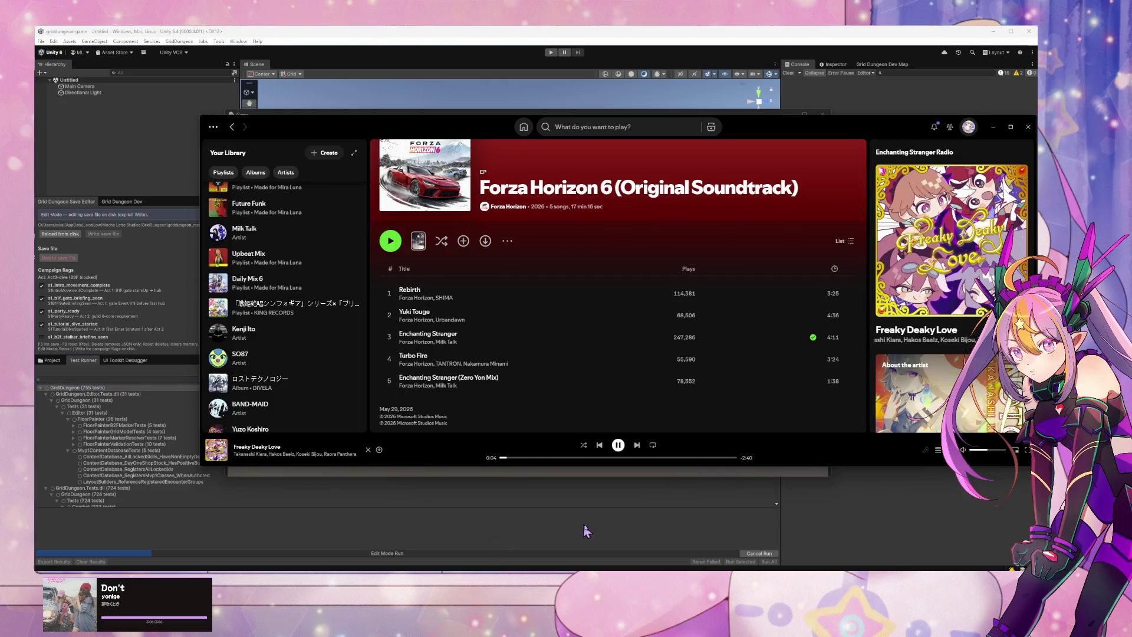
pyautogui.click(801, 509)
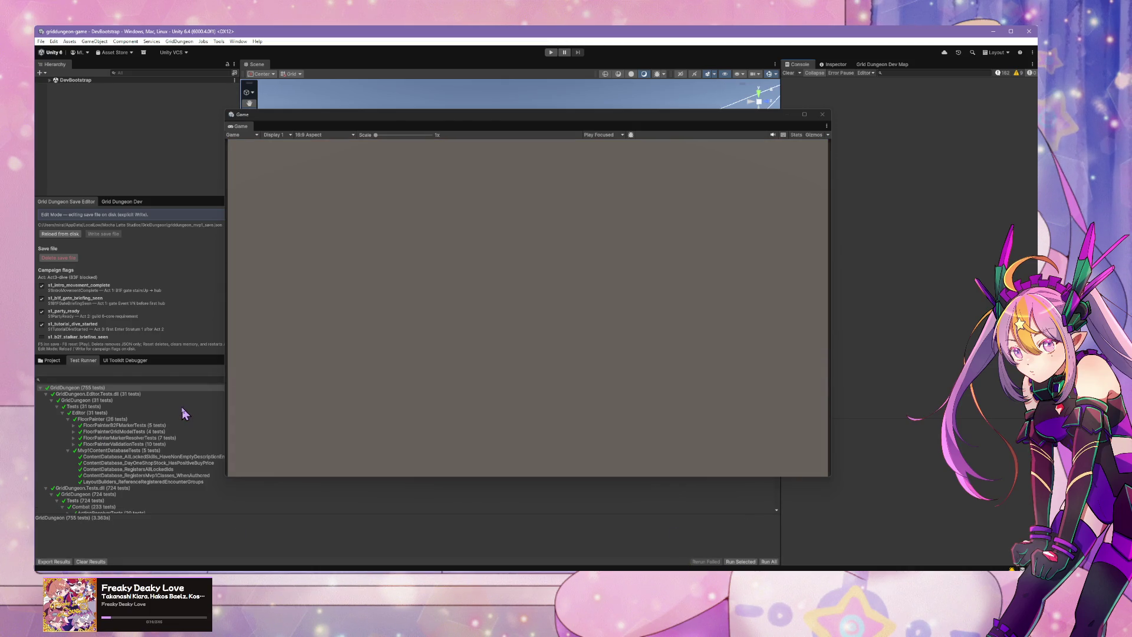
pyautogui.click(550, 52)
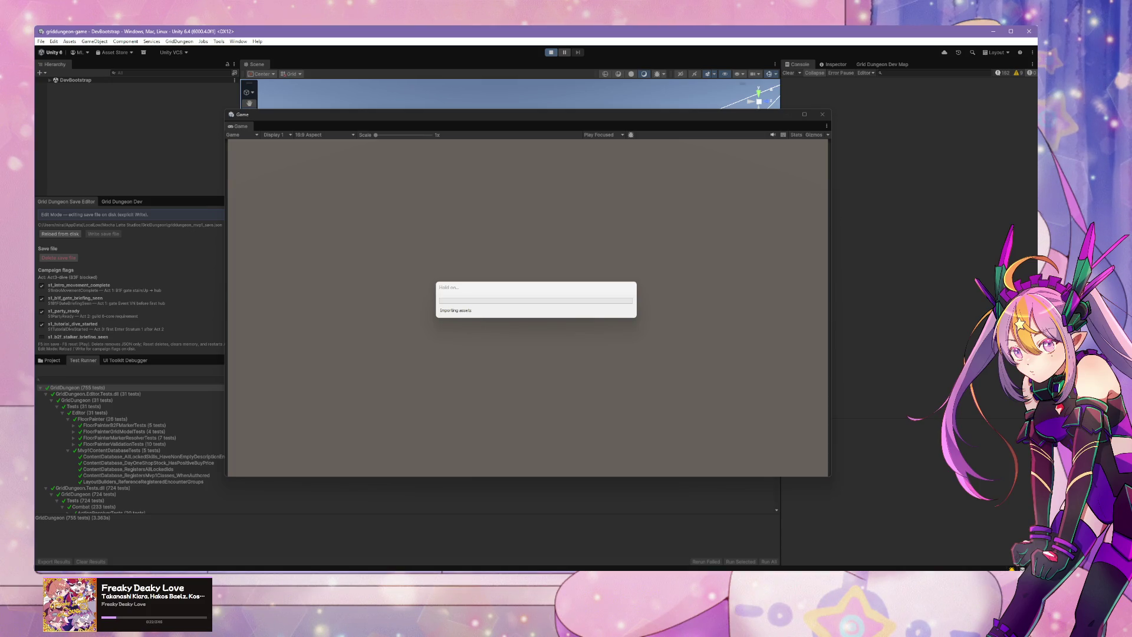
# Step: Switch to Elin, enter Guiding Machinarium, harvest the chemicals and walk toward the goblin
pyautogui.hotkey('alt', 'Tab')
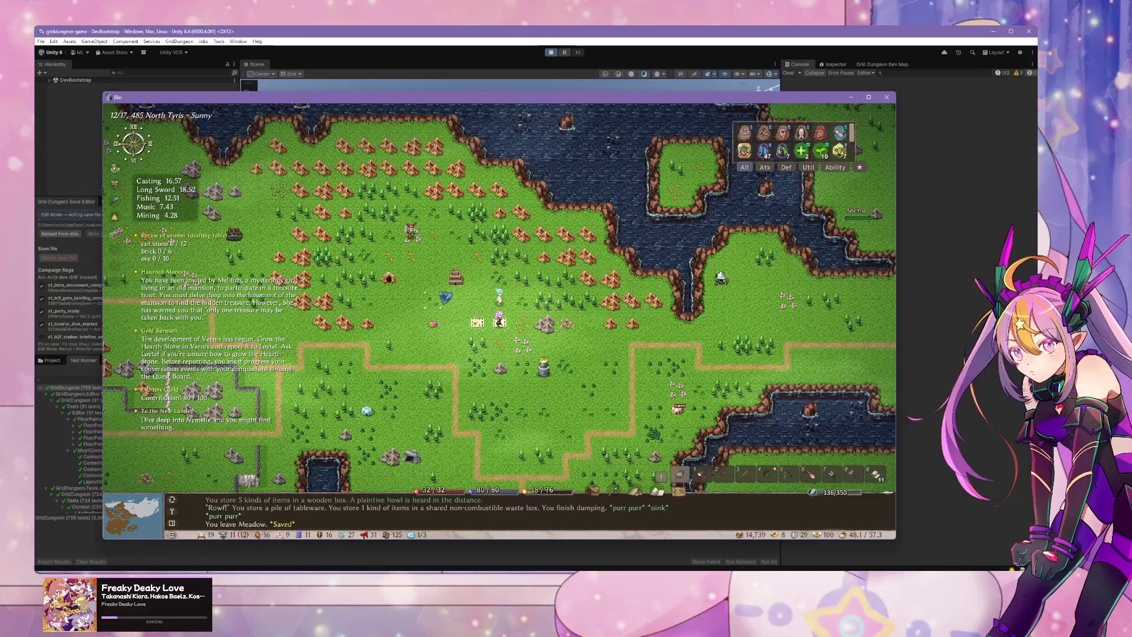
pyautogui.press('Return')
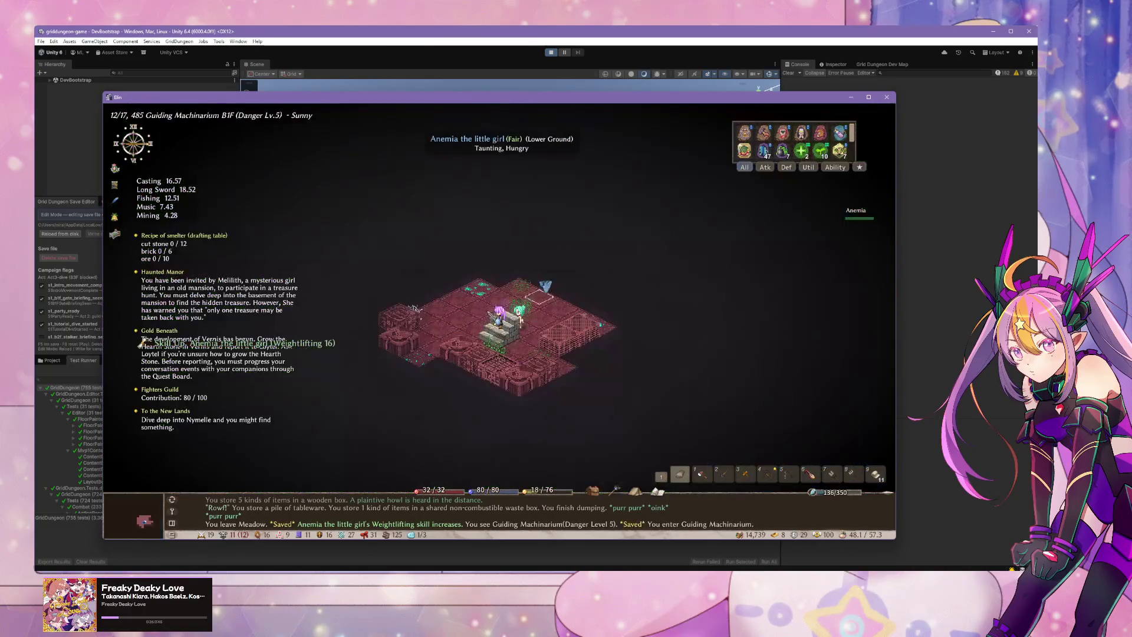
pyautogui.press('Up')
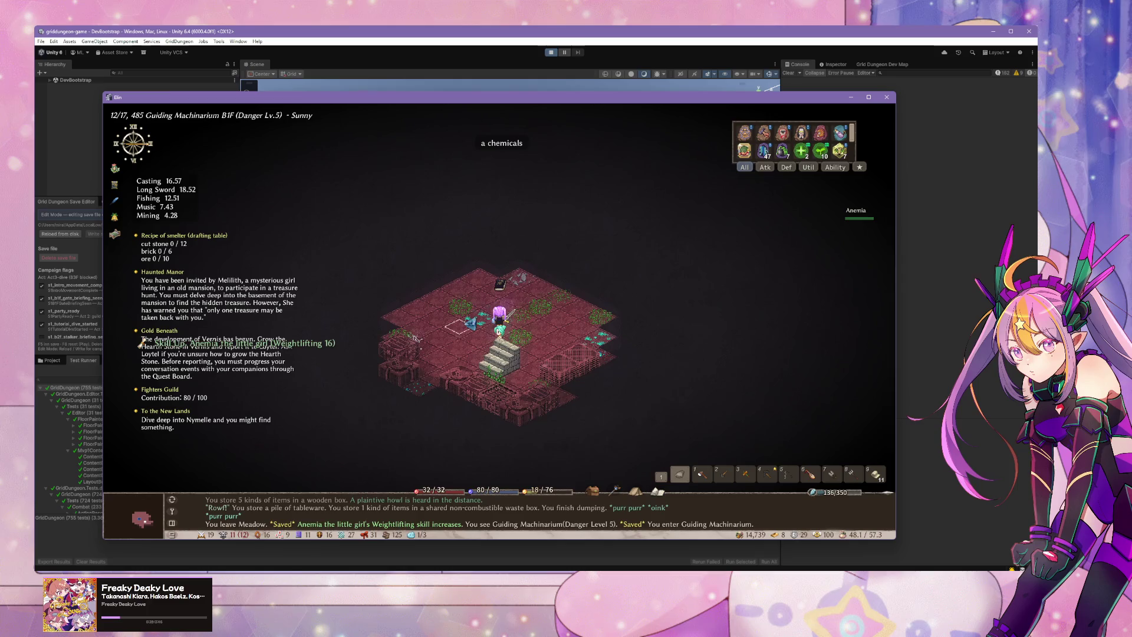
pyautogui.press('Up')
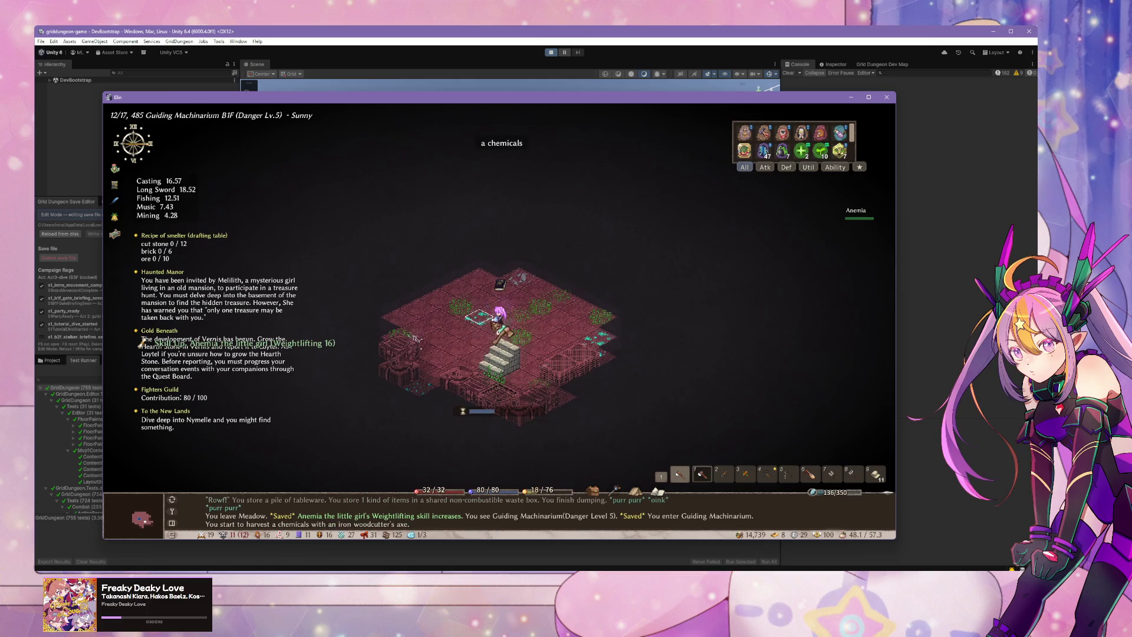
pyautogui.press('Left')
pyautogui.press('Left')
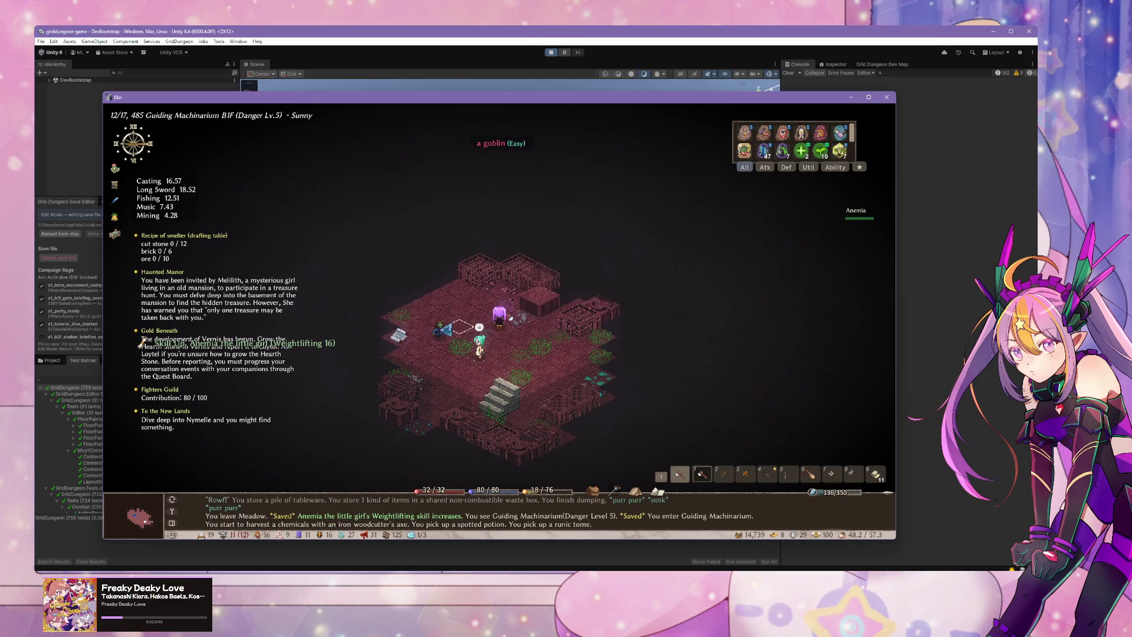
pyautogui.scroll(-1, 504, 347)
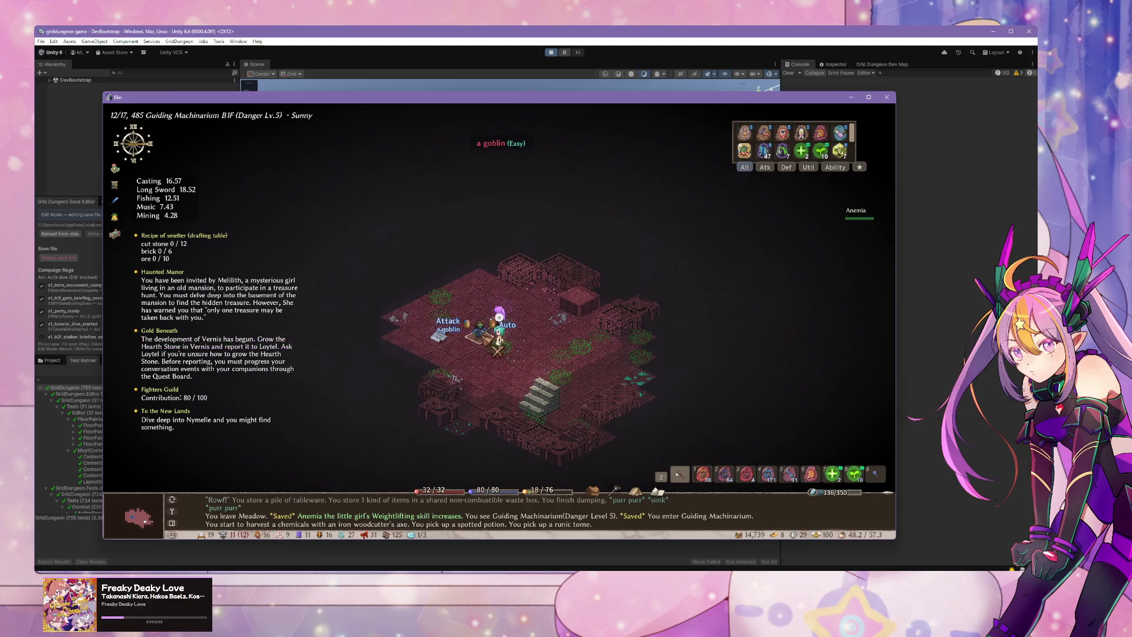
pyautogui.scroll(-1, 496, 350)
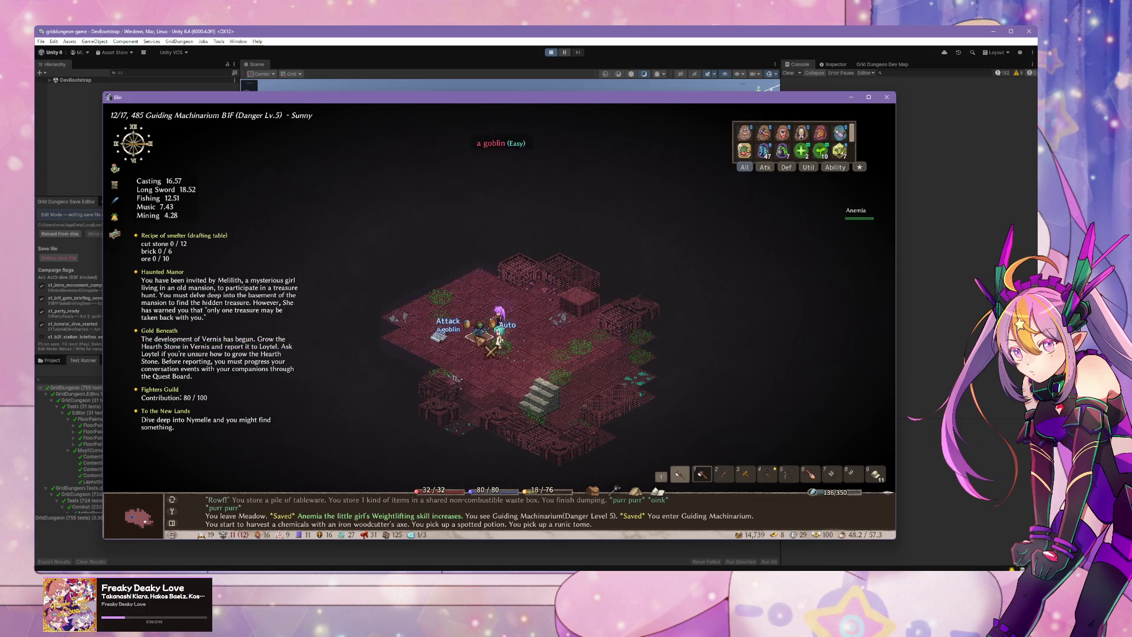
pyautogui.scroll(-1, 499, 338)
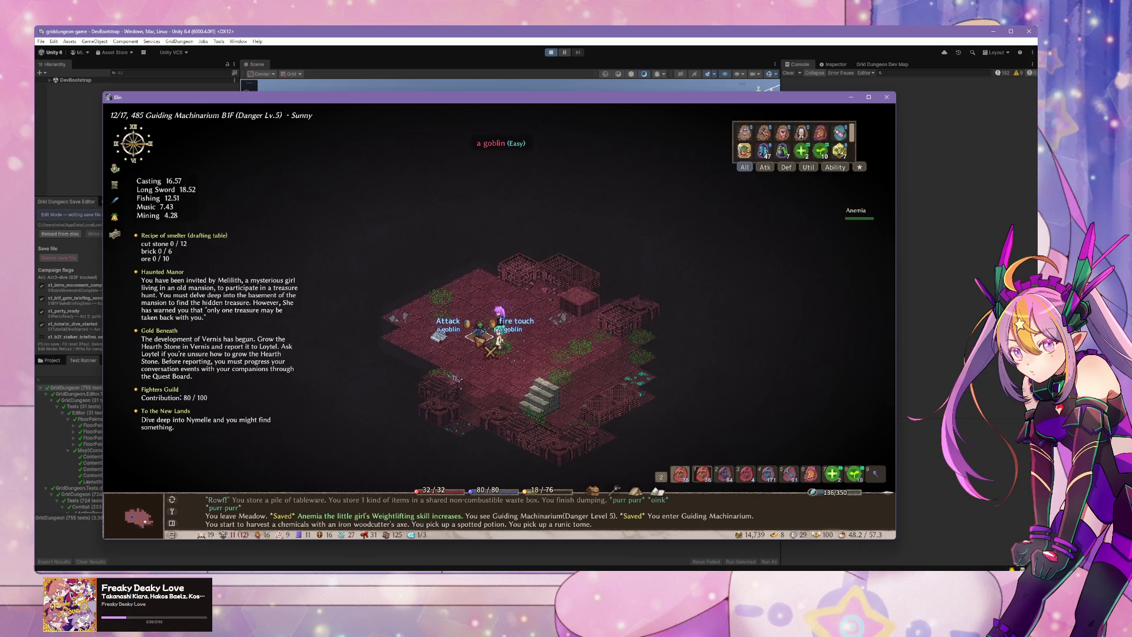
pyautogui.scroll(-1, 500, 339)
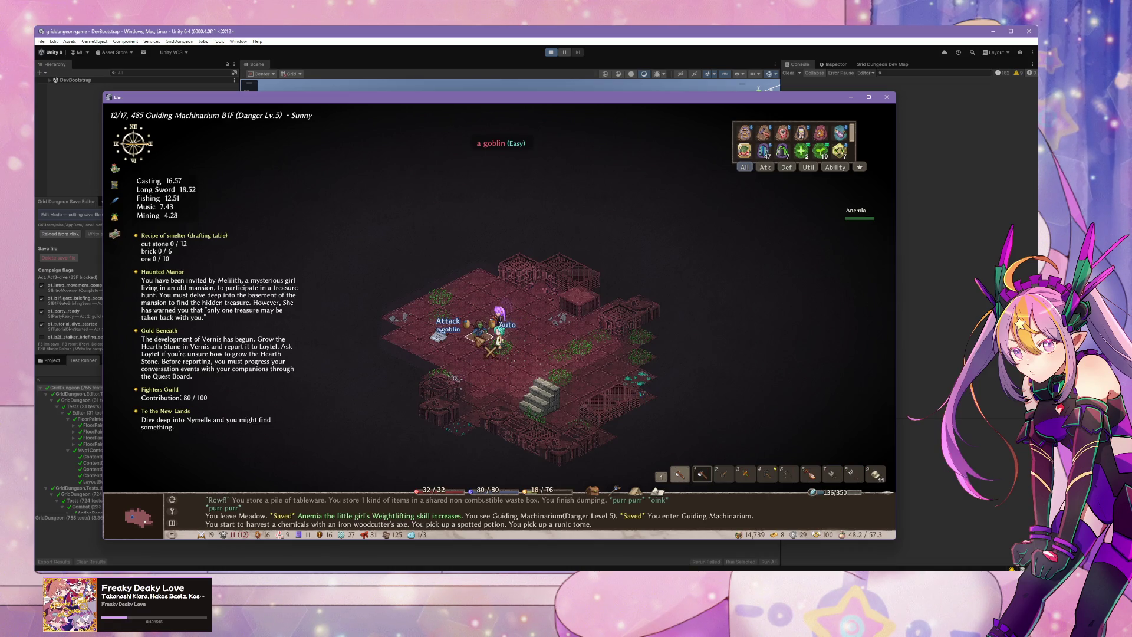
# Step: Kill the goblin for a runic scroll, freeze the drone with Ice Arrow, and collect iron ore
pyautogui.click(490, 351)
pyautogui.click(475, 321)
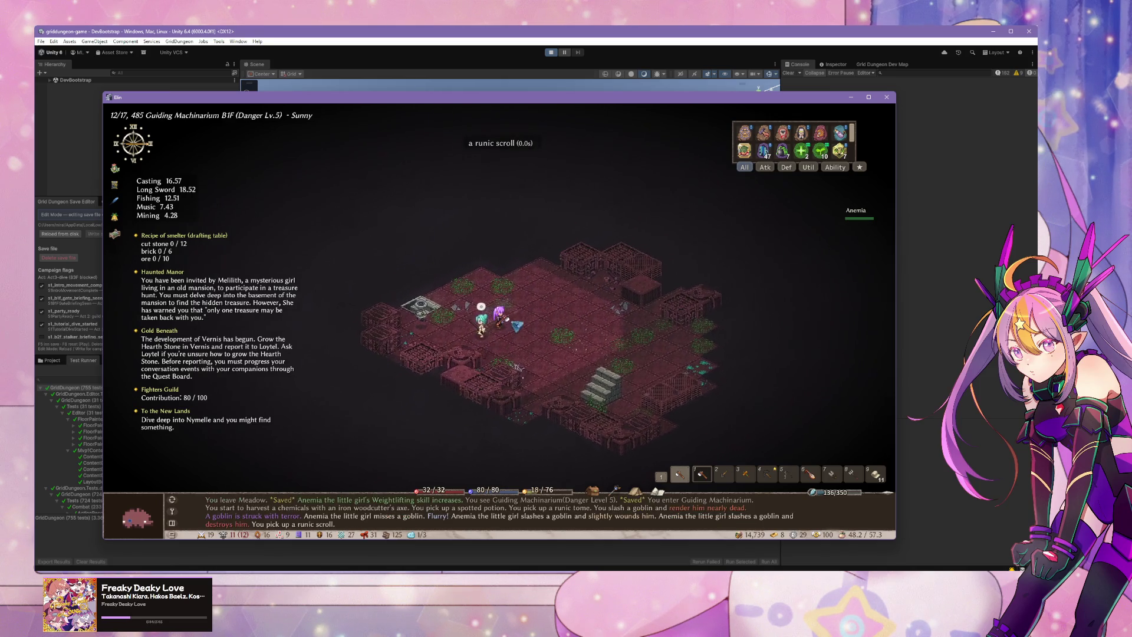
pyautogui.click(487, 316)
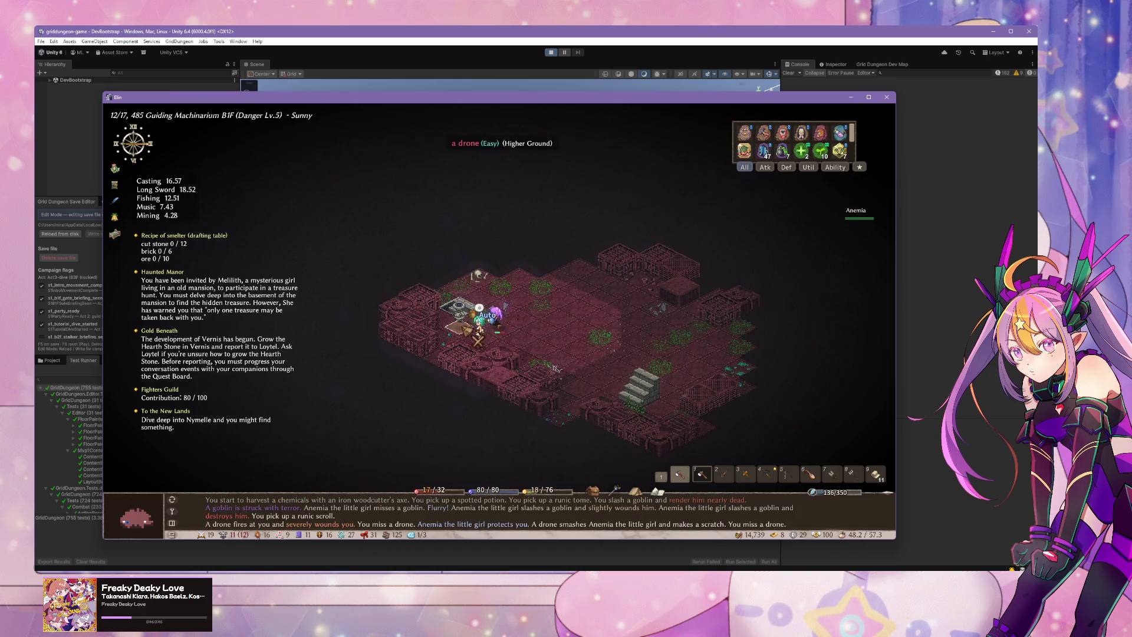
pyautogui.click(479, 308)
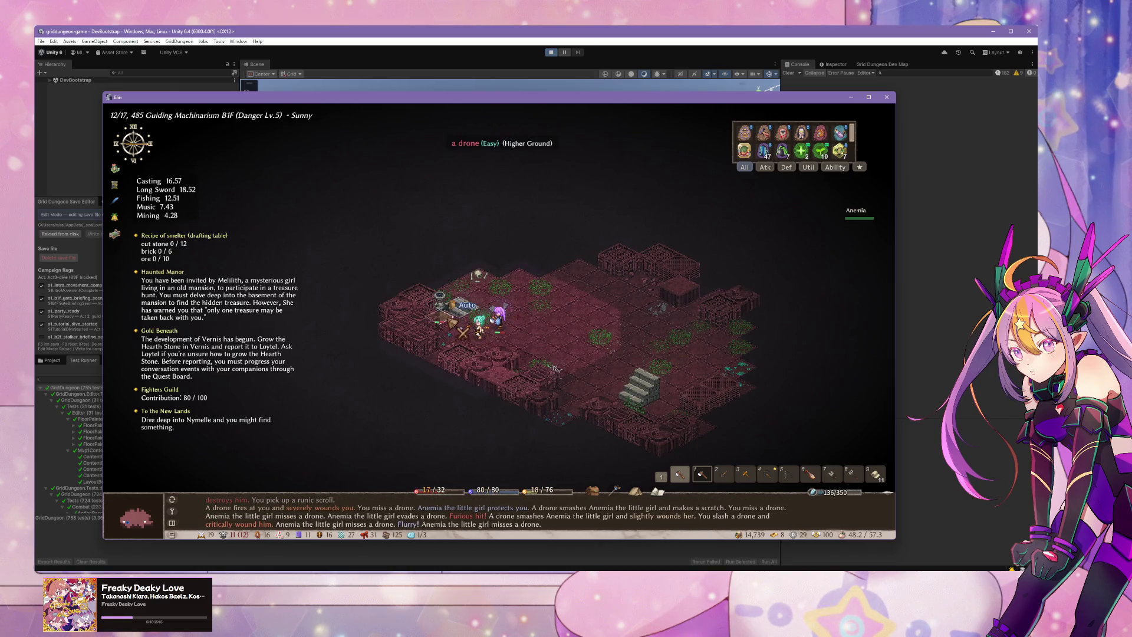
pyautogui.press('Tab')
pyautogui.press('5')
pyautogui.click(472, 304)
pyautogui.click(471, 304)
pyautogui.click(518, 297)
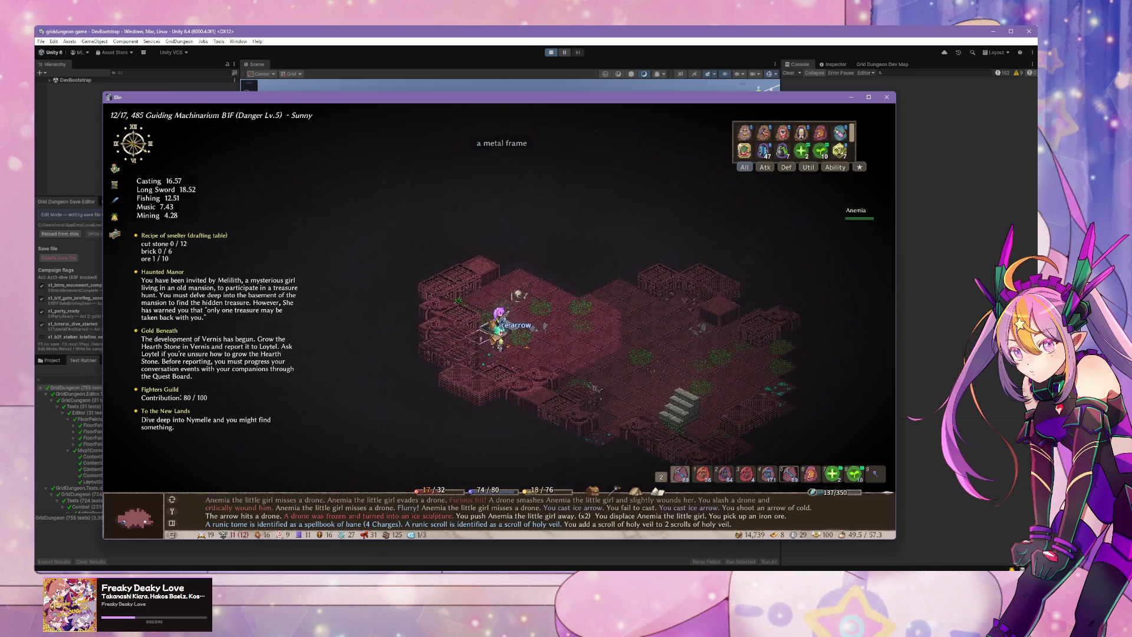
# Step: Rest, step the character around, then shift focus to Unity
pyautogui.click(763, 137)
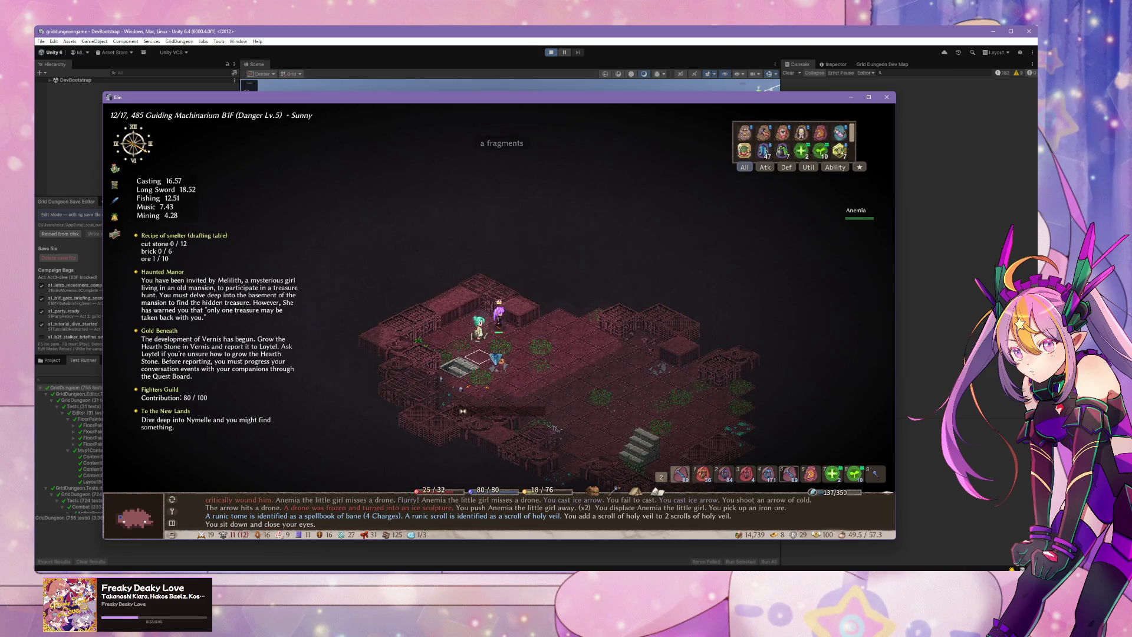
pyautogui.press('w')
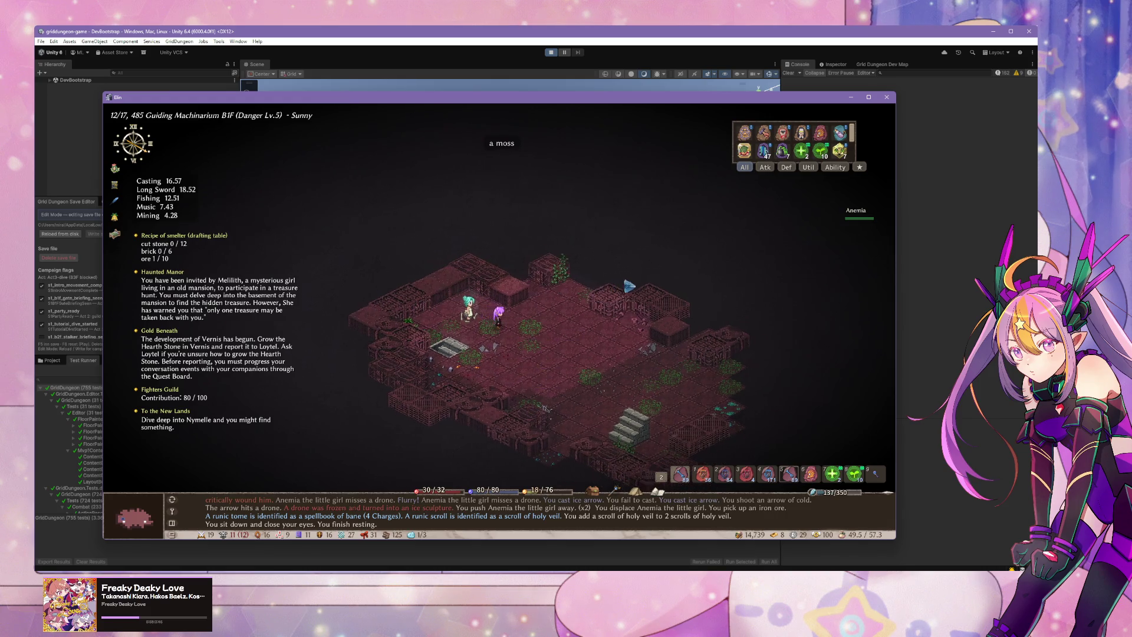
pyautogui.press('s')
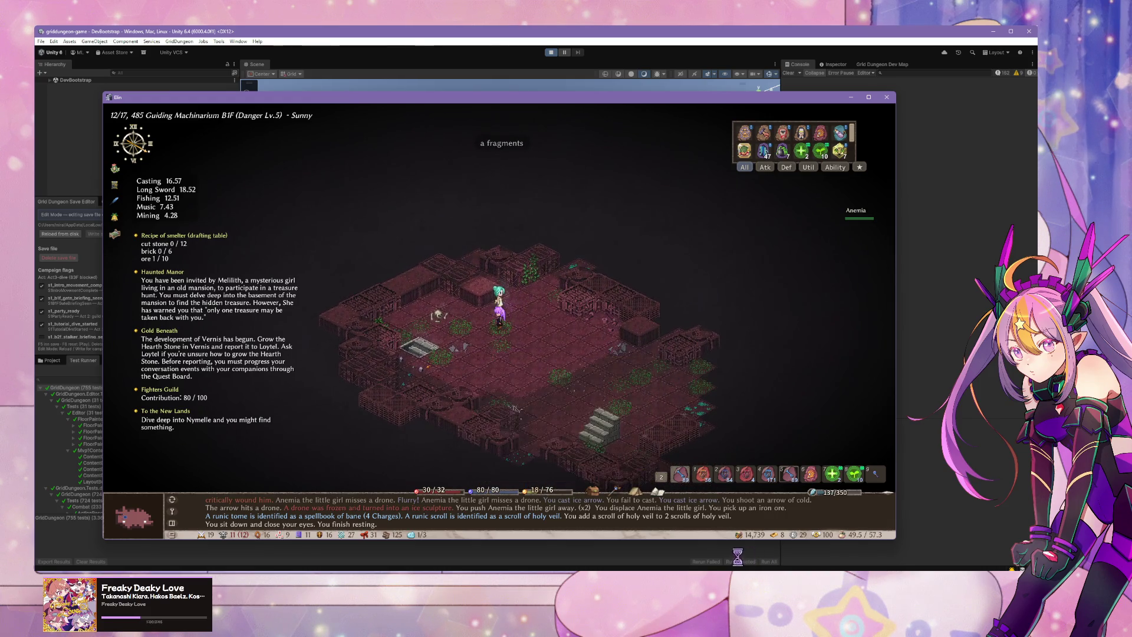
pyautogui.moveTo(800, 520)
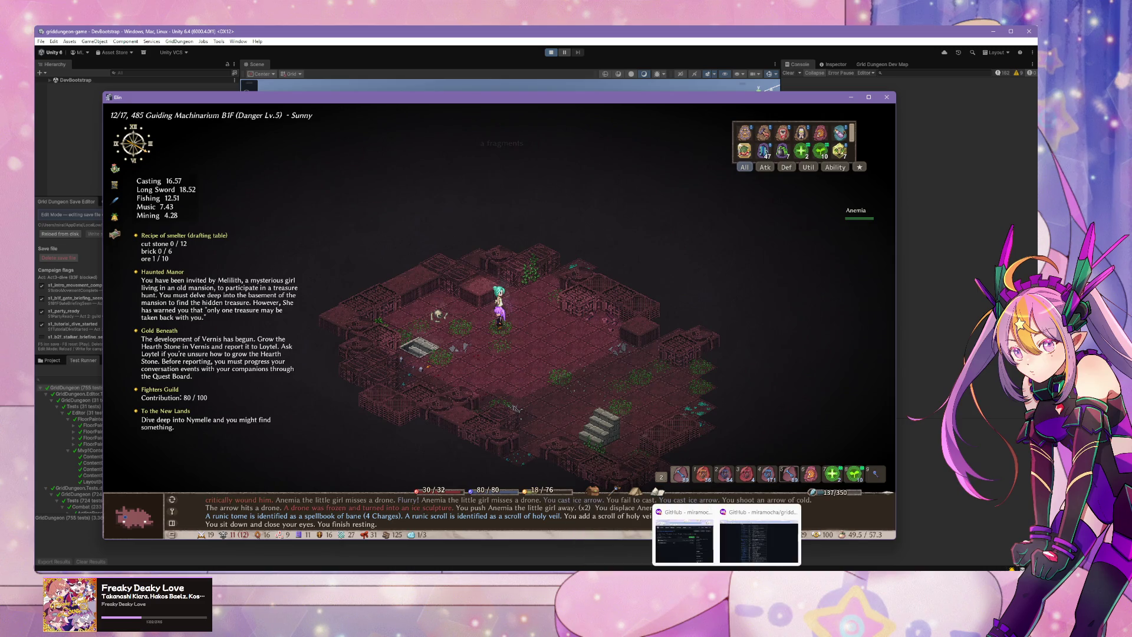
pyautogui.click(795, 513)
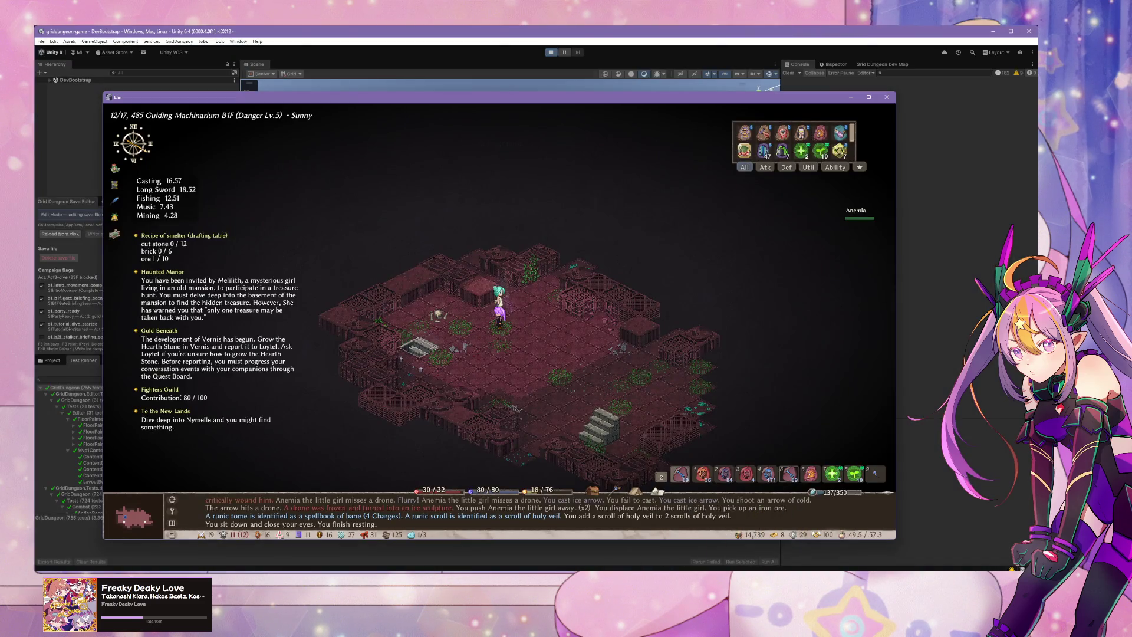
pyautogui.click(666, 555)
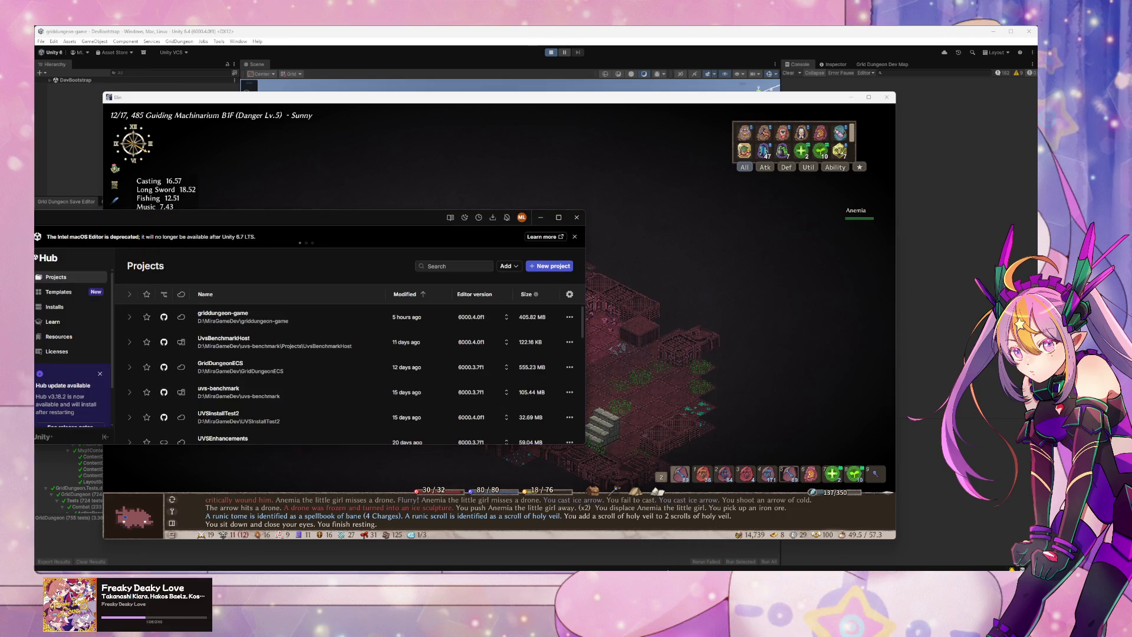
# Step: Minimize Elin and Unity Hub and move the game preview window further right
pyautogui.click(849, 109)
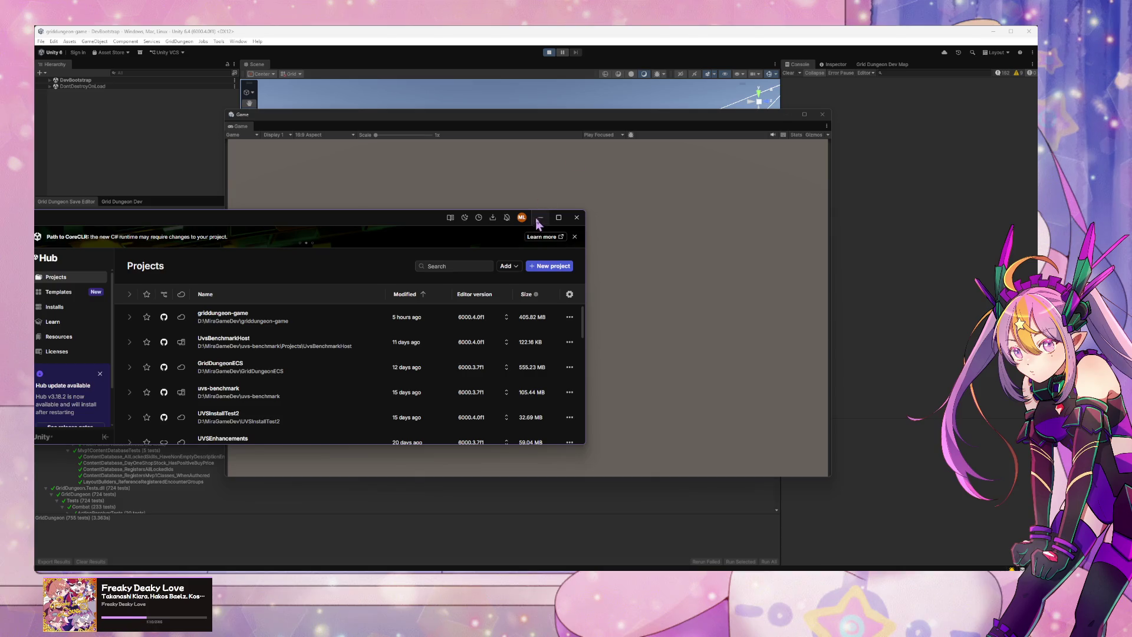
pyautogui.click(539, 218)
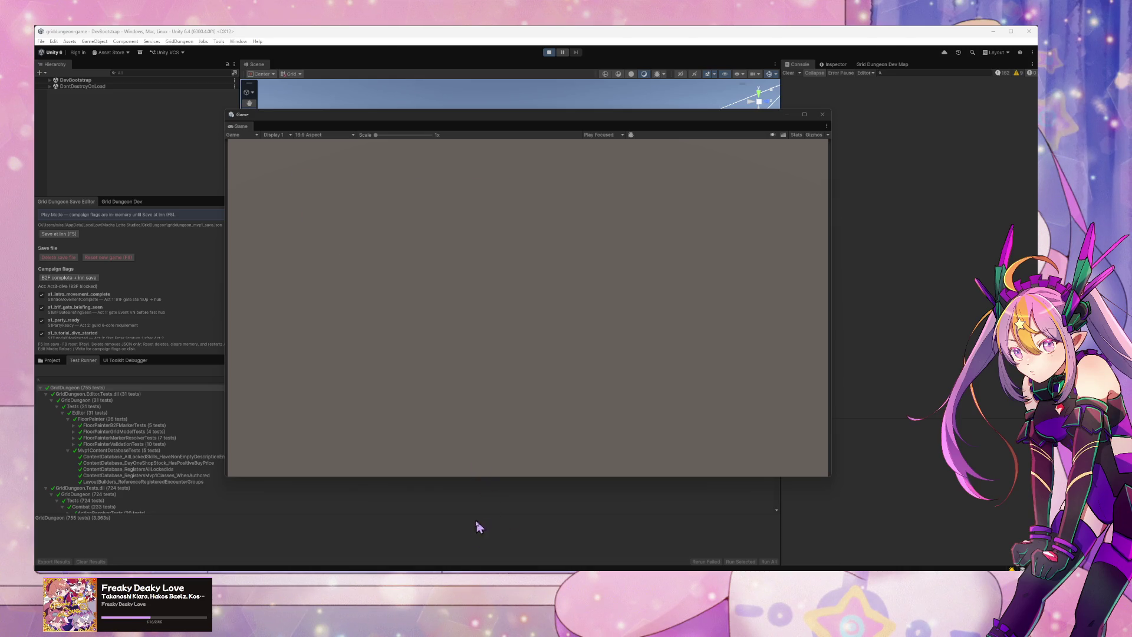
pyautogui.moveTo(494, 575)
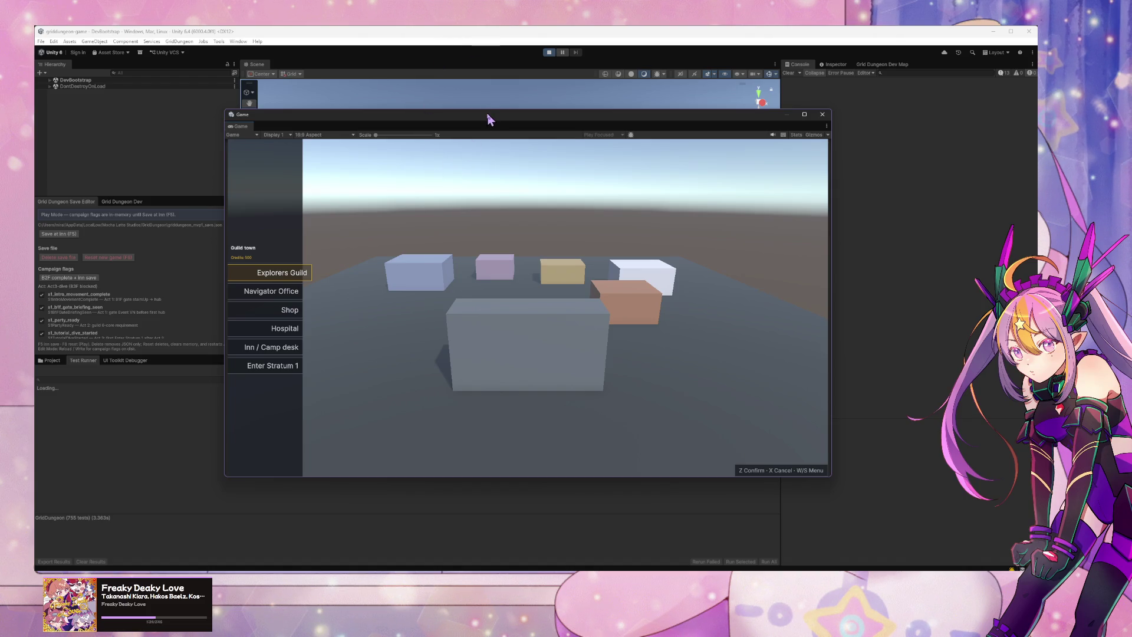
pyautogui.moveTo(530, 115)
pyautogui.mouseDown()
pyautogui.moveTo(705, 113)
pyautogui.moveTo(492, 88)
pyautogui.mouseUp()
# Step: Choose Inn / Camp desk and open and close the camp menu
pyautogui.press('s')
pyautogui.press('s')
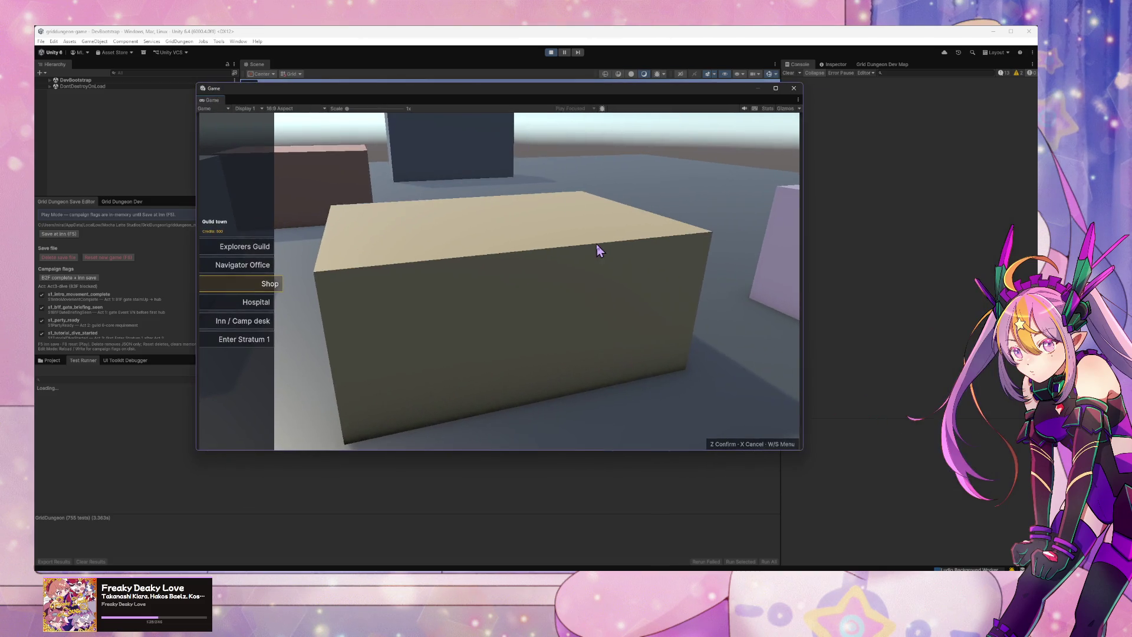
pyautogui.press('s')
pyautogui.press('s')
pyautogui.press('z')
pyautogui.press('s')
pyautogui.press('s')
pyautogui.press('x')
pyautogui.press('z')
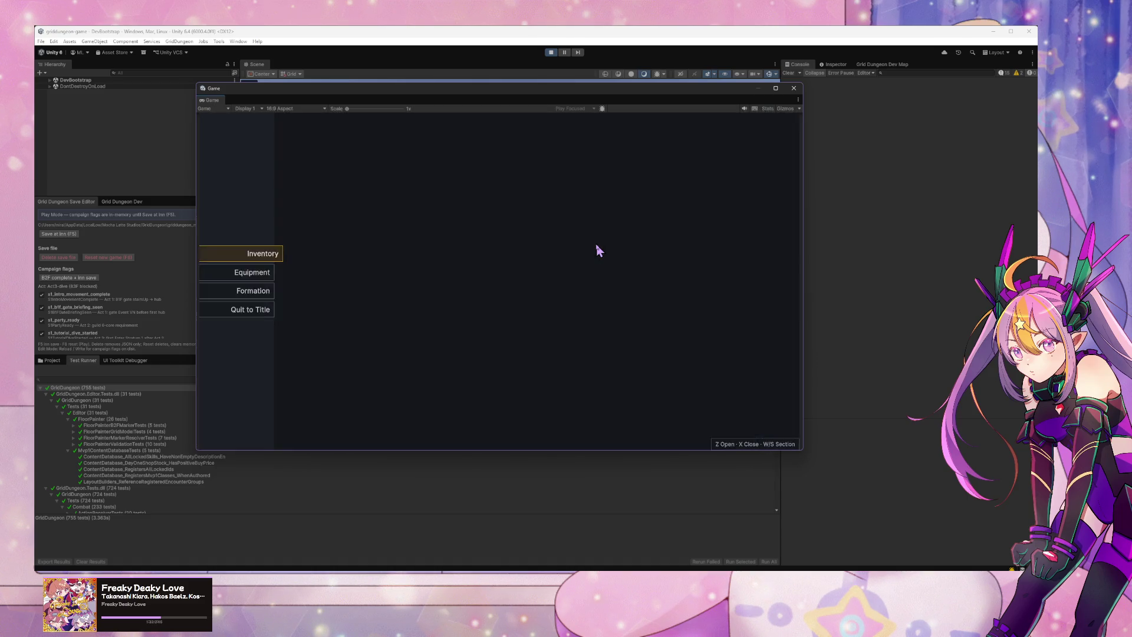
pyautogui.press('x')
# Step: Open and close the Equipment and Inventory panels from the camp menu
pyautogui.press('z')
pyautogui.press('s')
pyautogui.press('z')
pyautogui.press('x')
pyautogui.press('s')
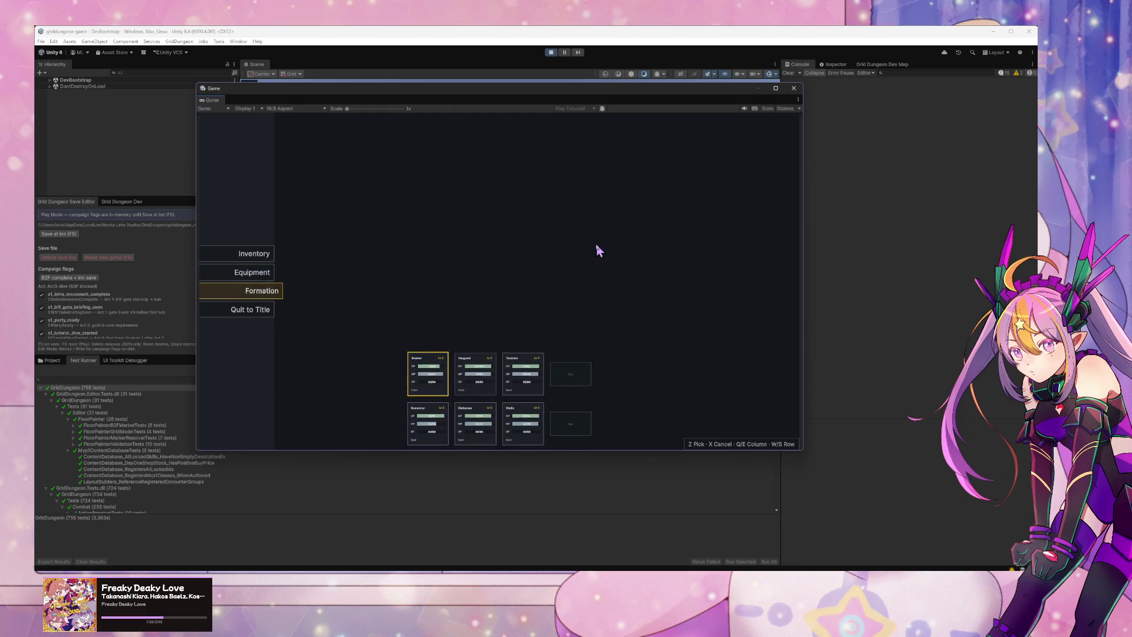
pyautogui.press('w')
pyautogui.press('w')
pyautogui.press('z')
pyautogui.press('x')
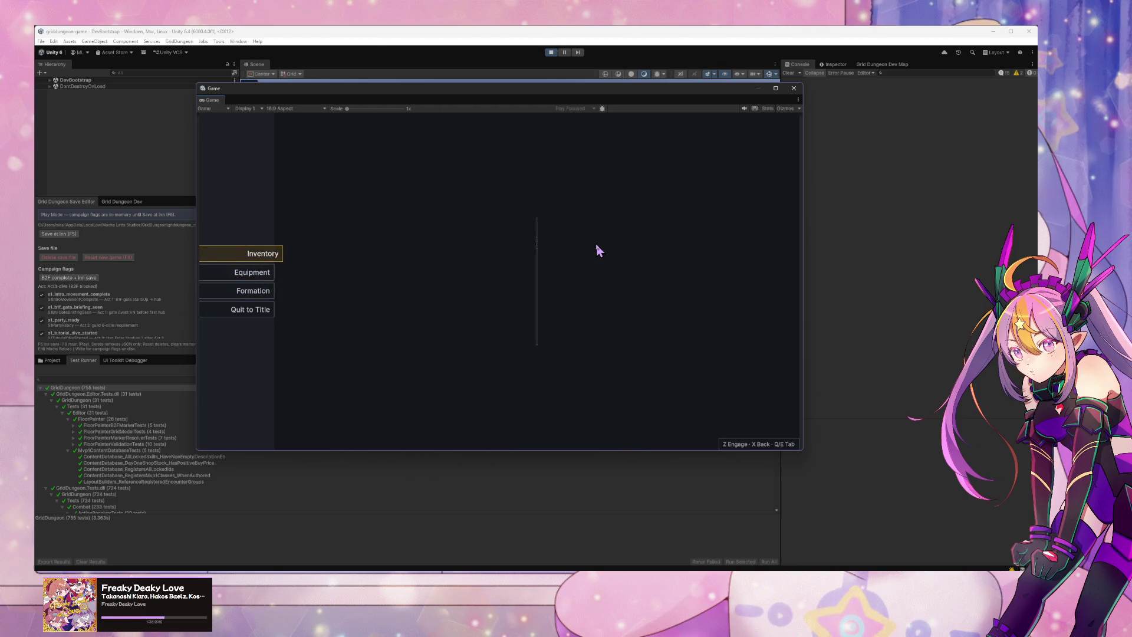
# Step: Open Equipment again, then open and close the Formation party grid
pyautogui.press('s')
pyautogui.press('z')
pyautogui.press('x')
pyautogui.press('s')
pyautogui.press('z')
pyautogui.press('x')
# Step: Close the camp menu, enter Stratum 1, and toggle the dungeon pause menu
pyautogui.press('x')
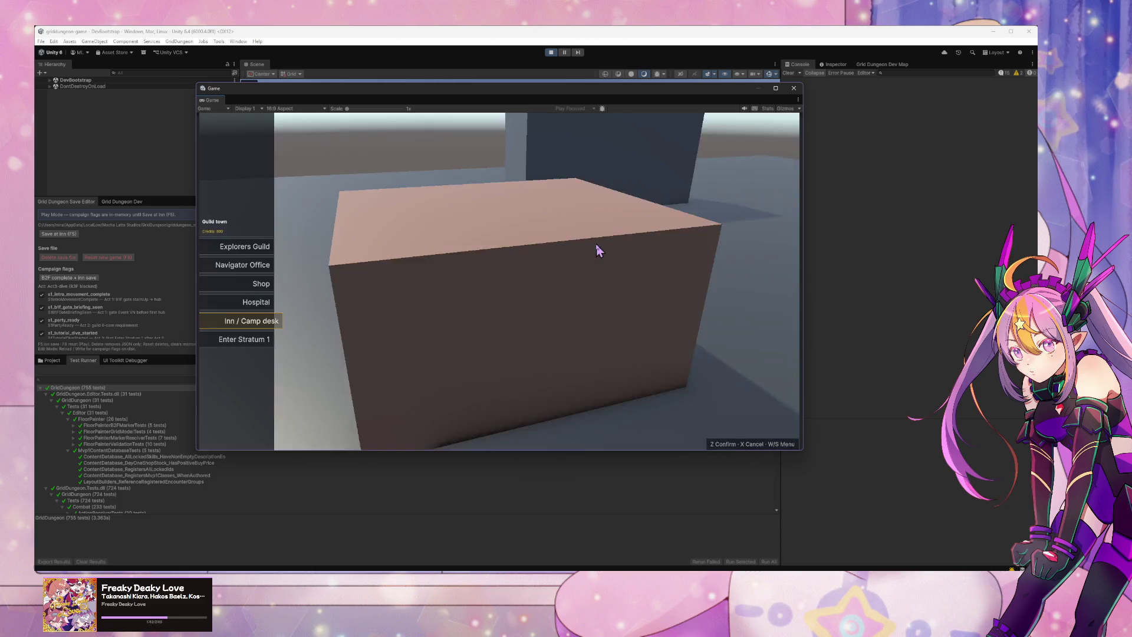
pyautogui.press('z')
pyautogui.press('x')
pyautogui.press('w')
pyautogui.press('w')
pyautogui.press('w')
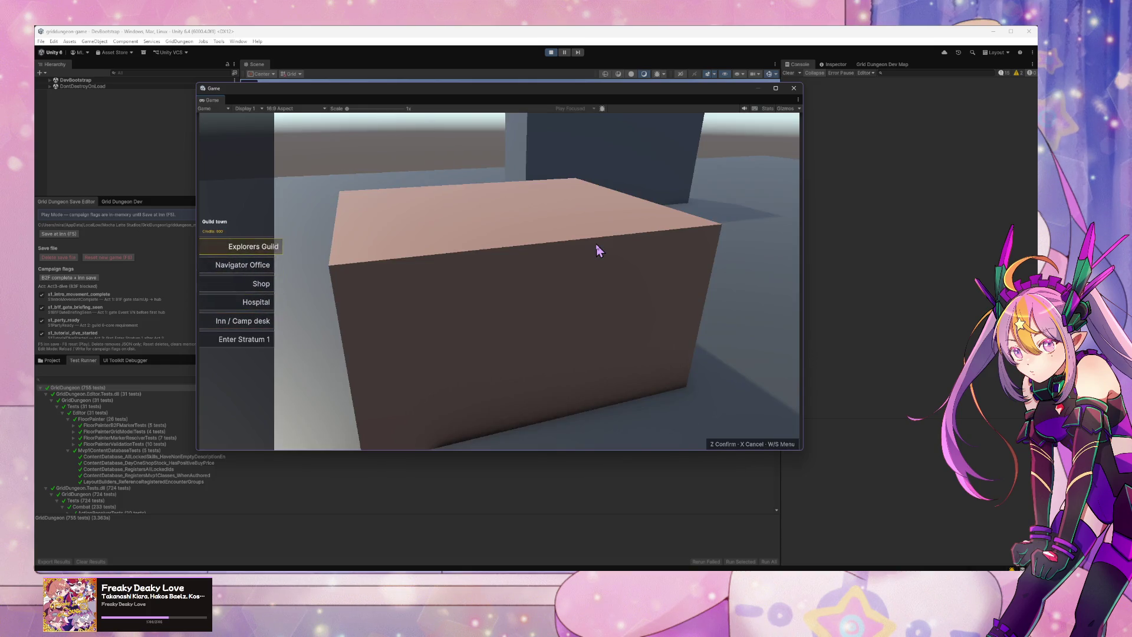
pyautogui.press('z')
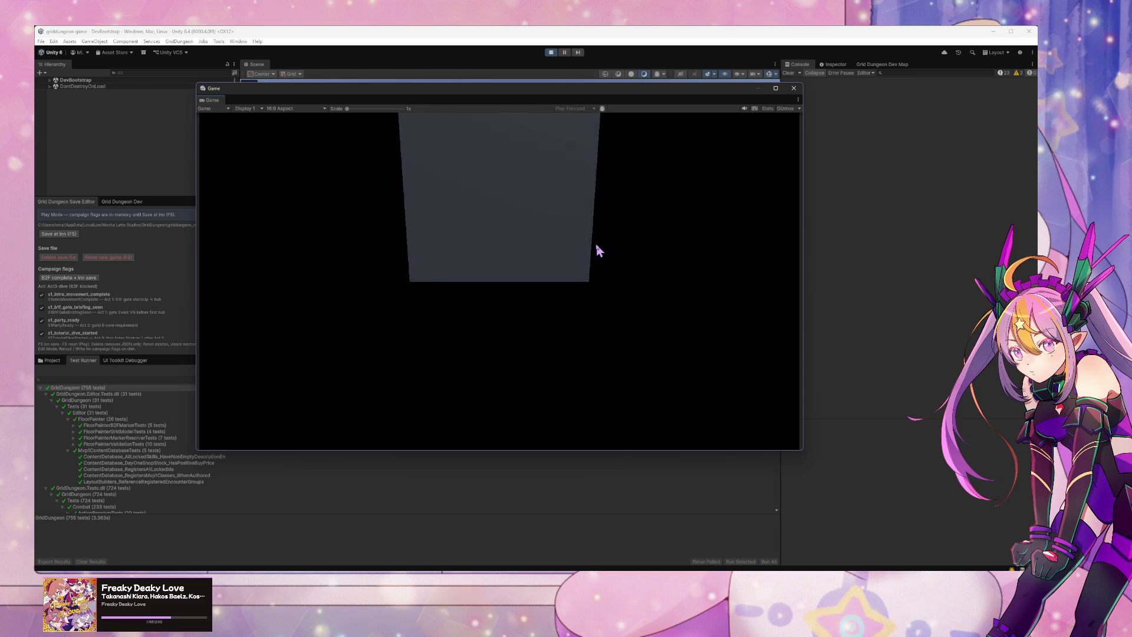
pyautogui.press('Escape')
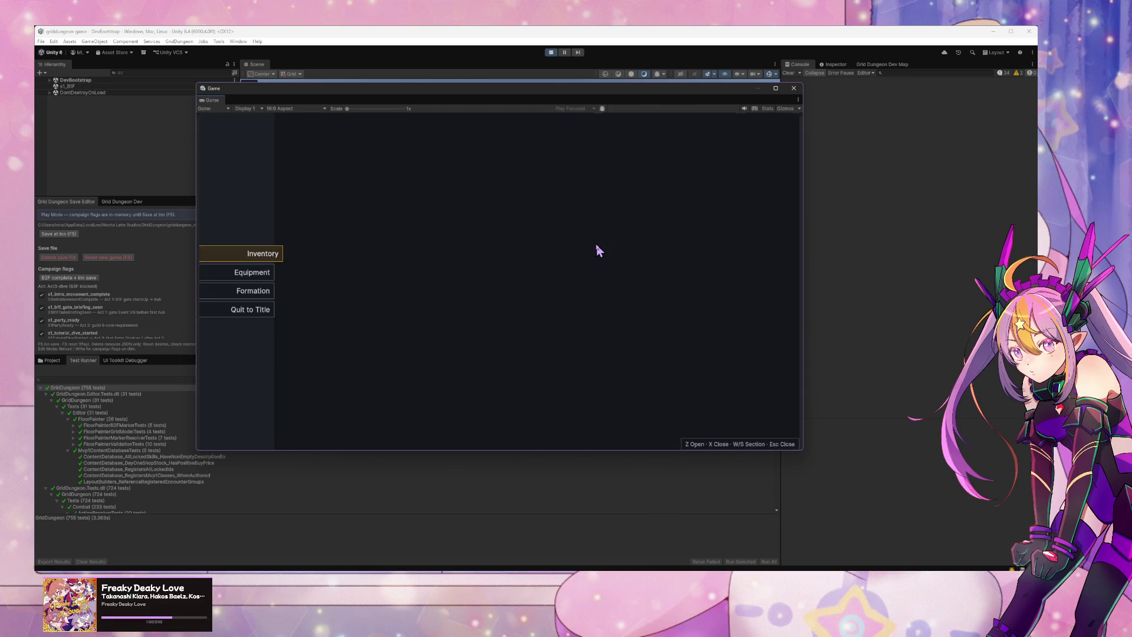
pyautogui.press('Escape')
pyautogui.press('Escape')
pyautogui.press('Escape')
pyautogui.press('Escape')
pyautogui.press('Escape')
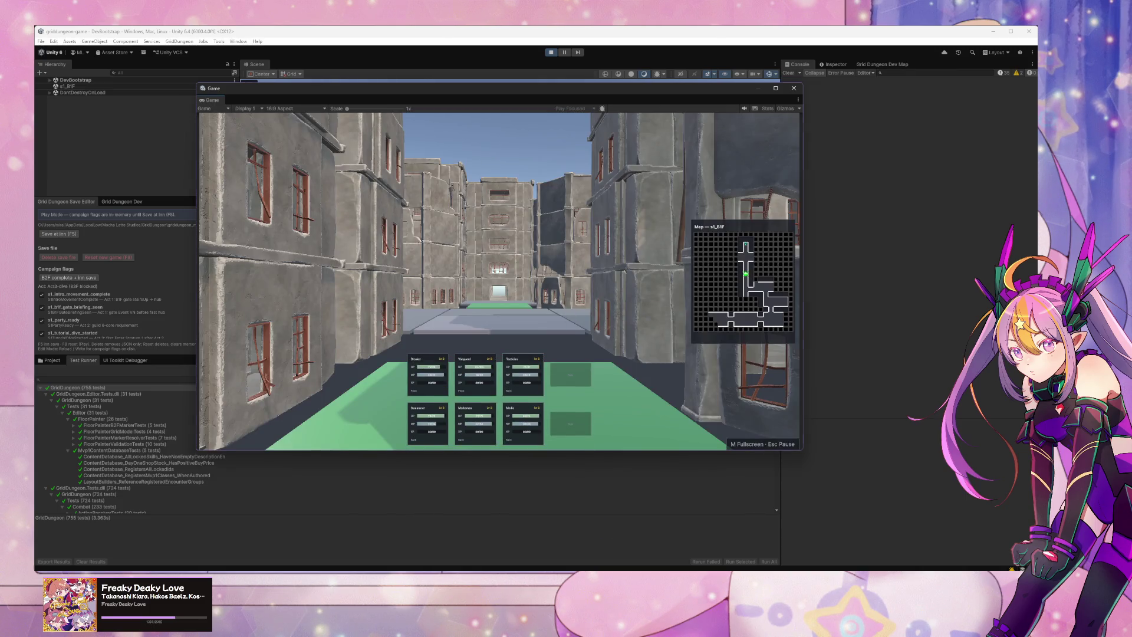
pyautogui.hotkey('alt', 'Tab')
# Step: Begin the bug report with 'bug - 2 cases', 'player in hub' and '- player press'
pyautogui.scroll(5, 621, 299)
pyautogui.scroll(2, 624, 306)
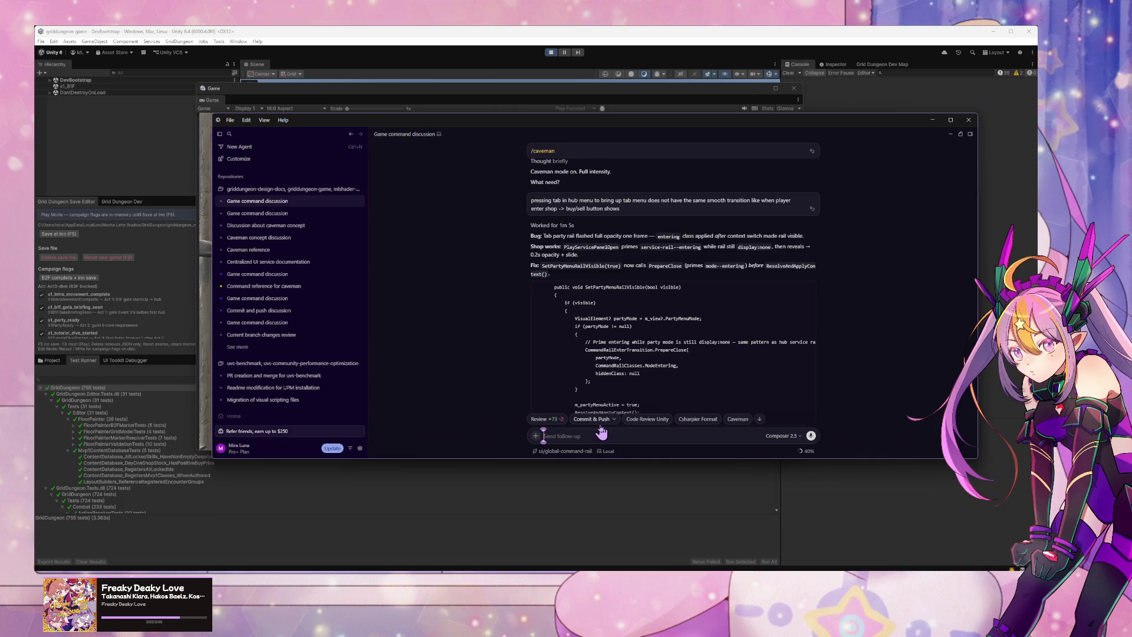
pyautogui.scroll(-2, 519, 277)
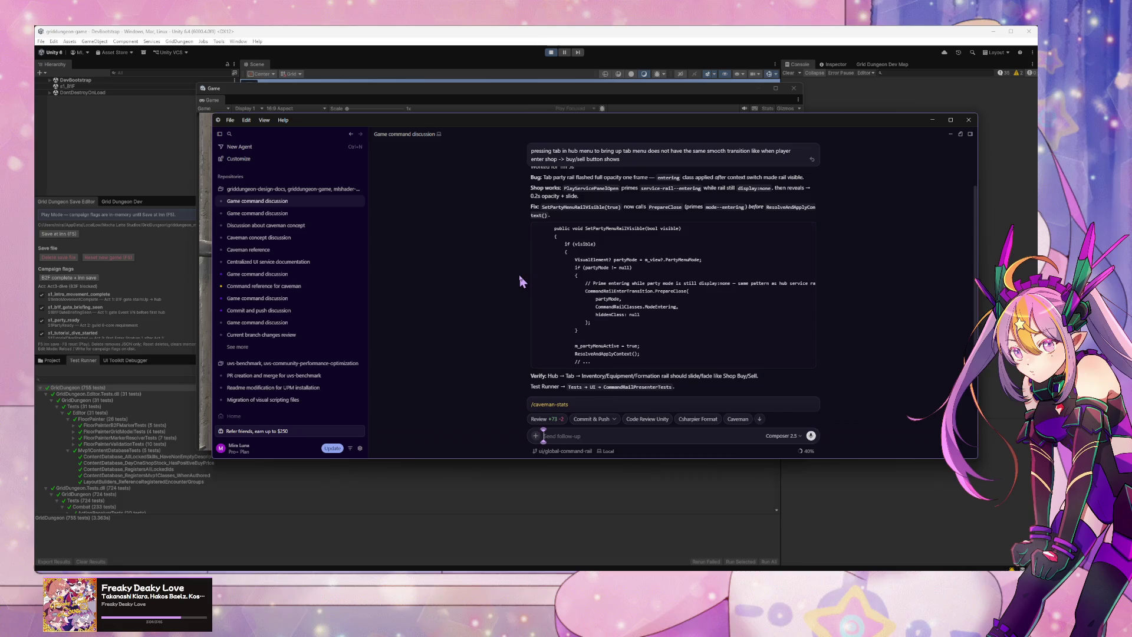
pyautogui.write('bug')
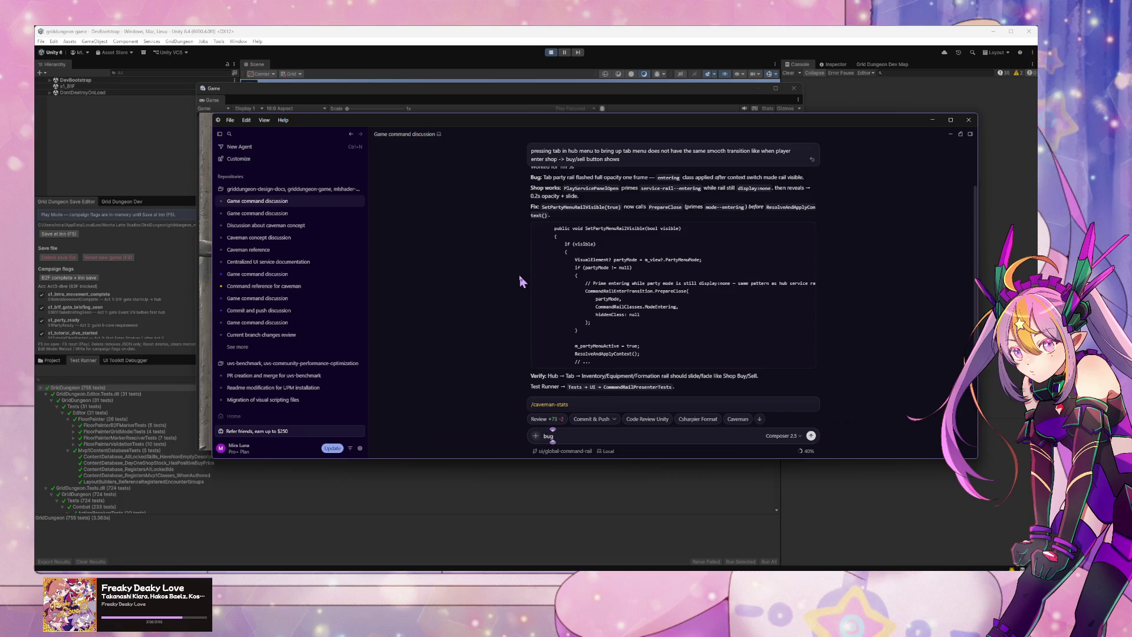
pyautogui.write(':')
pyautogui.hotkey('shift', 'Return')
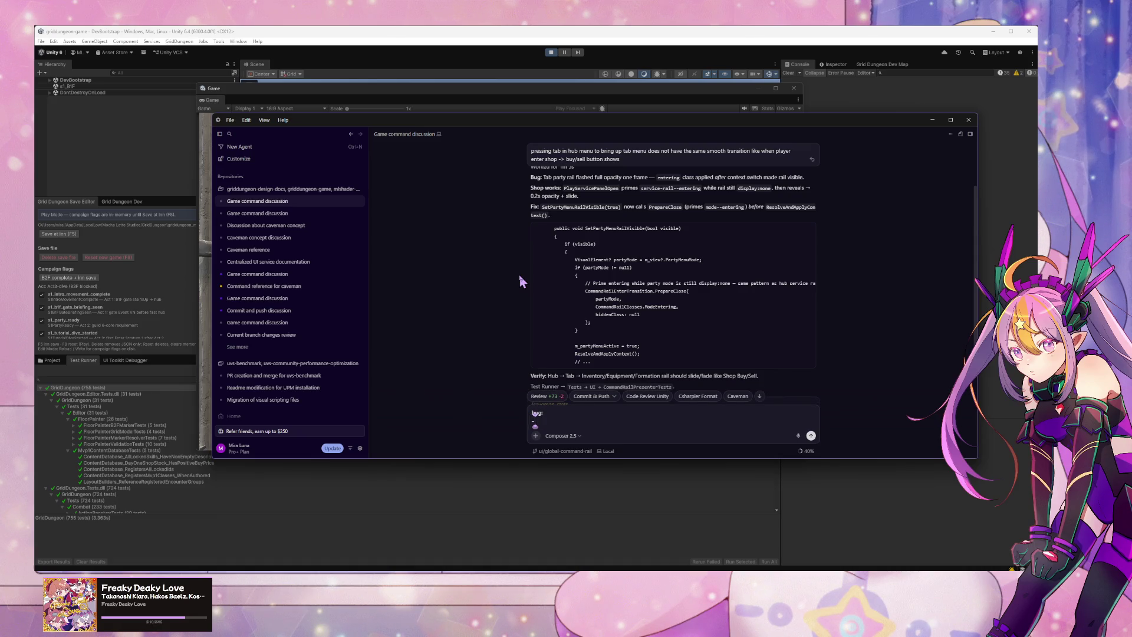
pyautogui.write(' player in hub')
pyautogui.hotkey('shift', 'Return')
pyautogui.write('- player')
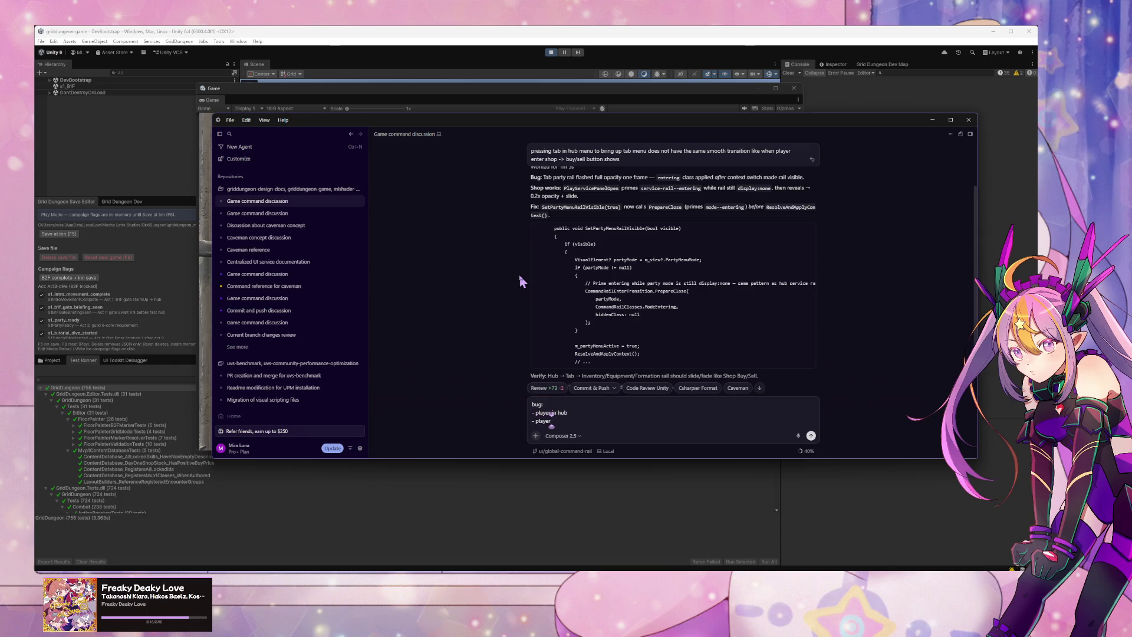
pyautogui.write(' press')
pyautogui.press('Up')
pyautogui.press('BackSpace')
pyautogui.write('- ')
pyautogui.write('2 cases')
pyautogui.press('Down')
pyautogui.press('Down')
# Step: Add 'tab to bring up tab menu' and '- tab menu+rail manu pops up with hard cut in (no fade)'
pyautogui.write('tab to bring')
pyautogui.write(' up')
pyautogui.write(' tab menu')
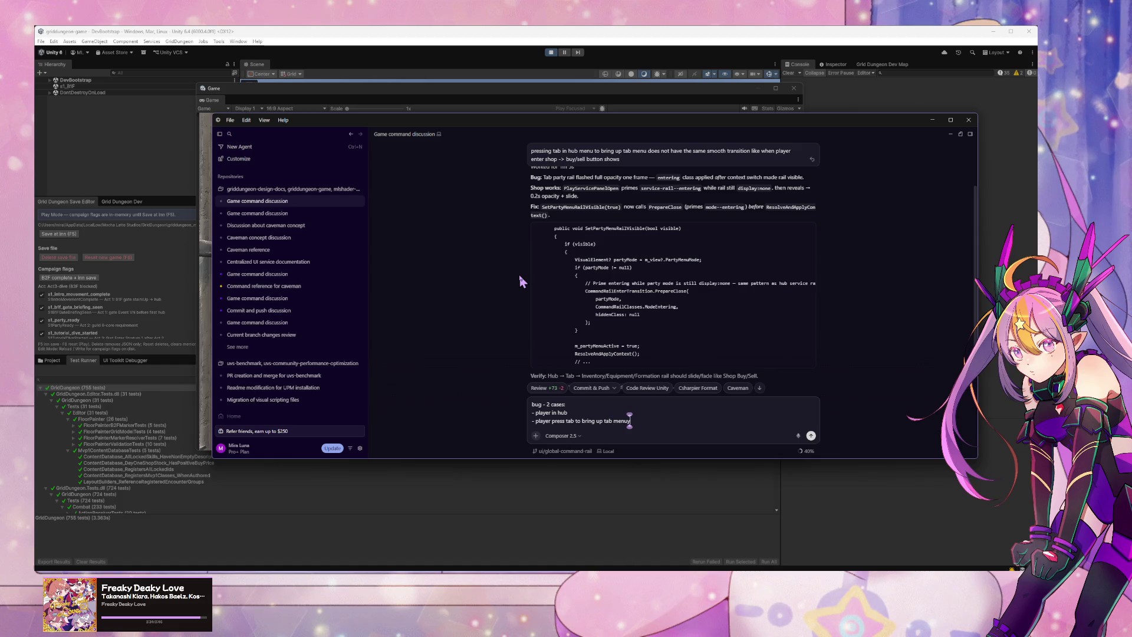
pyautogui.hotkey('shift', 'Return')
pyautogui.write('-')
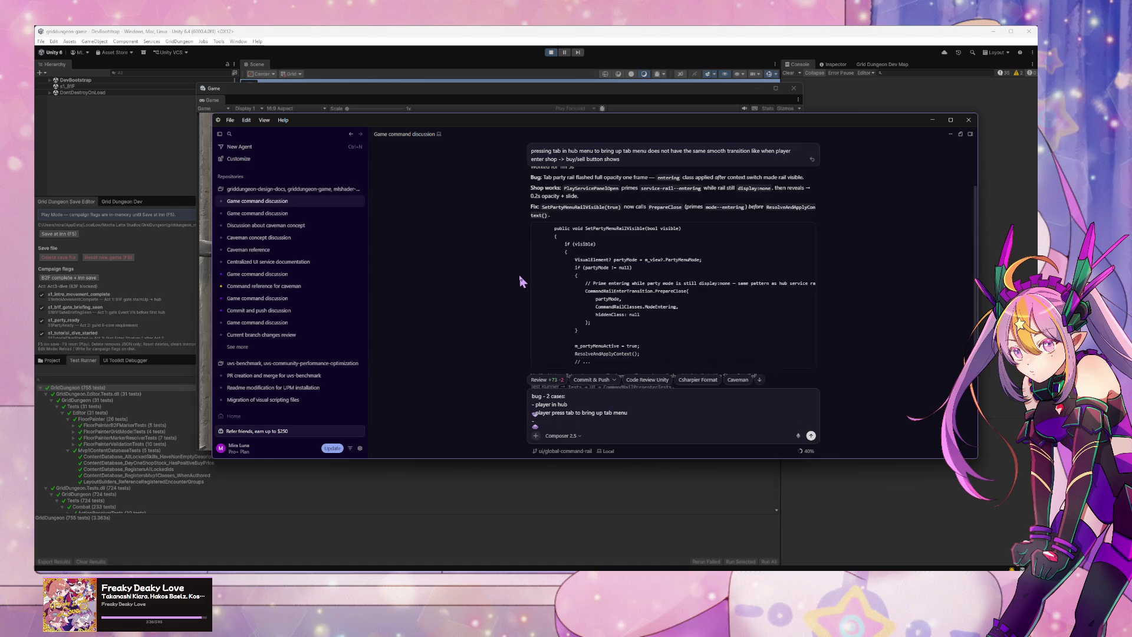
pyautogui.write(' tab menu')
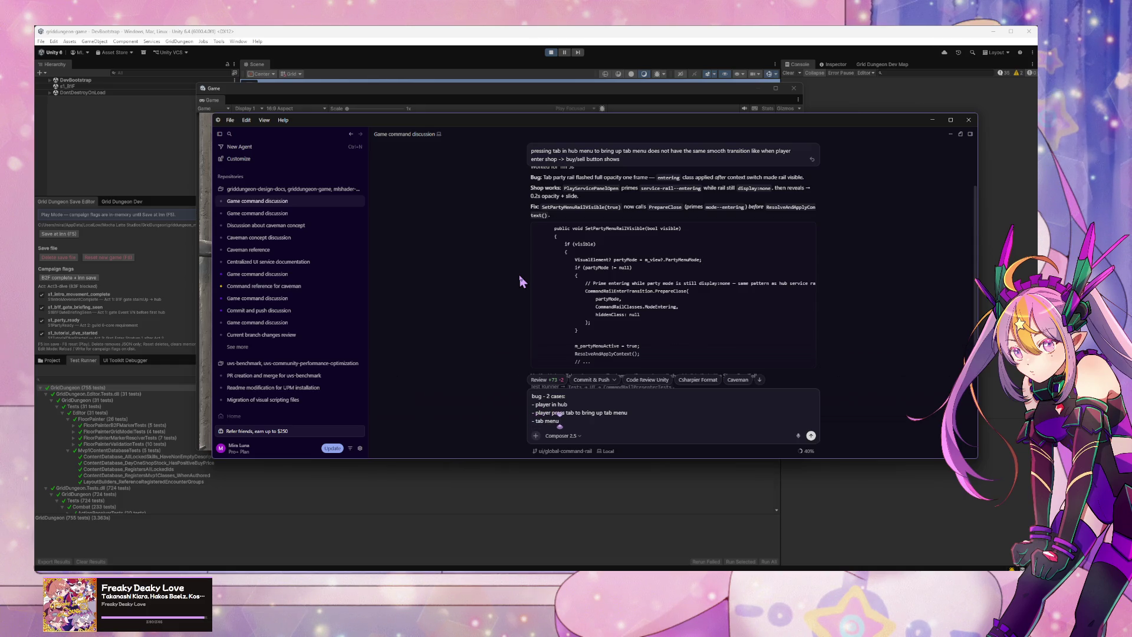
pyautogui.write('+rail ma')
pyautogui.write('enu pops')
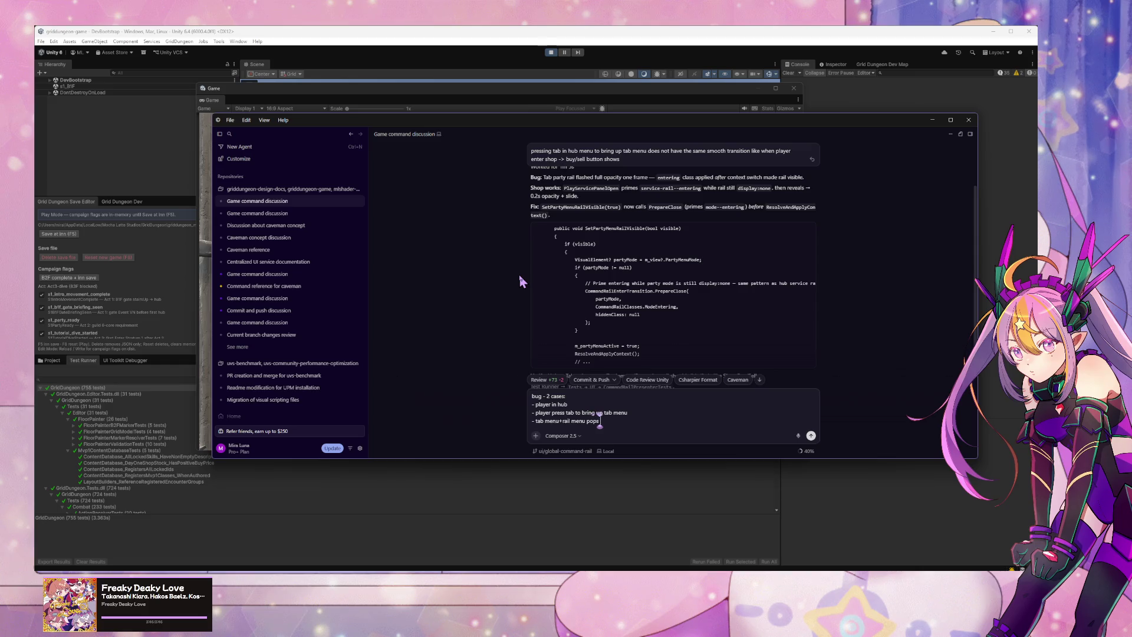
pyautogui.write(' up.')
pyautogui.press('BackSpace')
pyautogui.write('with hard c')
pyautogui.write('ut')
pyautogui.write(' in')
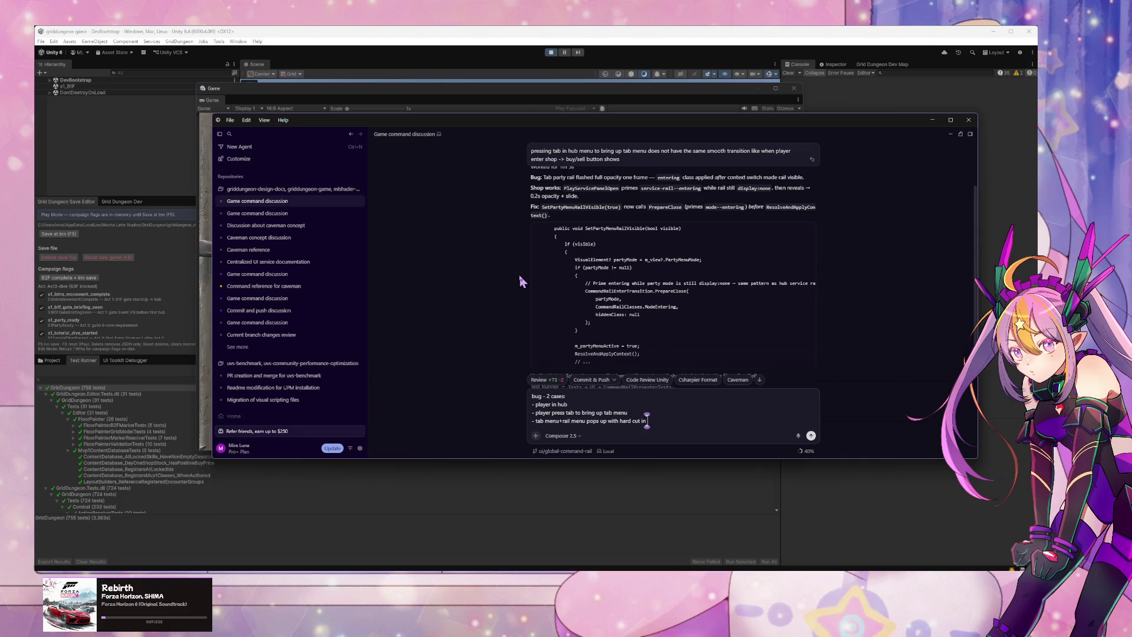
pyautogui.write(' (no fade)')
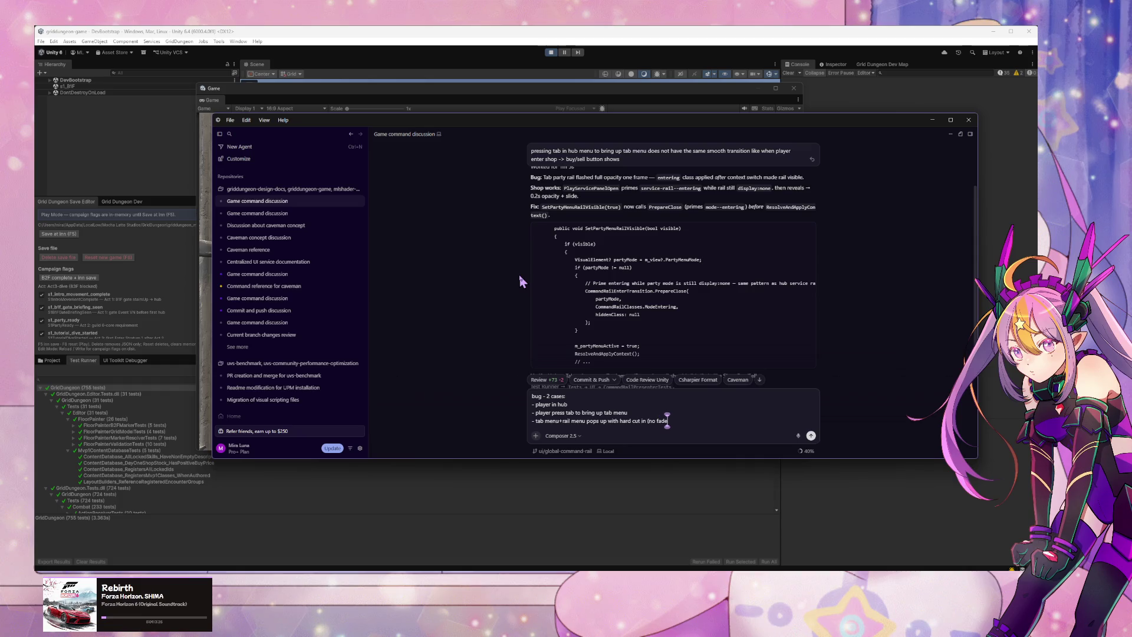
pyautogui.hotkey('shift', 'Return')
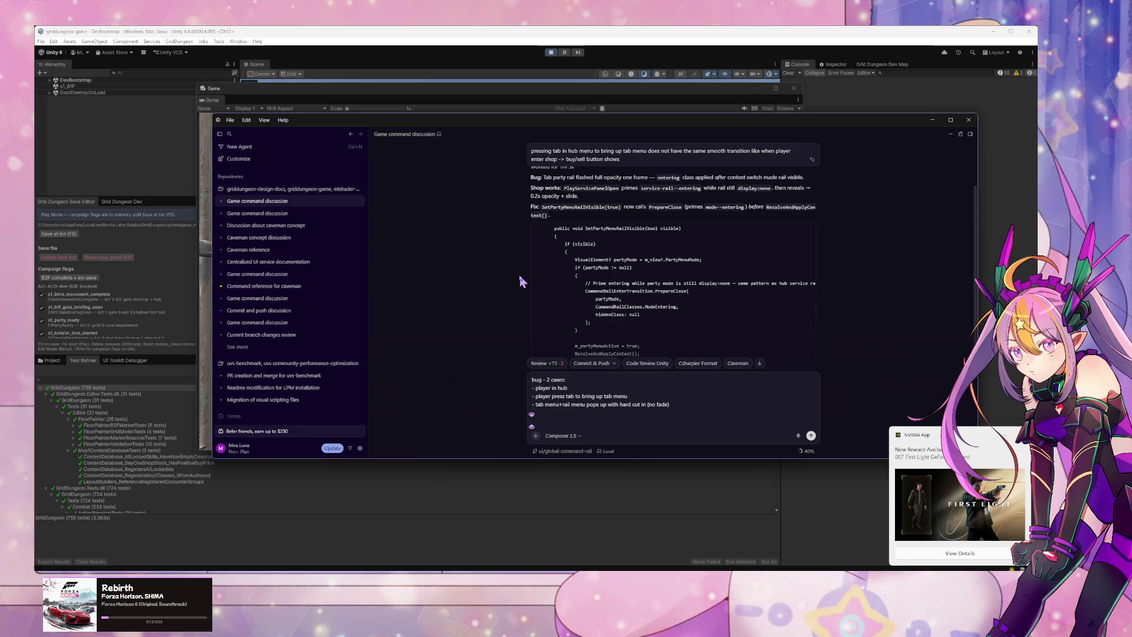
# Step: Add 'case 1' and 'case 2' headings, pasting the steps under case 2 with hub changed to exploration
pyautogui.click(590, 374)
pyautogui.hotkey('shift', 'Return')
pyautogui.hotkey('shift', 'Return')
pyautogui.write('case 1')
pyautogui.moveTo(671, 405); pyautogui.dragTo(533, 396)
pyautogui.click(559, 416)
pyautogui.hotkey('shift', 'Return')
pyautogui.write('case 2')
pyautogui.hotkey('shift', 'Return')
pyautogui.write('- player in hub - player press tab to bring up tab menu - tab menu+rail menu pops up with hard cut in (no fade)')
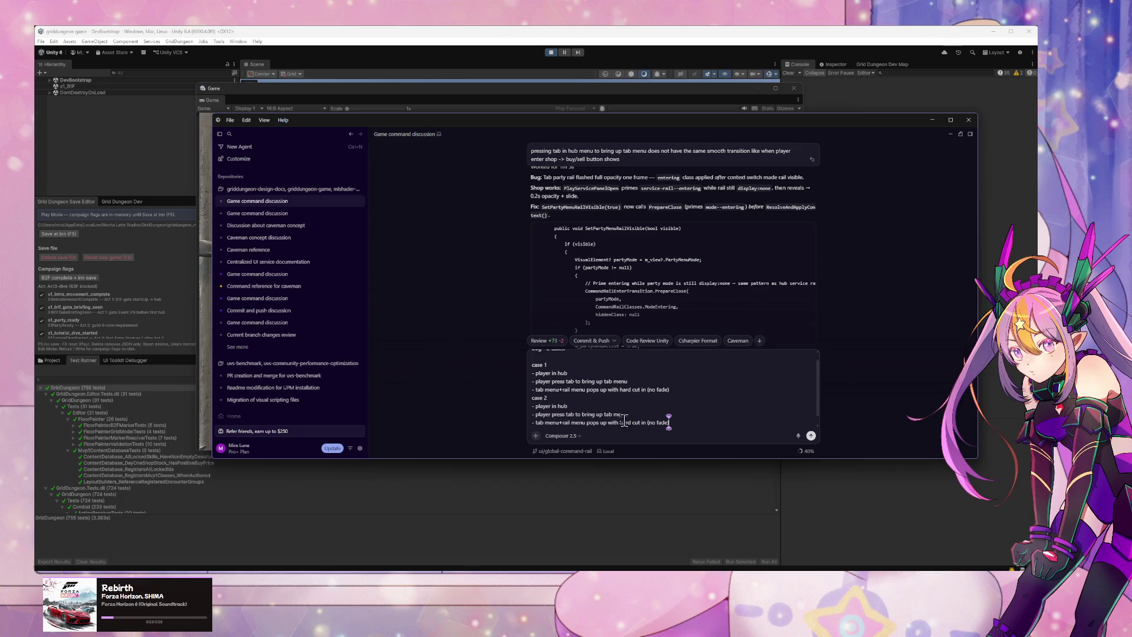
pyautogui.doubleClick(563, 405)
pyautogui.write('ploration')
# Step: Append 'stop and ask question if need' and send the report to the agent
pyautogui.click(691, 424)
pyautogui.scroll(-1, 589, 364)
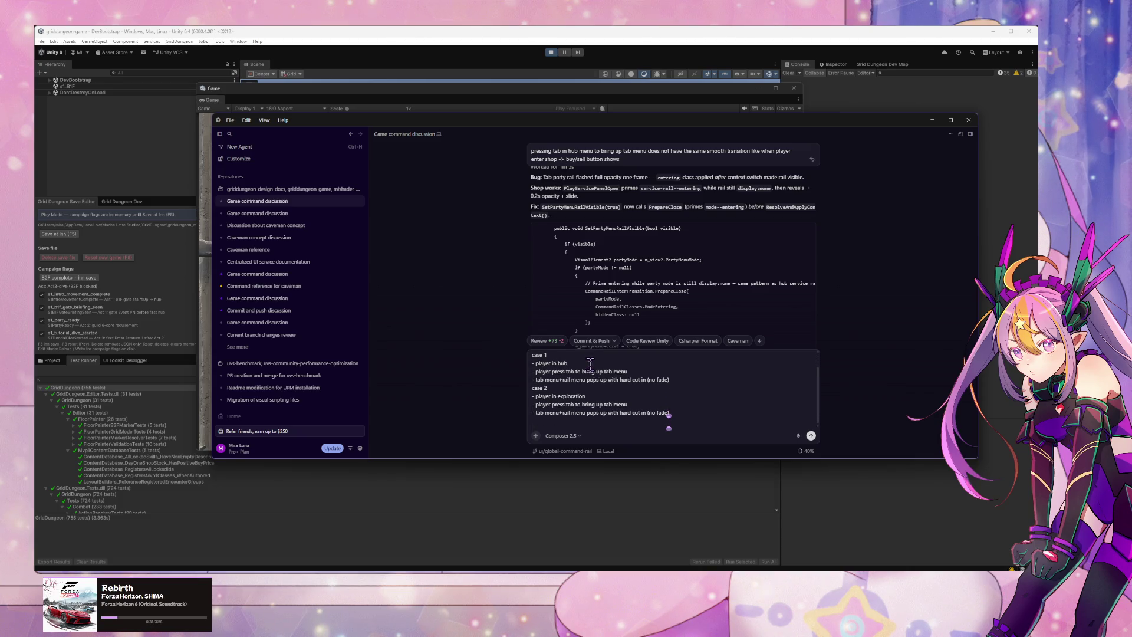
pyautogui.hotkey('shift', 'Return')
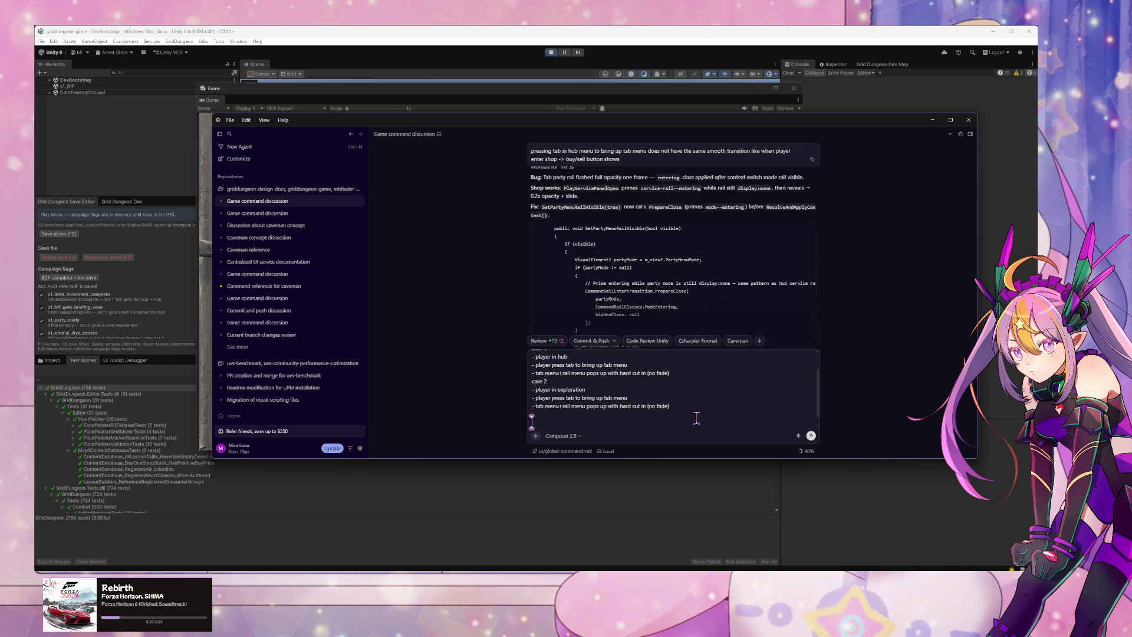
pyautogui.write('stop and ask')
pyautogui.write(' question if ne')
pyautogui.write('eded')
pyautogui.press('Return')
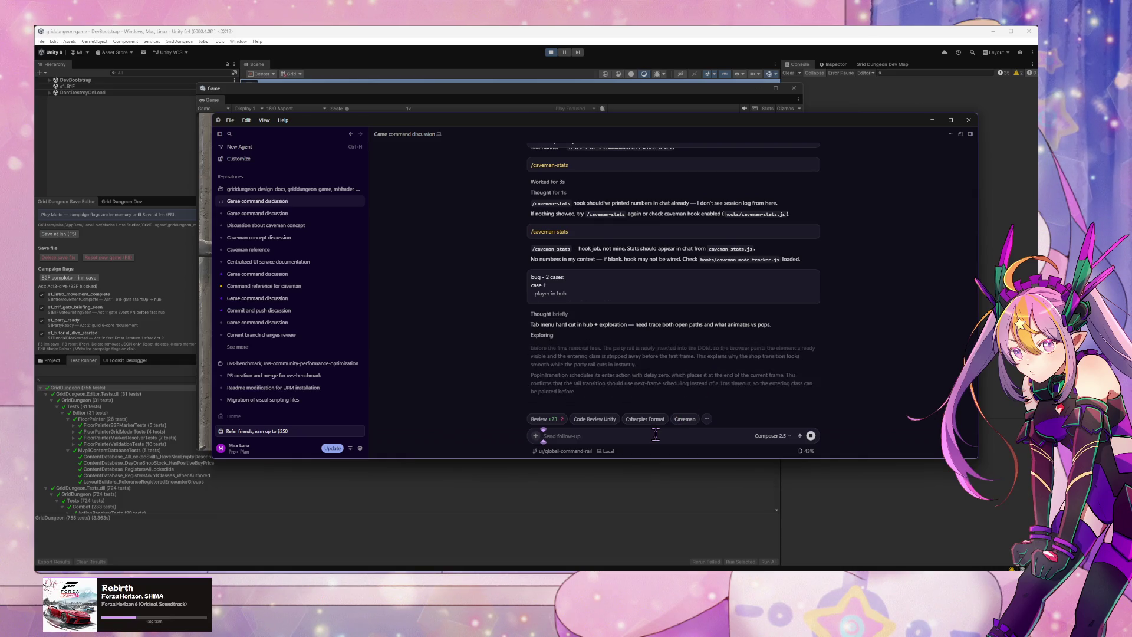
# Step: Ask whether the party menu's rail menu is the same instance as the hub and exploration rail
pyautogui.write('is')
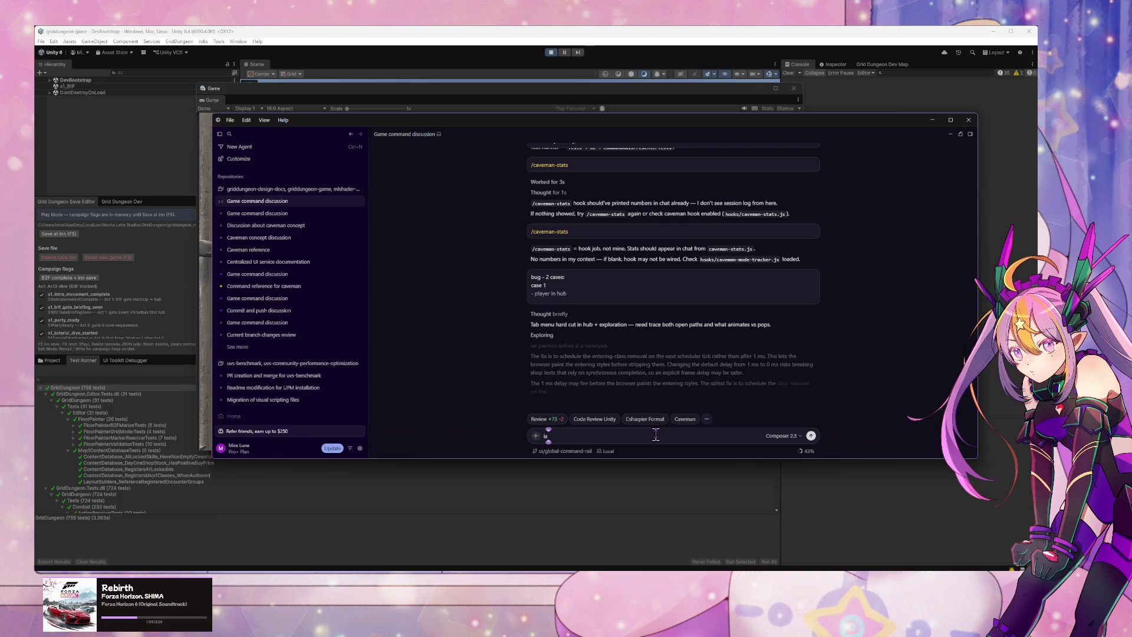
pyautogui.write(' rail ma')
pyautogui.write('enu in')
pyautogui.write(' par')
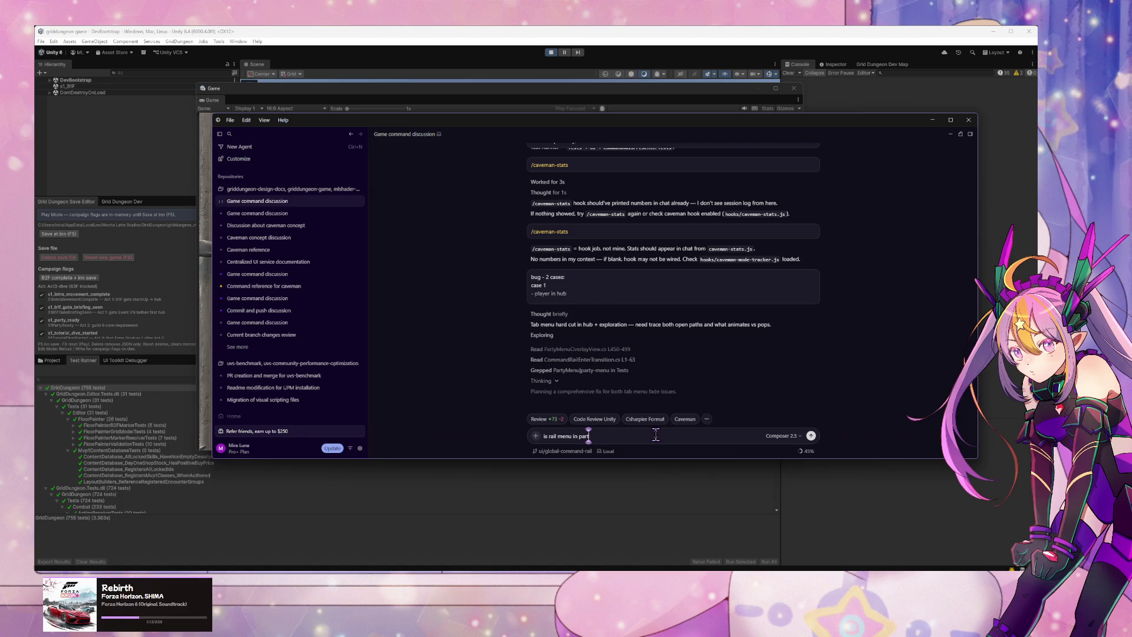
pyautogui.write('ty menu the')
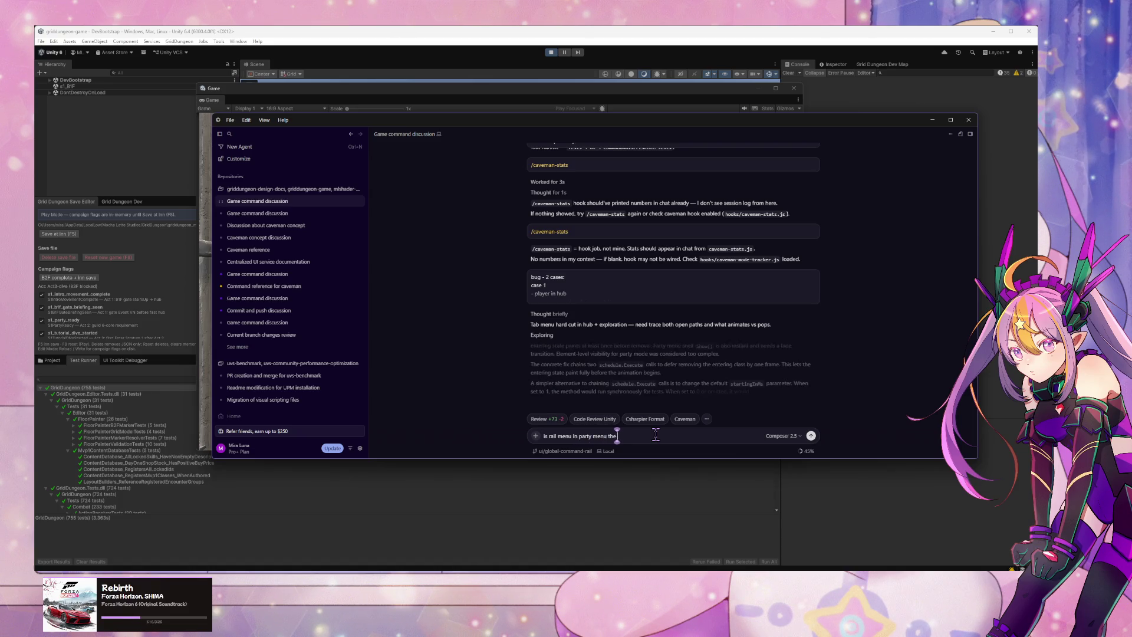
pyautogui.write(' same instance as')
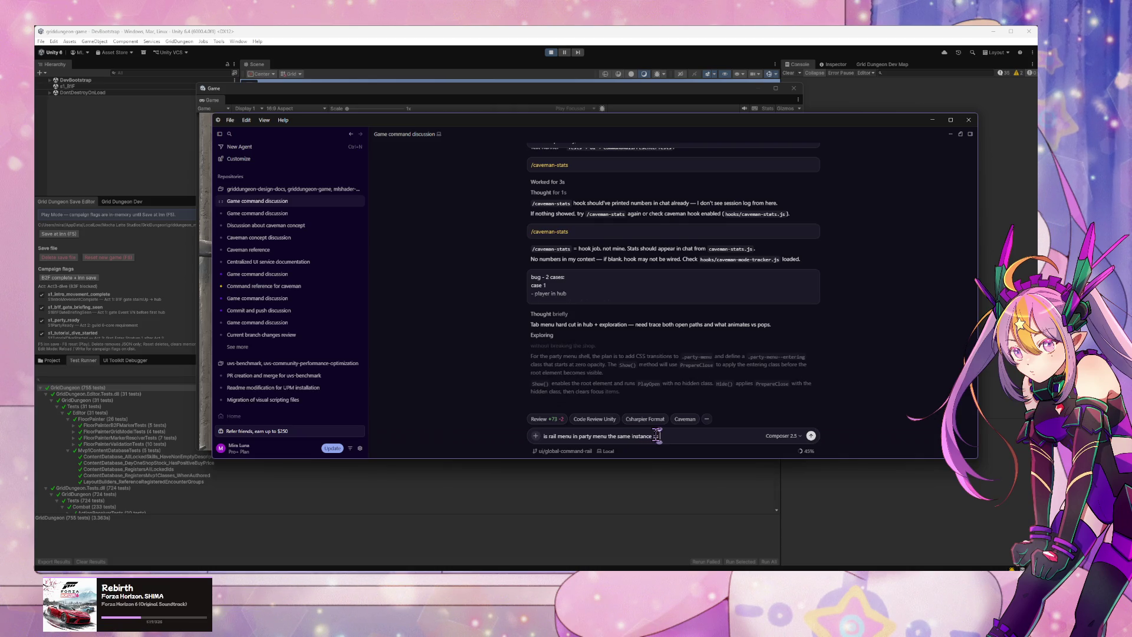
pyautogui.write(' hub an')
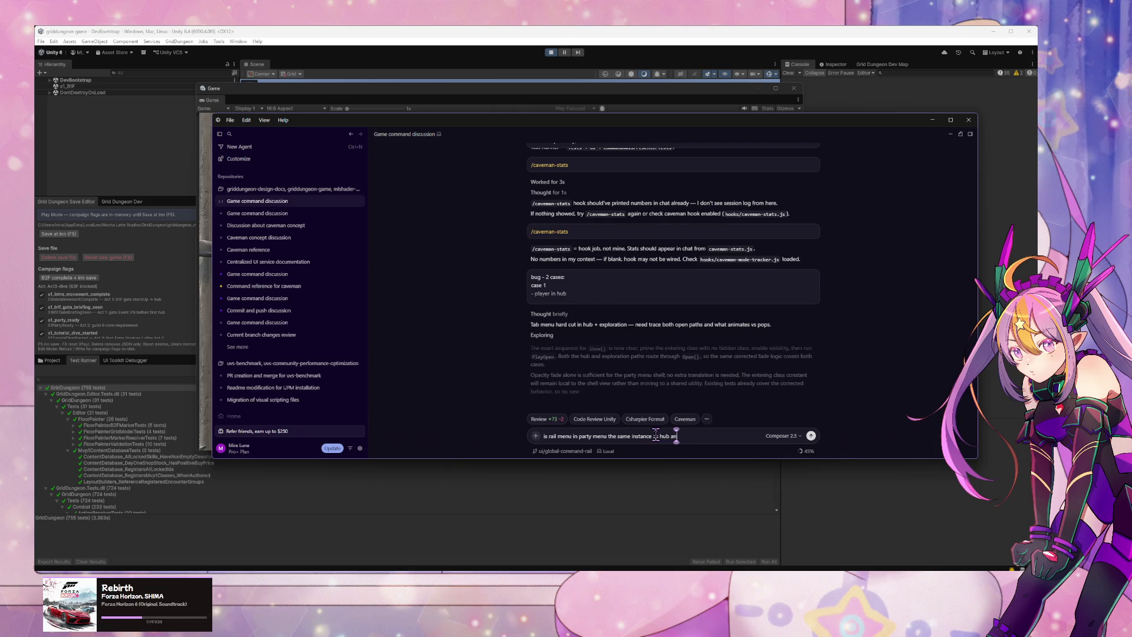
pyautogui.write('d exploration rail menu?')
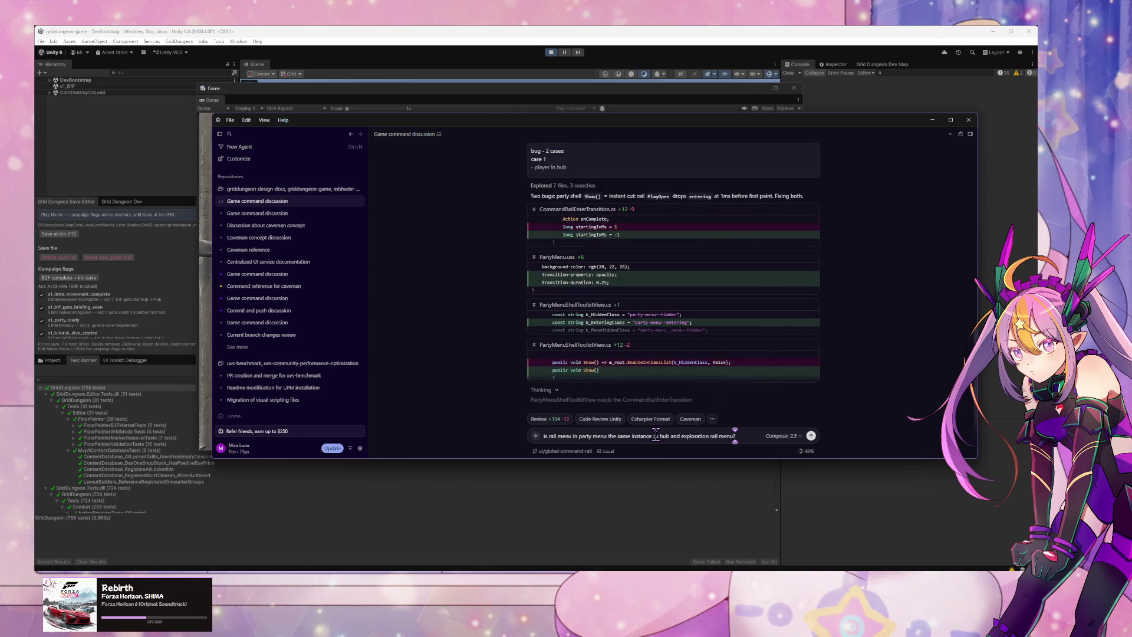
pyautogui.press('Return')
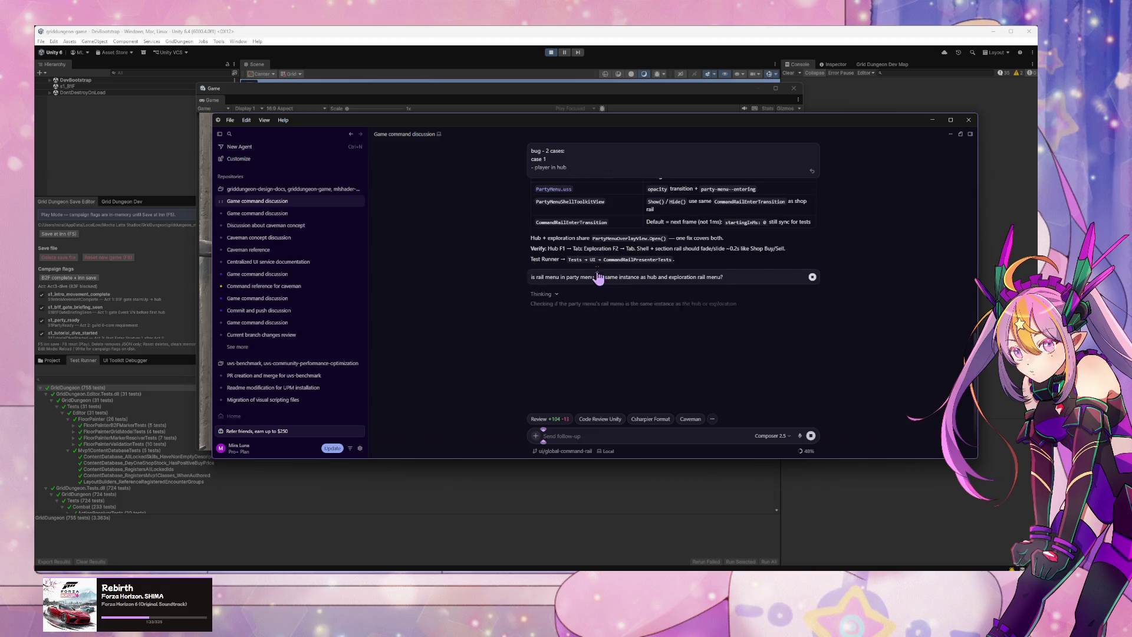
# Step: Read the agent's reply and its three-mode rail table, then start drafting a follow-up
pyautogui.scroll(1, 597, 277)
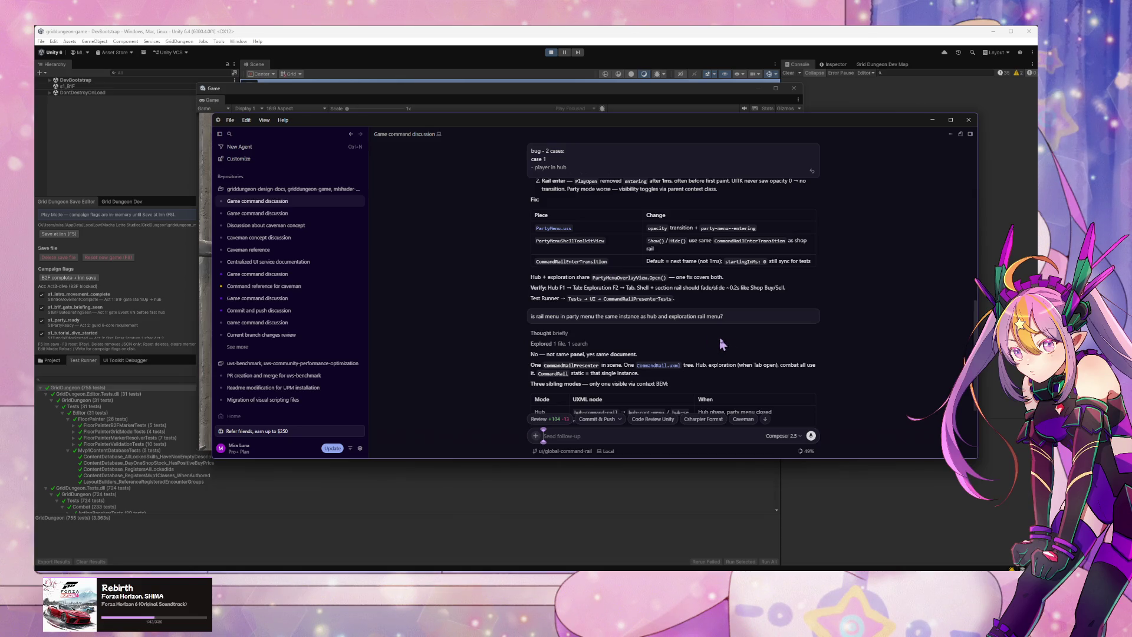
pyautogui.scroll(-3, 728, 347)
pyautogui.scroll(2, 728, 347)
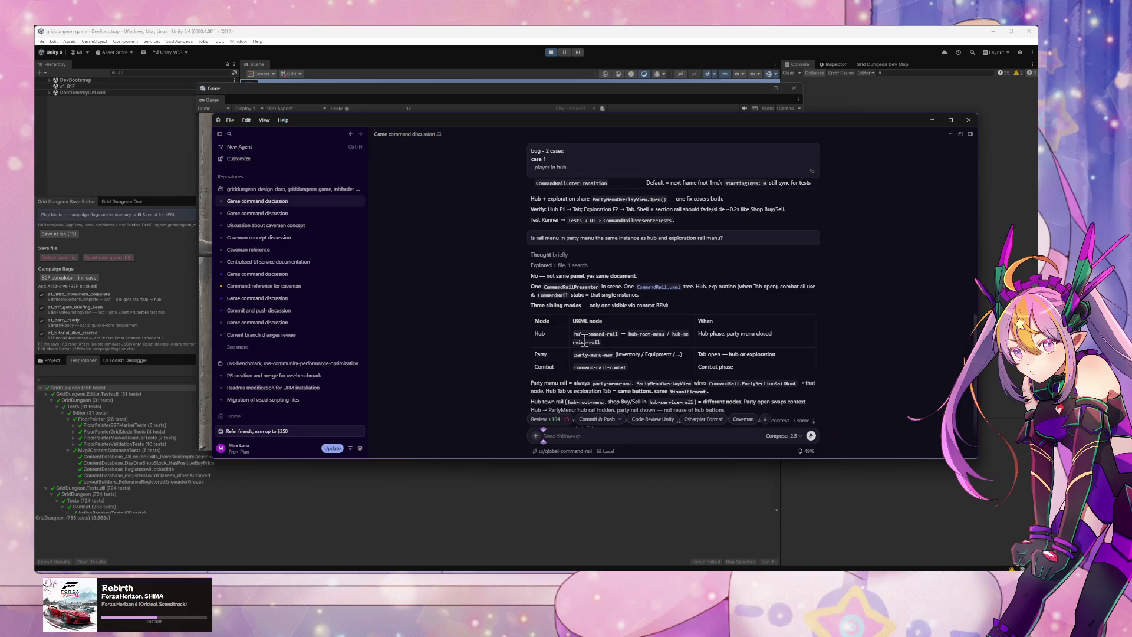
pyautogui.scroll(-2, 655, 371)
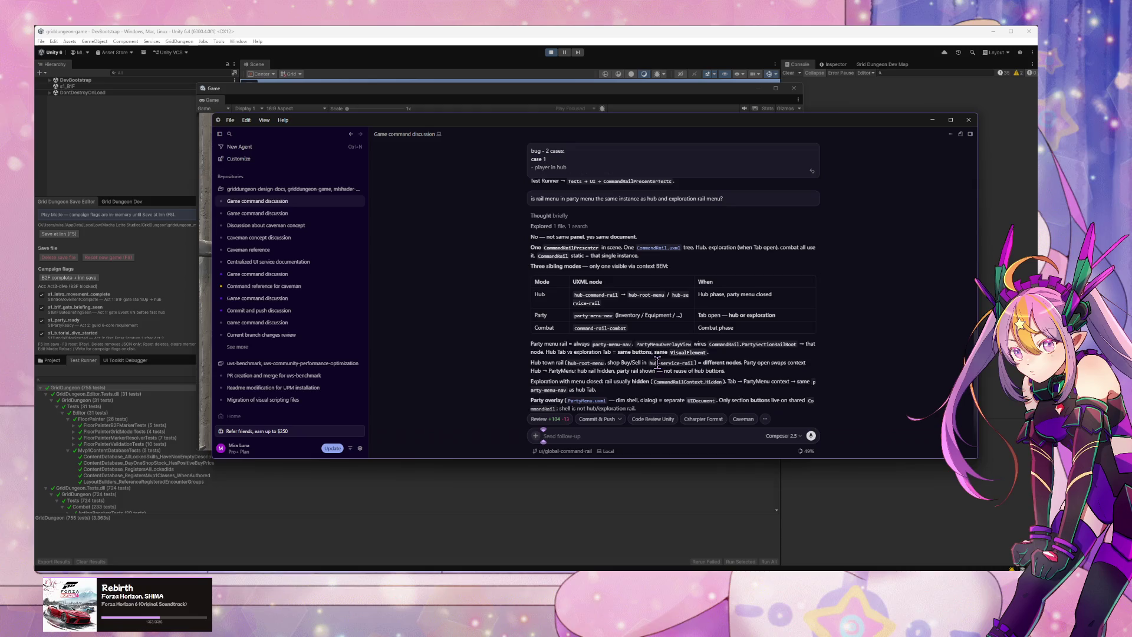
pyautogui.scroll(-1, 656, 362)
pyautogui.write('reat')
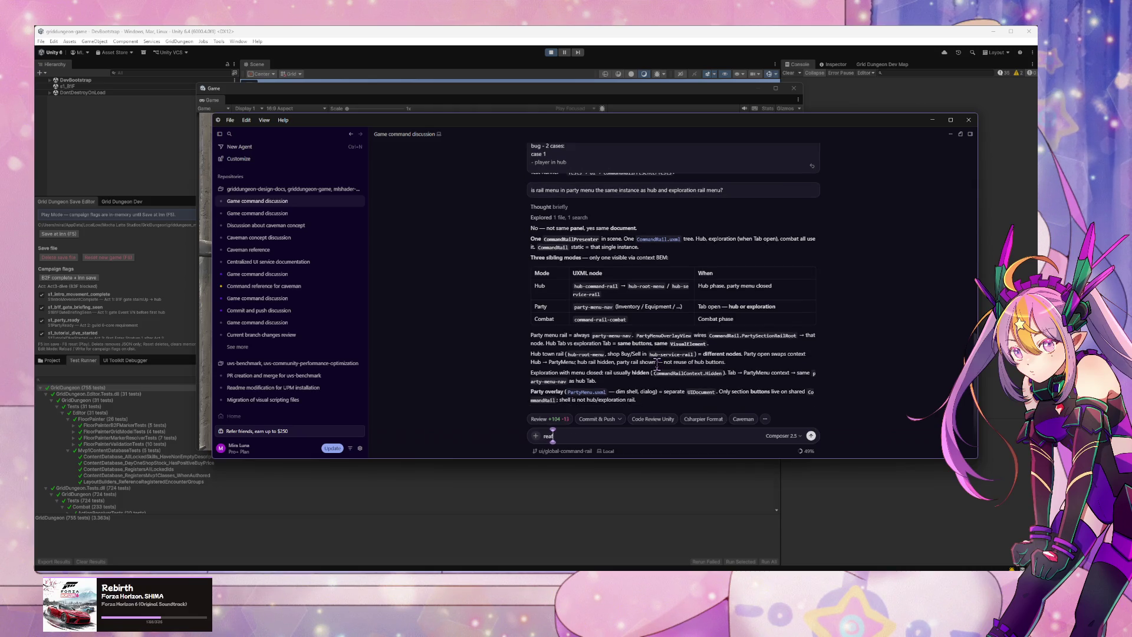
# Step: Send the request 'refactor to use one instance for rail menu' and scroll up through the reply
pyautogui.write('tor to use **one**')
pyautogui.write('instance for rail menu')
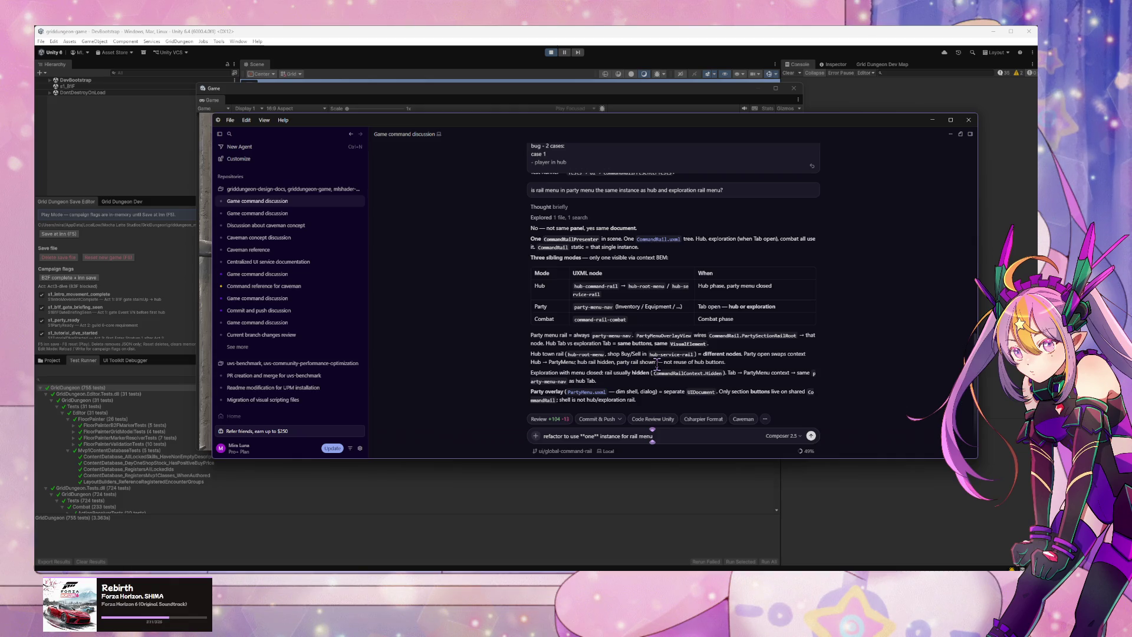
pyautogui.press('Return')
pyautogui.scroll(1, 595, 298)
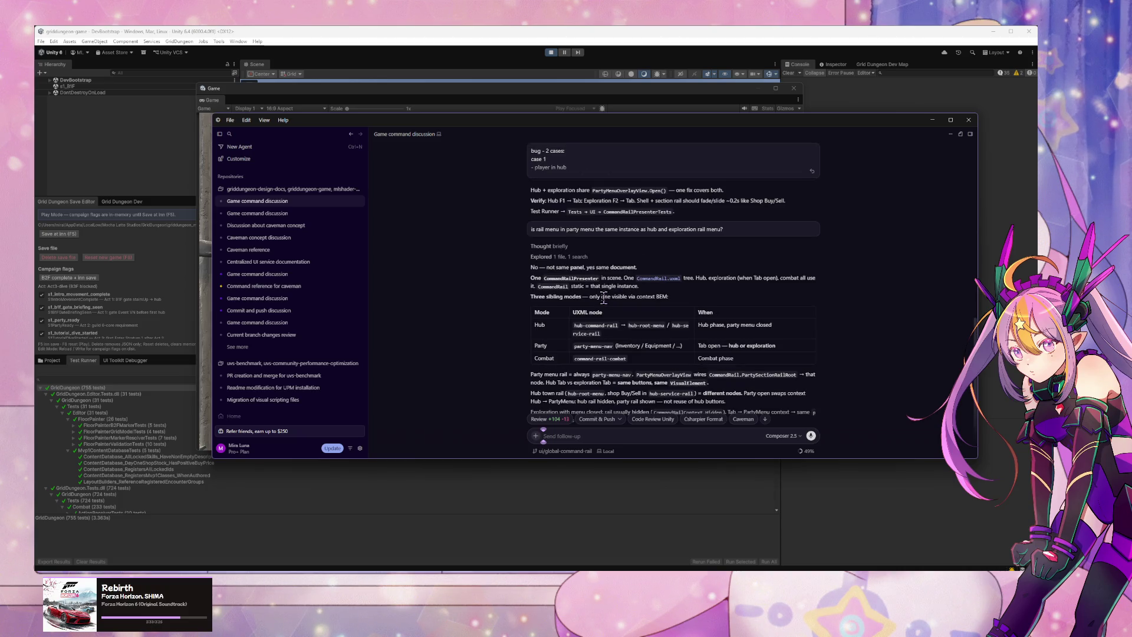
# Step: Highlight 'panel' and 'document' in the agent's reply, then return to the Unity editor
pyautogui.moveTo(571, 269); pyautogui.dragTo(581, 268)
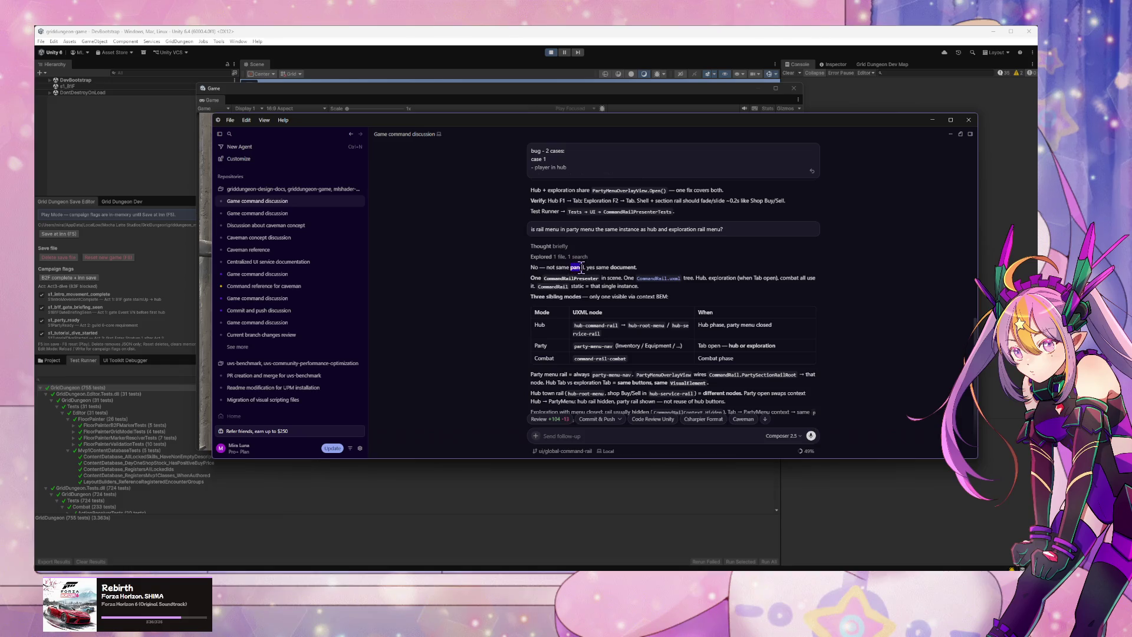
pyautogui.doubleClick(633, 267)
pyautogui.scroll(-1, 654, 259)
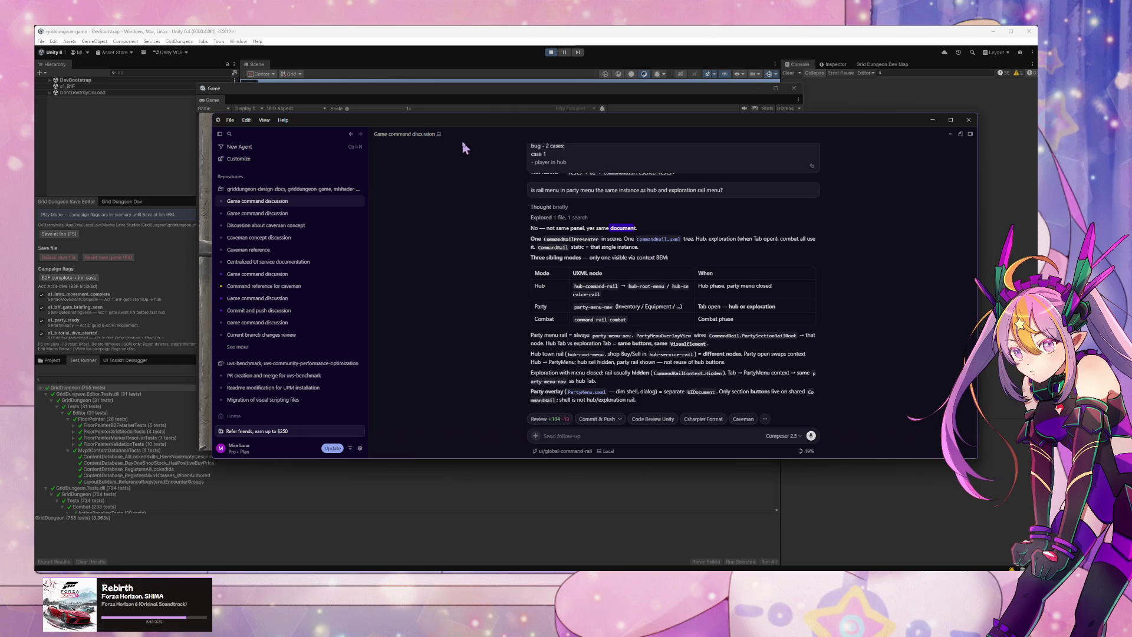
pyautogui.click(587, 437)
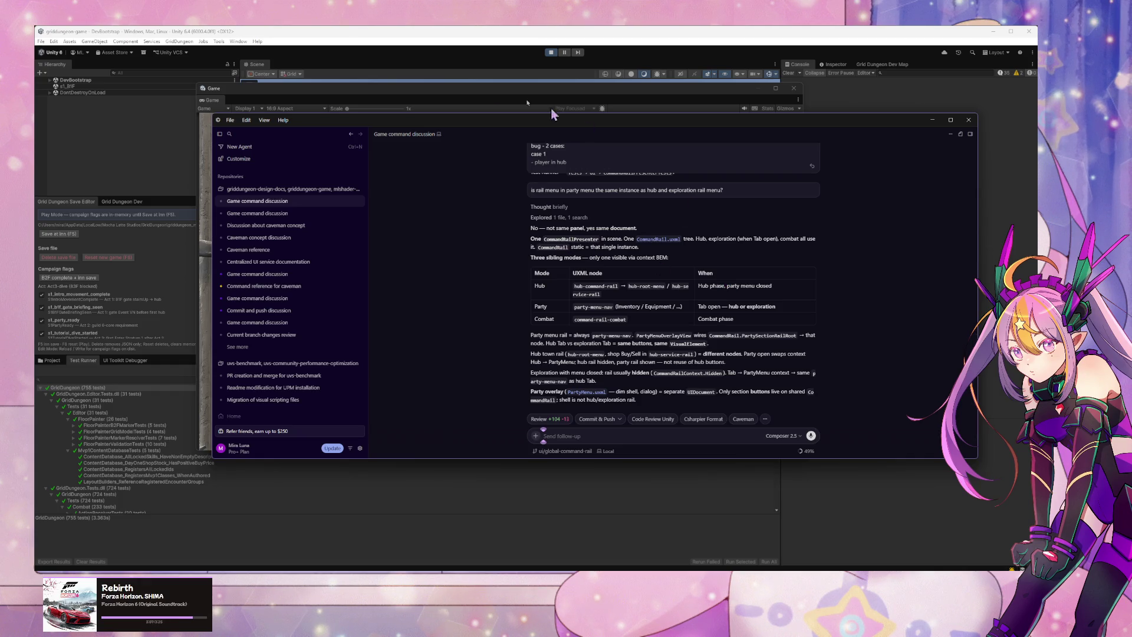
pyautogui.click(506, 30)
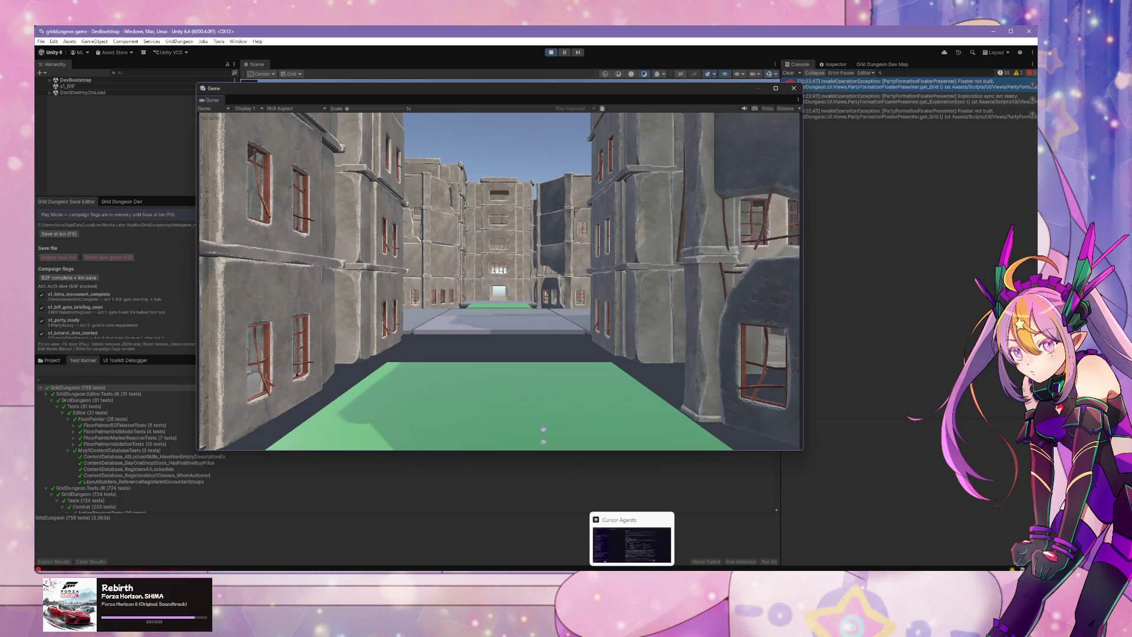
# Step: Exit Play Mode so the agent's script changes compile, then bring the Elin game forward
pyautogui.click(550, 52)
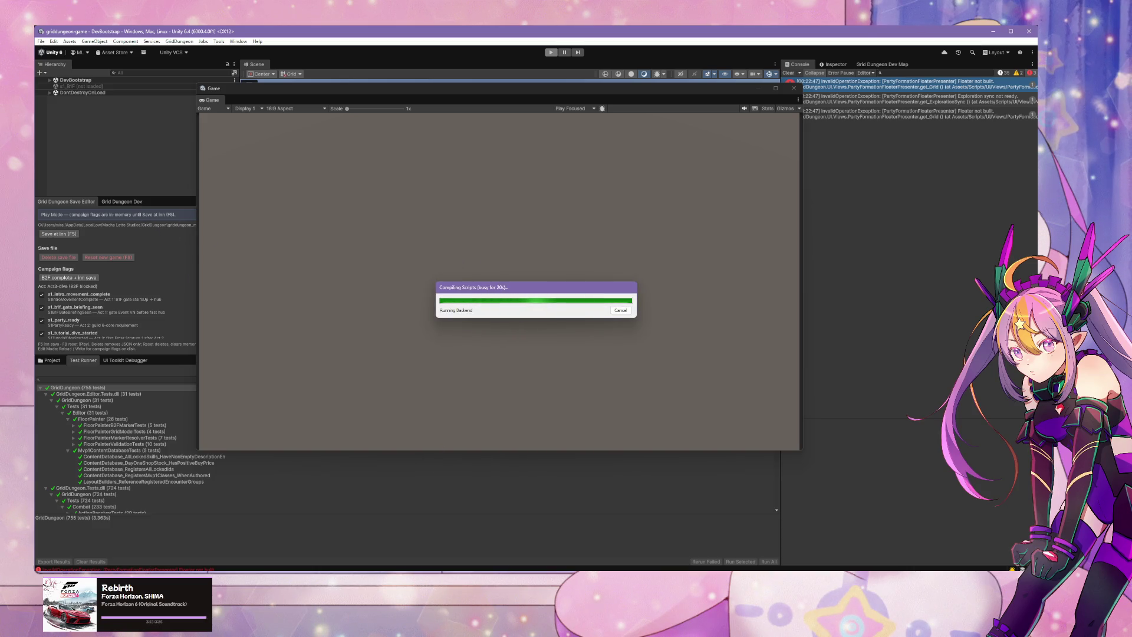
pyautogui.moveTo(631, 575)
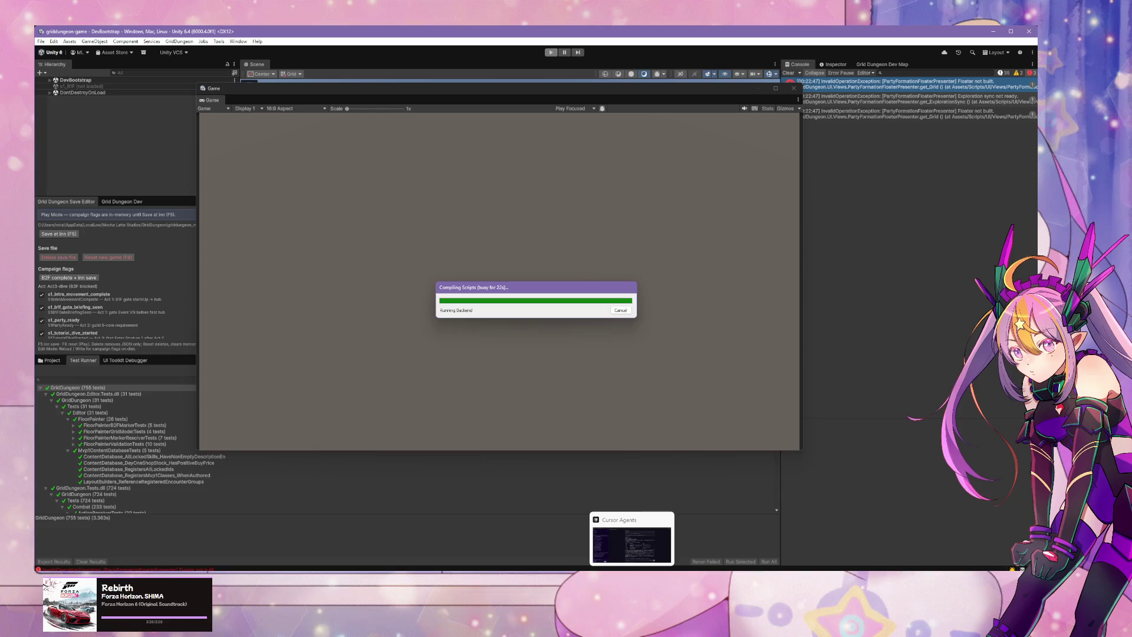
pyautogui.hotkey('alt', 'Tab')
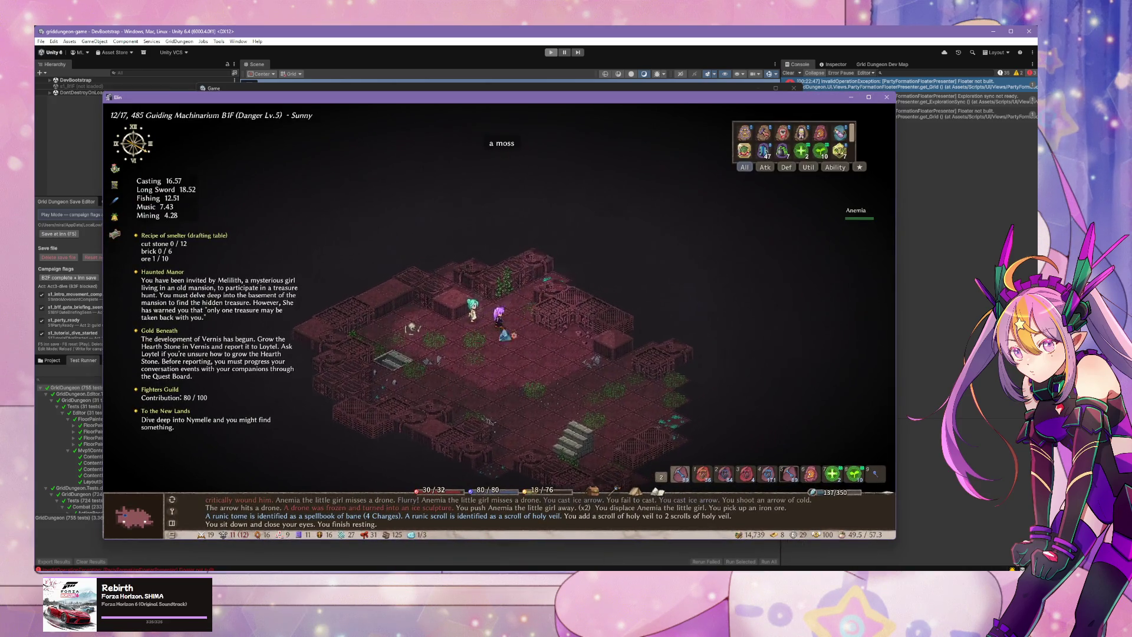
# Step: Kill the drone, walk down onto the stairs tile, and save the game
pyautogui.press('Left')
pyautogui.press('Left')
pyautogui.press('Left')
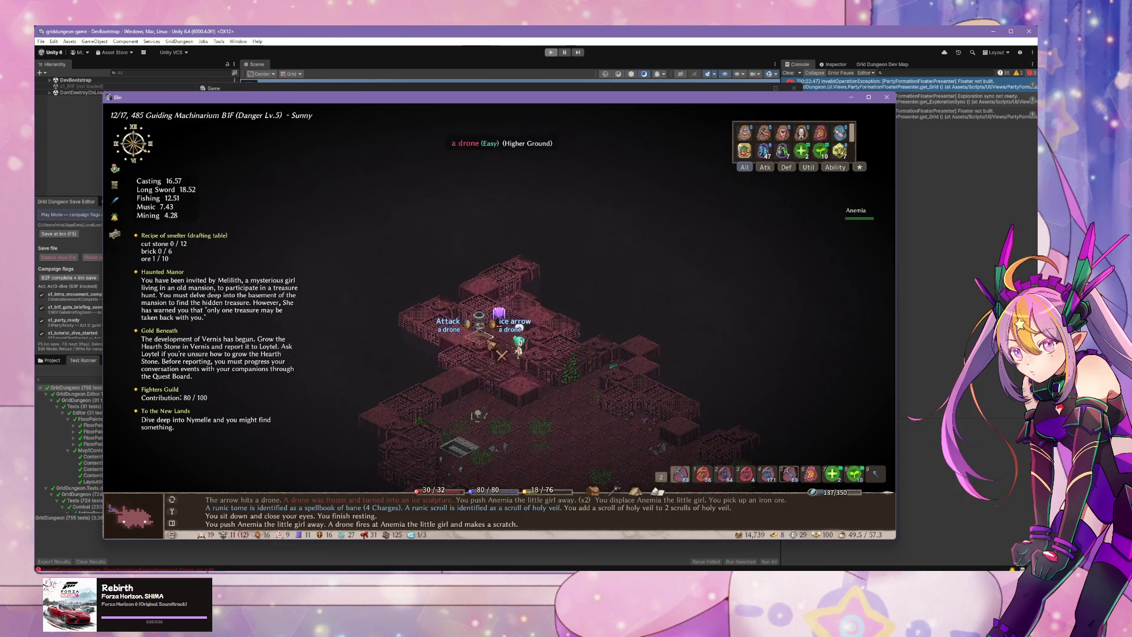
pyautogui.press('Left')
pyautogui.press('Left')
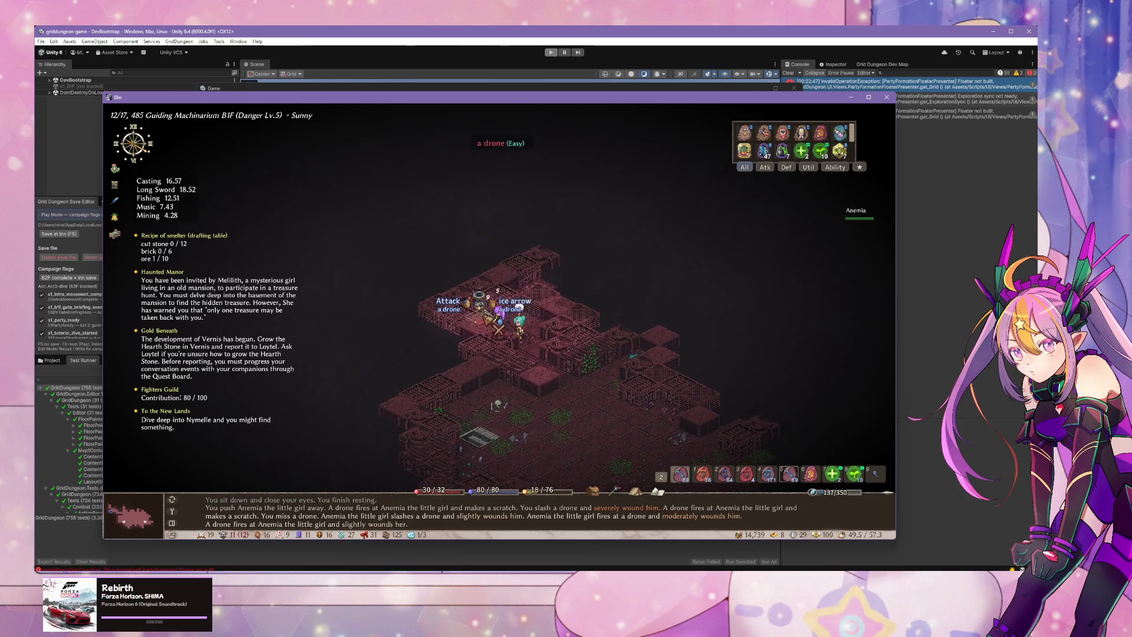
pyautogui.press('Down')
pyautogui.press('Down')
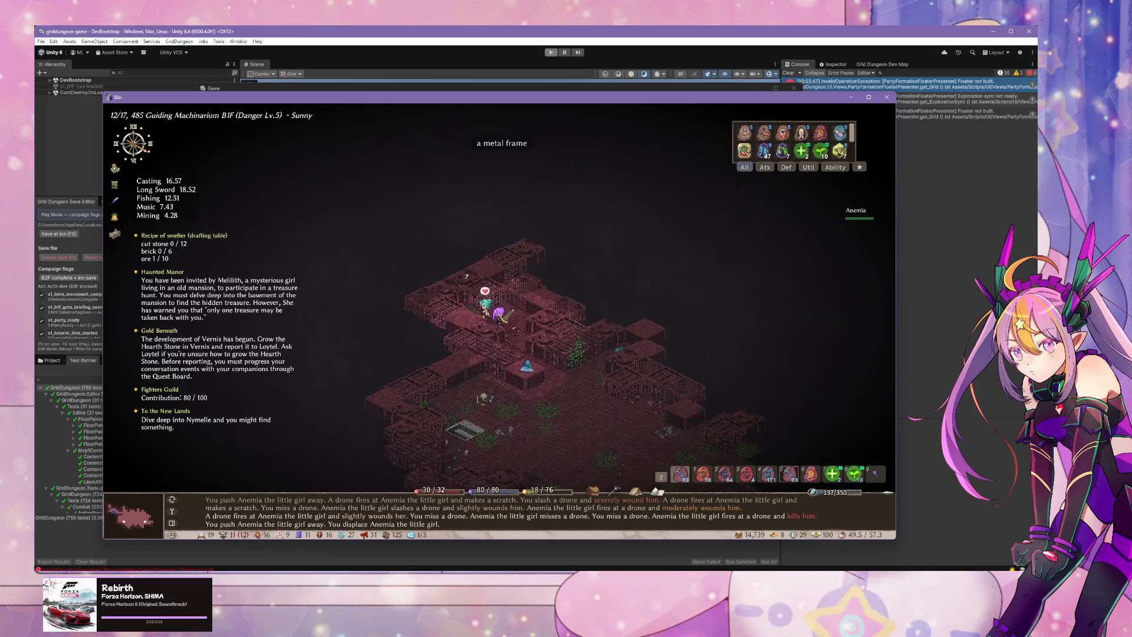
pyautogui.press('Down')
pyautogui.press('Down')
pyautogui.press('Down')
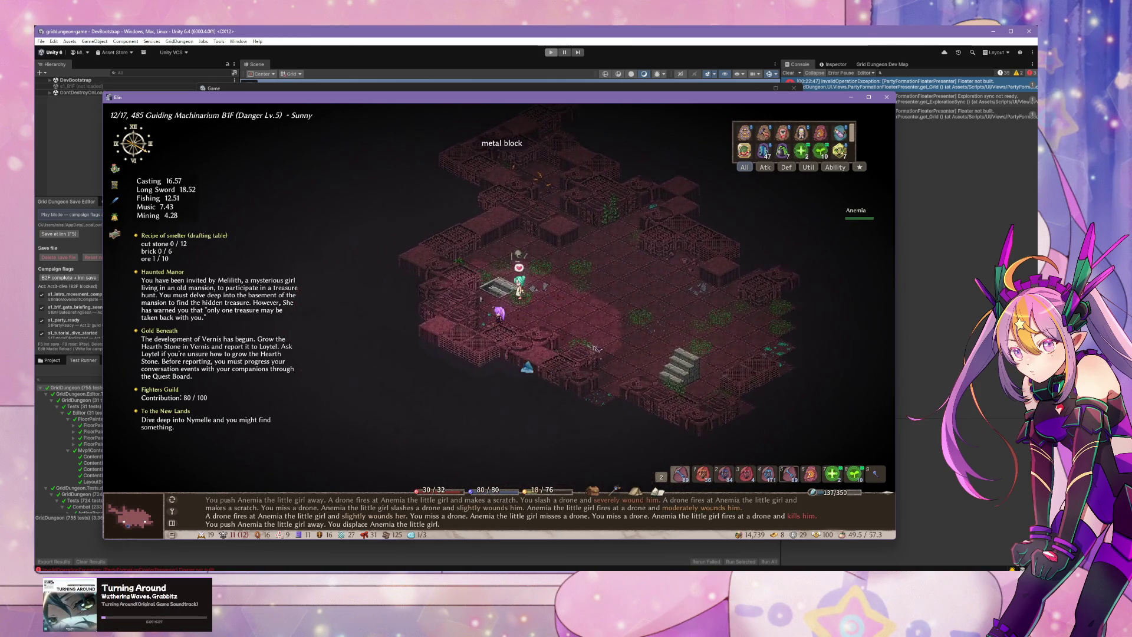
pyautogui.press('Left')
pyautogui.press('Escape')
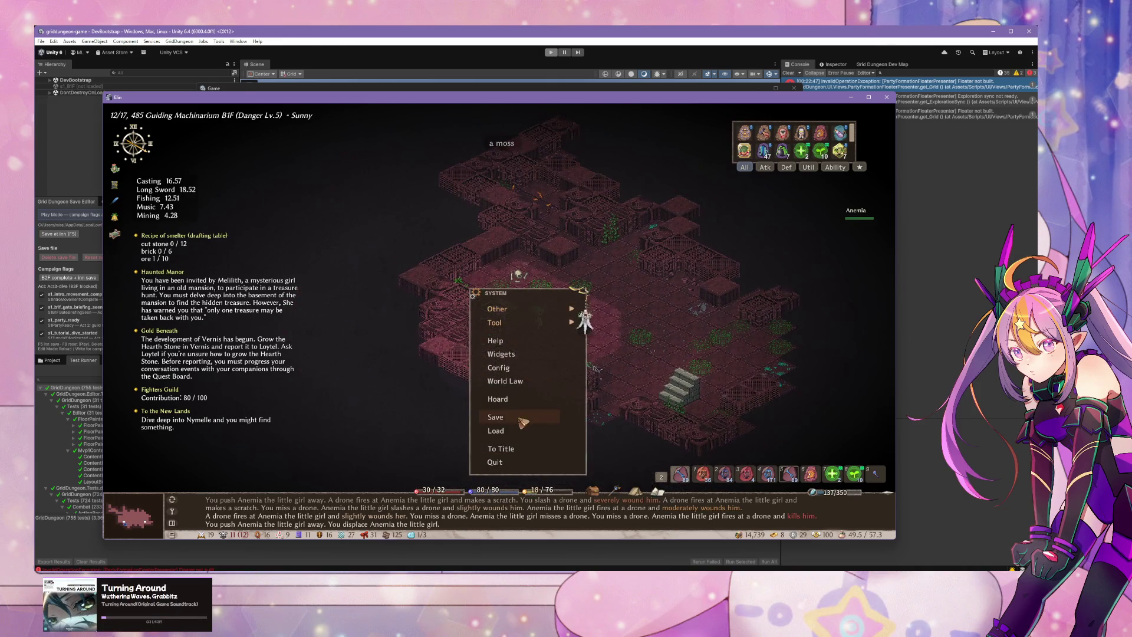
pyautogui.press('Return')
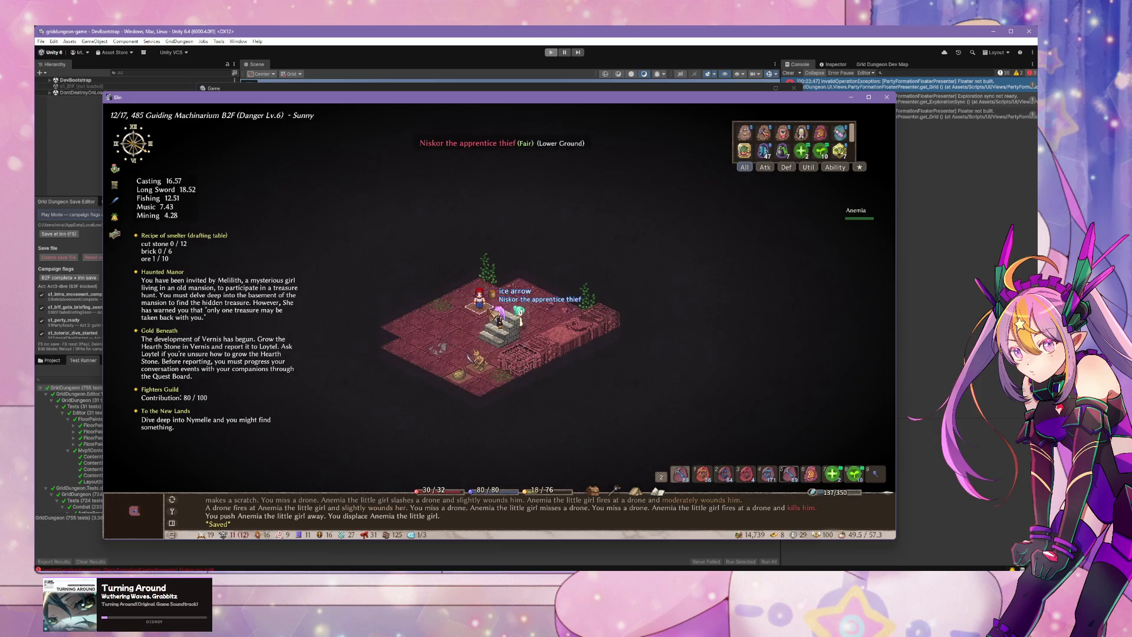
# Step: Attack Niskor the apprentice thief, then open and close a trade with Anemia
pyautogui.press('Up')
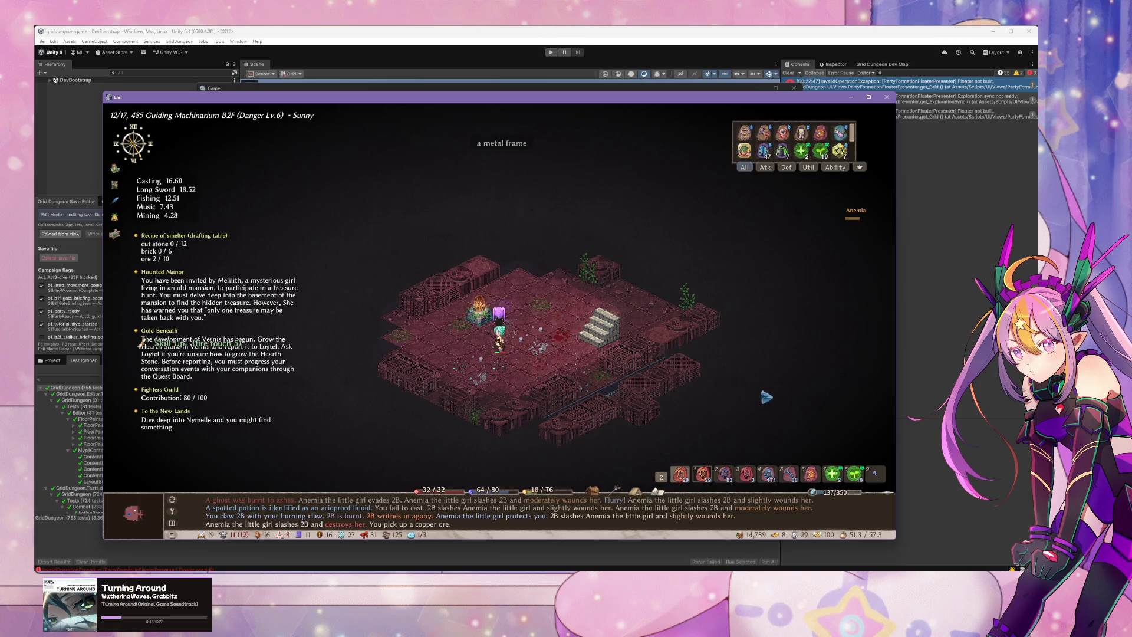
pyautogui.press('9')
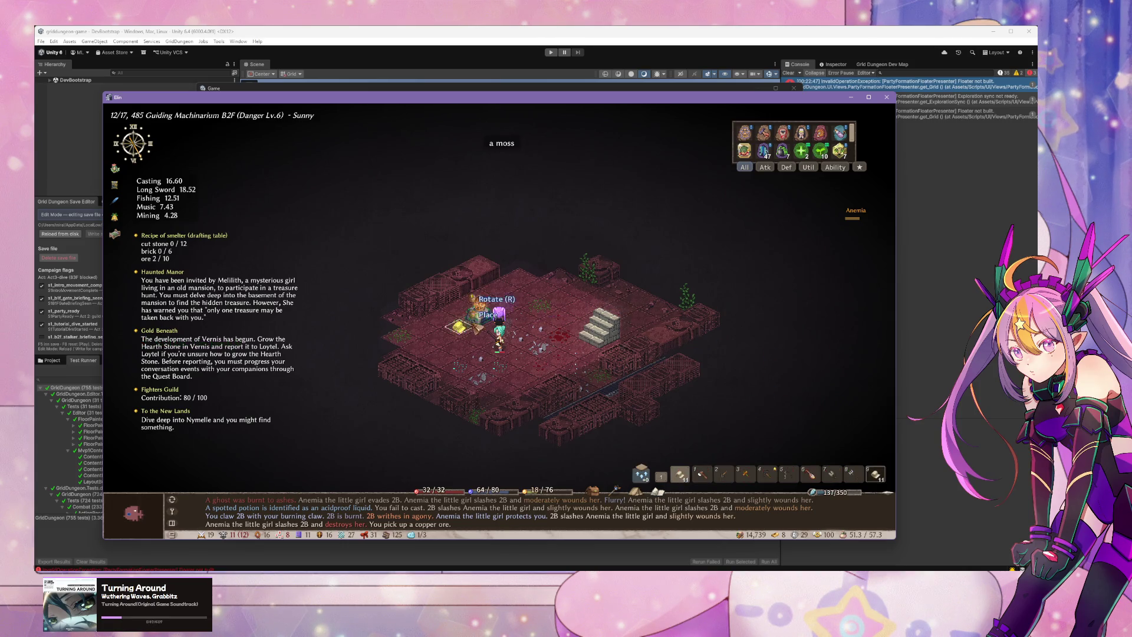
pyautogui.rightClick(510, 354)
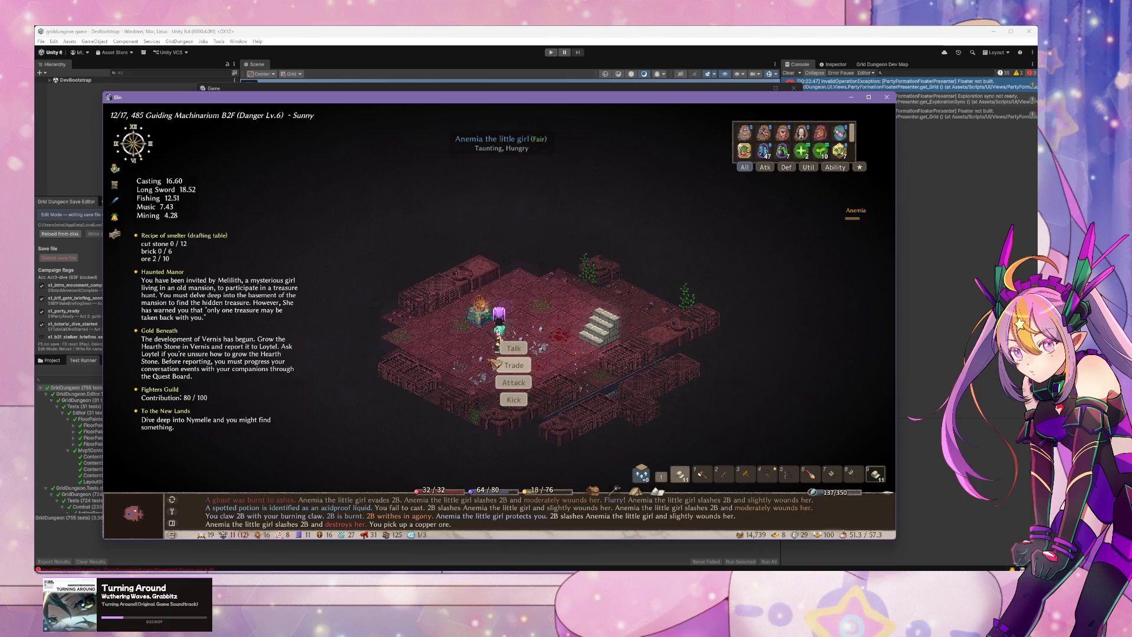
pyautogui.click(506, 365)
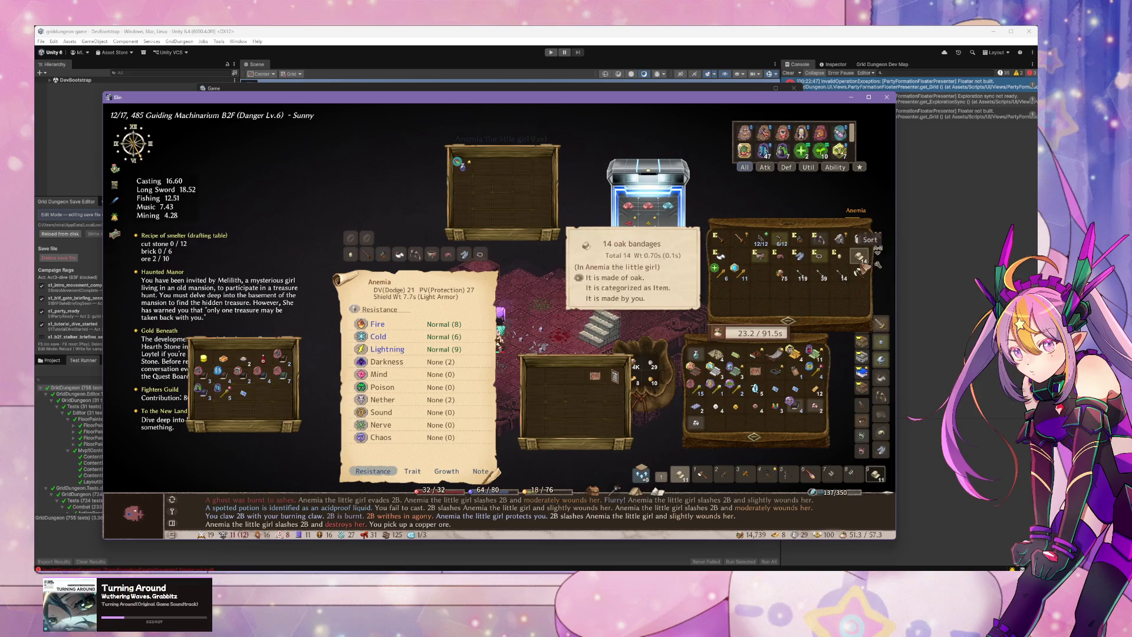
pyautogui.press('Escape')
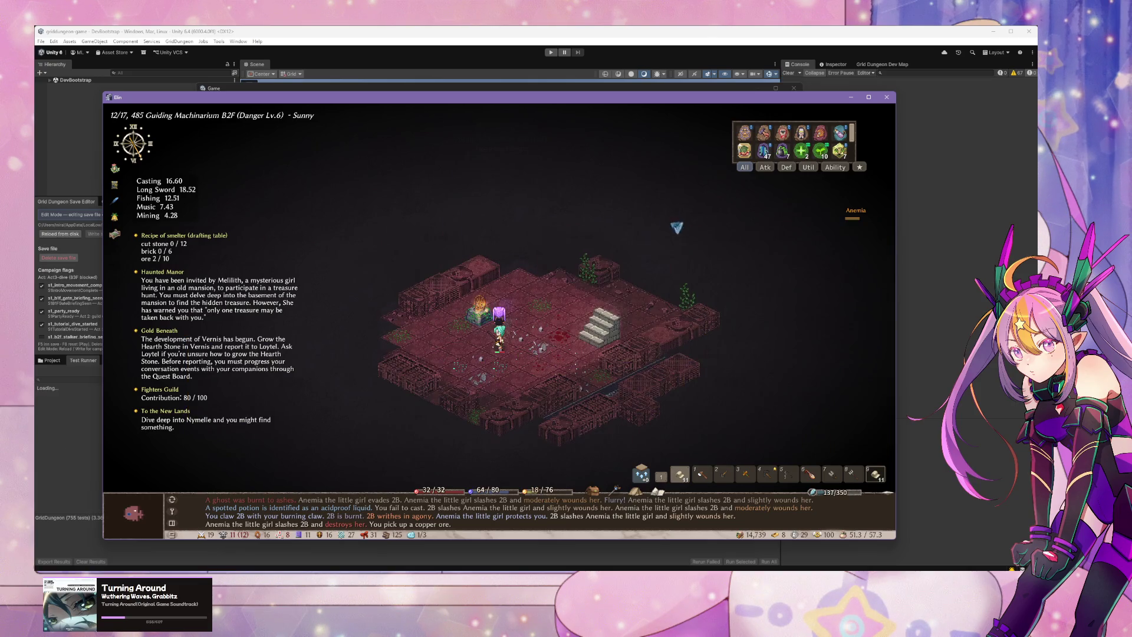
# Step: Cast Nature's Embrace on Anemia from the spell hotbar page and move one tile left
pyautogui.moveTo(808, 155)
pyautogui.scroll(-2, 808, 157)
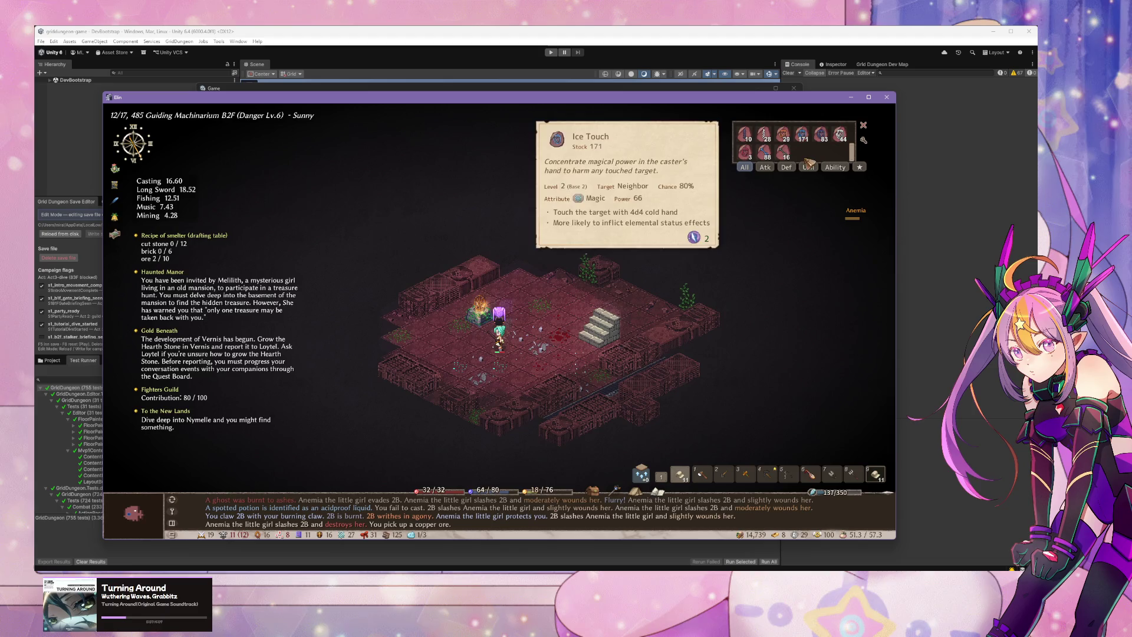
pyautogui.press('Tab')
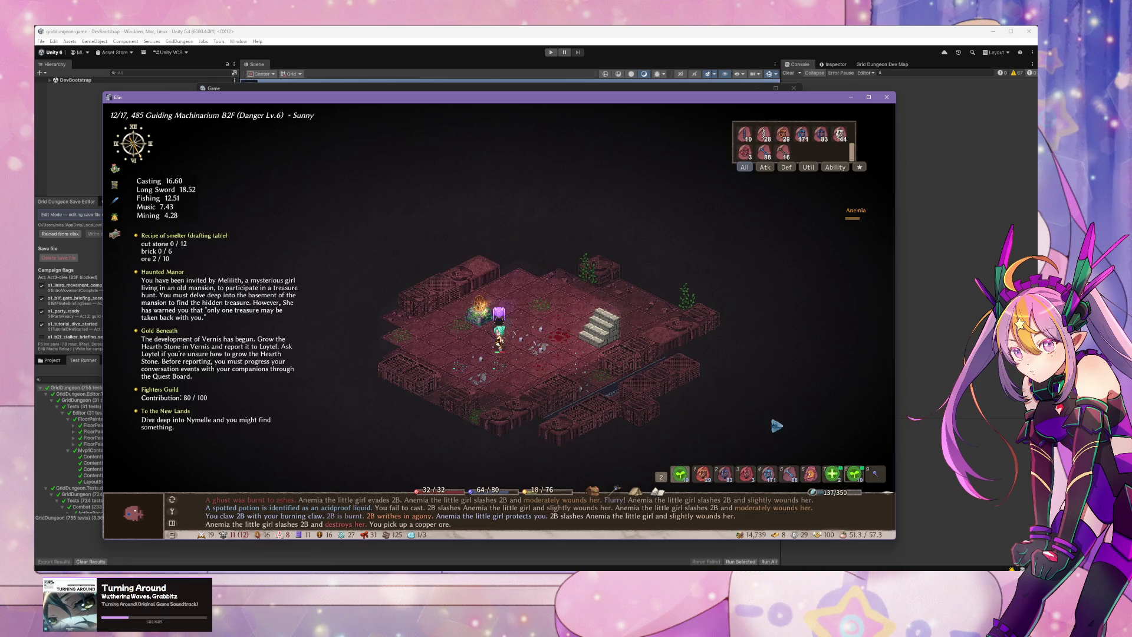
pyautogui.click(514, 331)
pyautogui.press('Left')
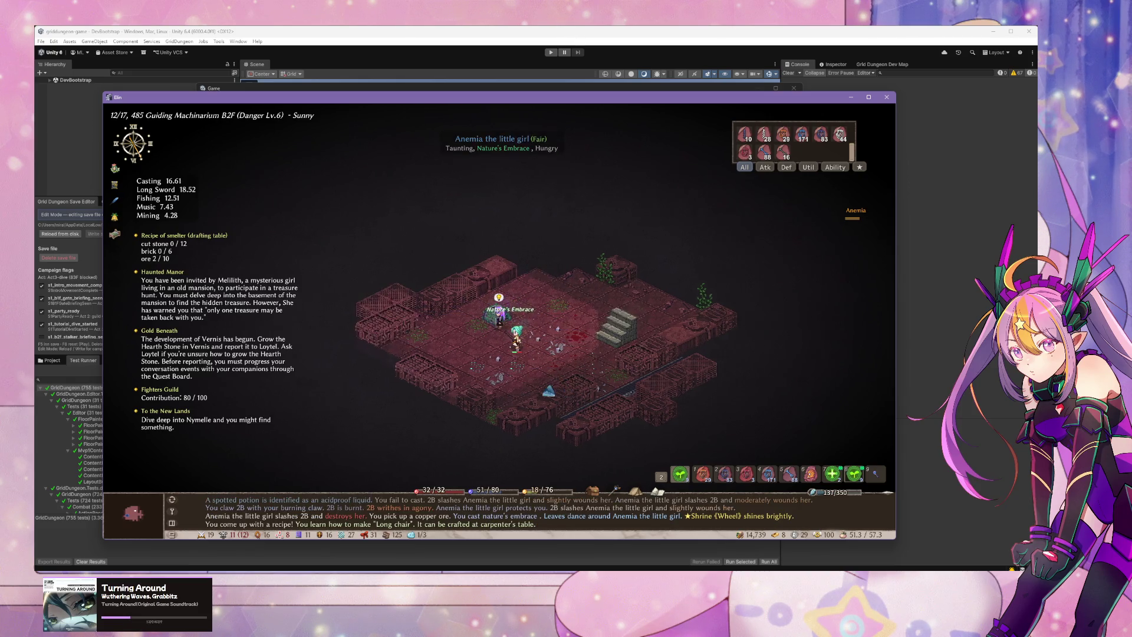
# Step: Hide the music player and close the Elin game window
pyautogui.hotkey('alt', 'Tab')
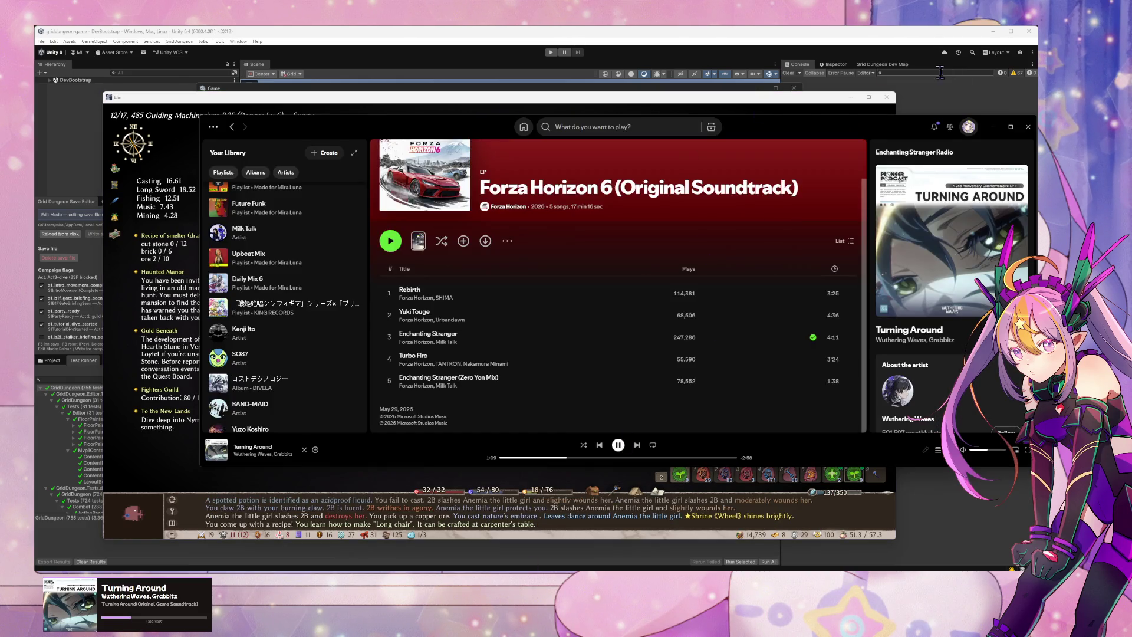
pyautogui.click(991, 128)
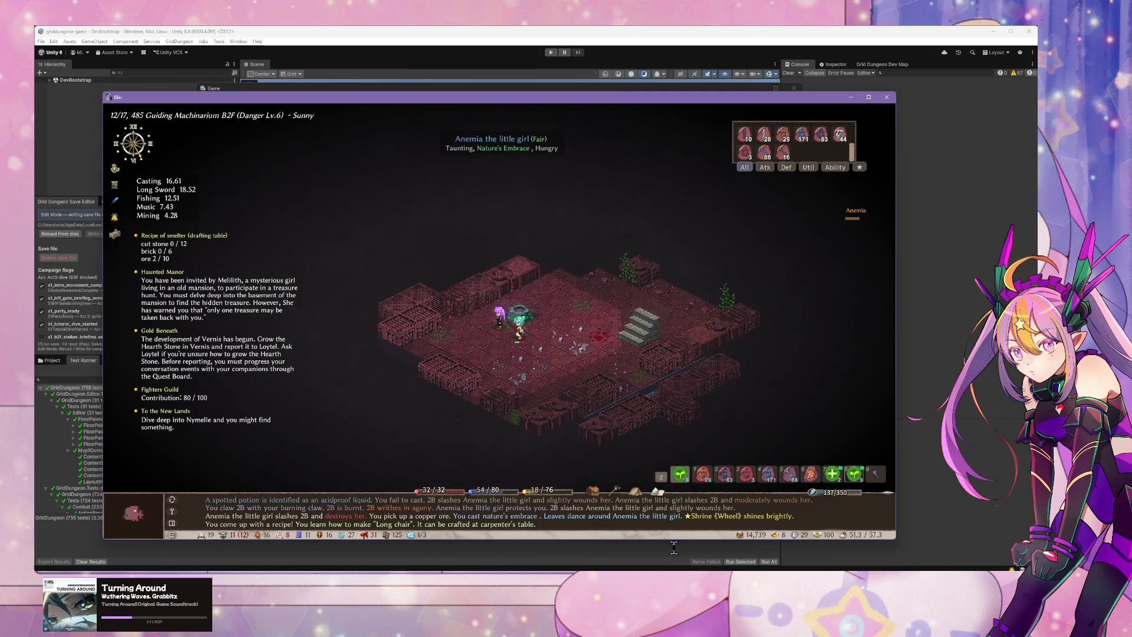
pyautogui.hotkey('alt', 'F4')
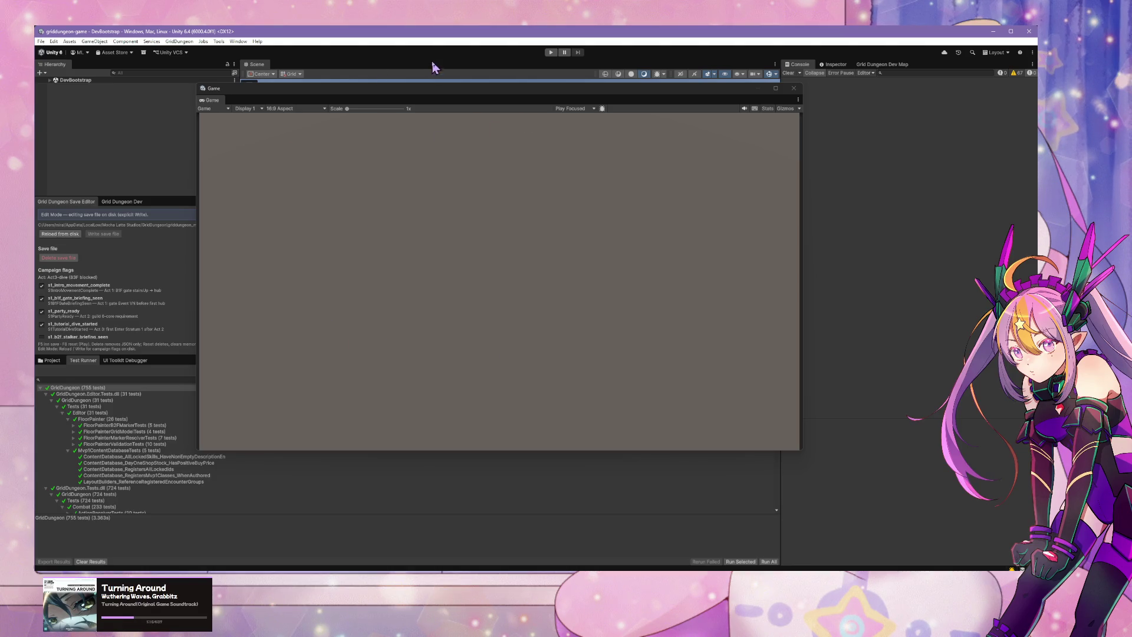
# Step: Start Play mode in Unity, then switch to the Cursor agent chat
pyautogui.click(550, 52)
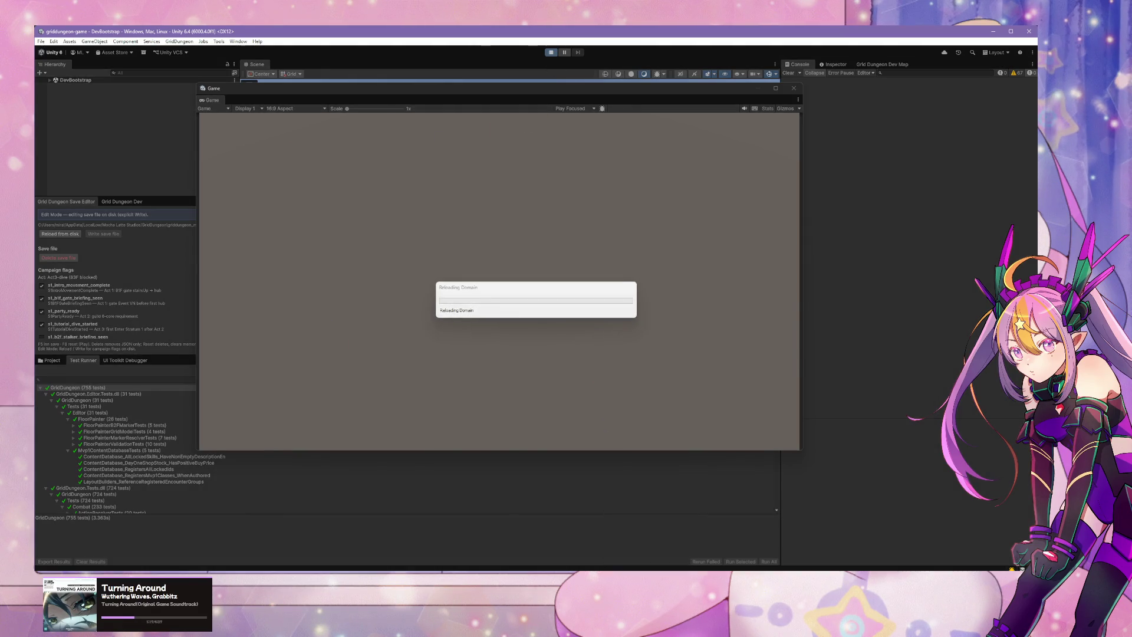
pyautogui.hotkey('alt', 'Tab')
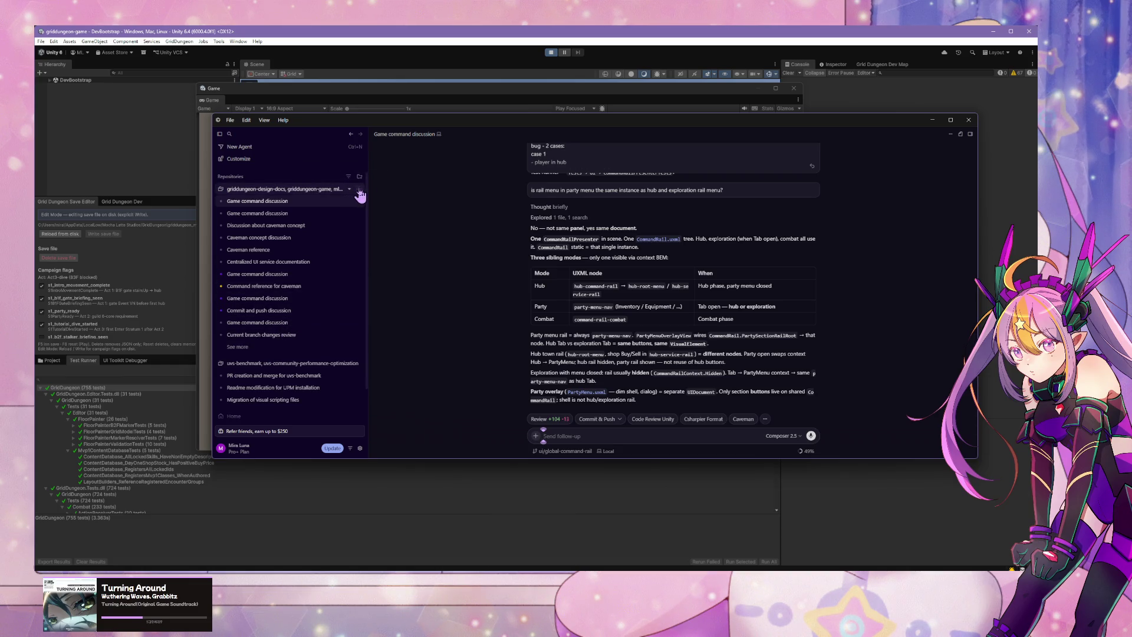
# Step: Start a new agent chat running the /caveman-stats command
pyautogui.click(359, 190)
pyautogui.write('/cave')
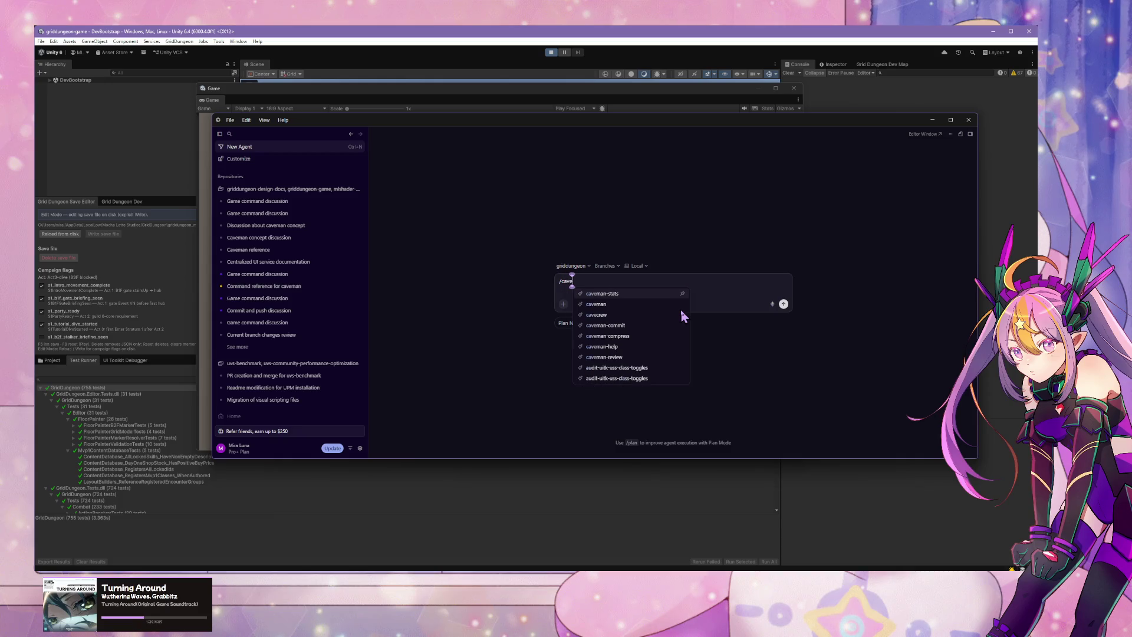
pyautogui.press('Return')
pyautogui.press('Return')
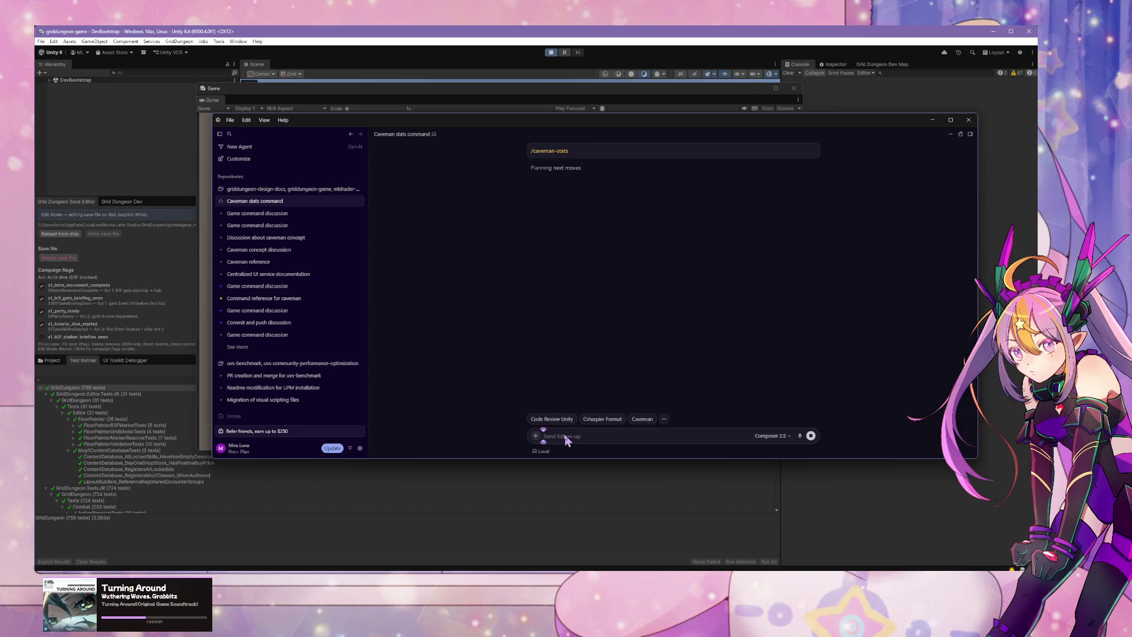
# Step: Browse the /cave slash-command suggestions, dismiss them, and return to Elin
pyautogui.write('/cave')
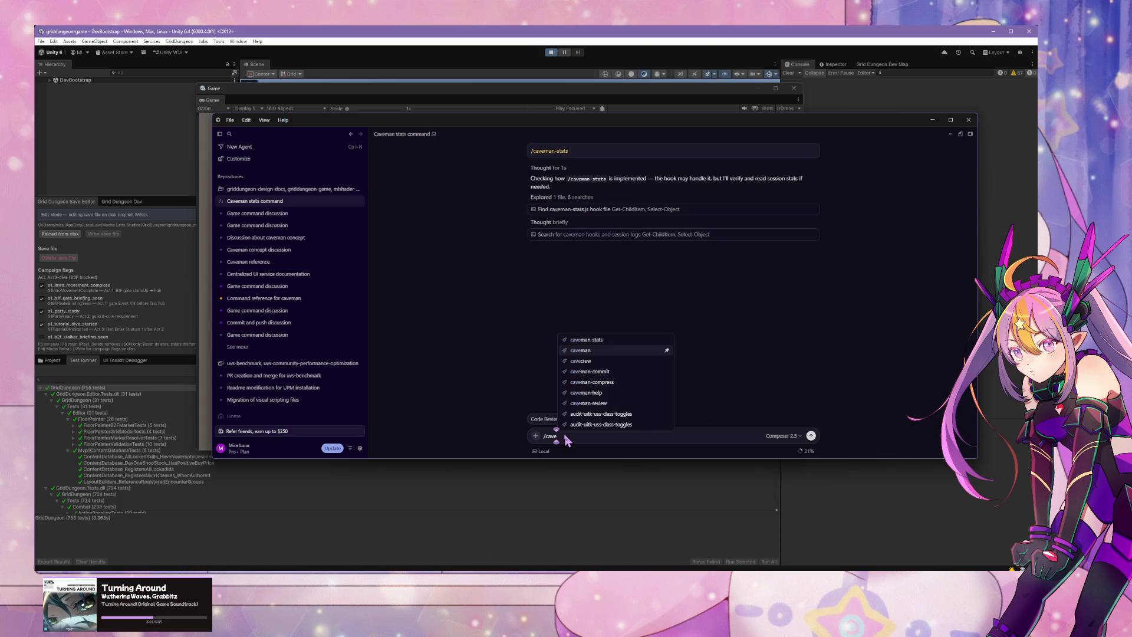
pyautogui.press('Down')
pyautogui.press('Down')
pyautogui.press('Down')
pyautogui.press('Up')
pyautogui.press('Up')
pyautogui.press('Up')
pyautogui.press('Down')
pyautogui.press('Down')
pyautogui.press('Down')
pyautogui.press('Down')
pyautogui.press('Up')
pyautogui.press('Up')
pyautogui.press('Up')
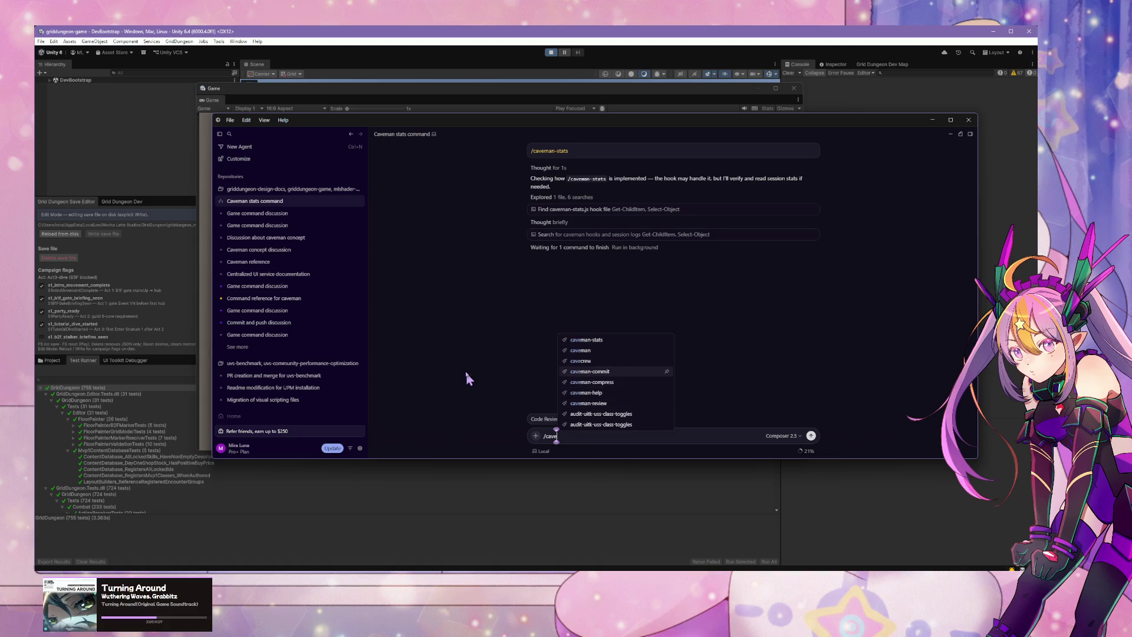
pyautogui.press('Escape')
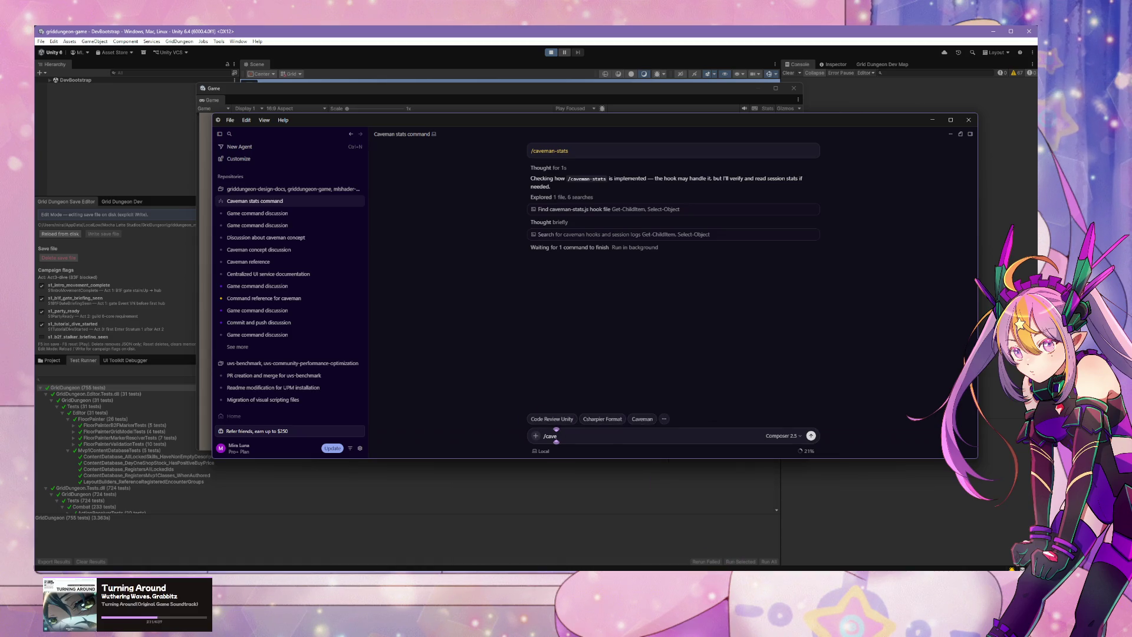
pyautogui.hotkey('alt', 'Tab')
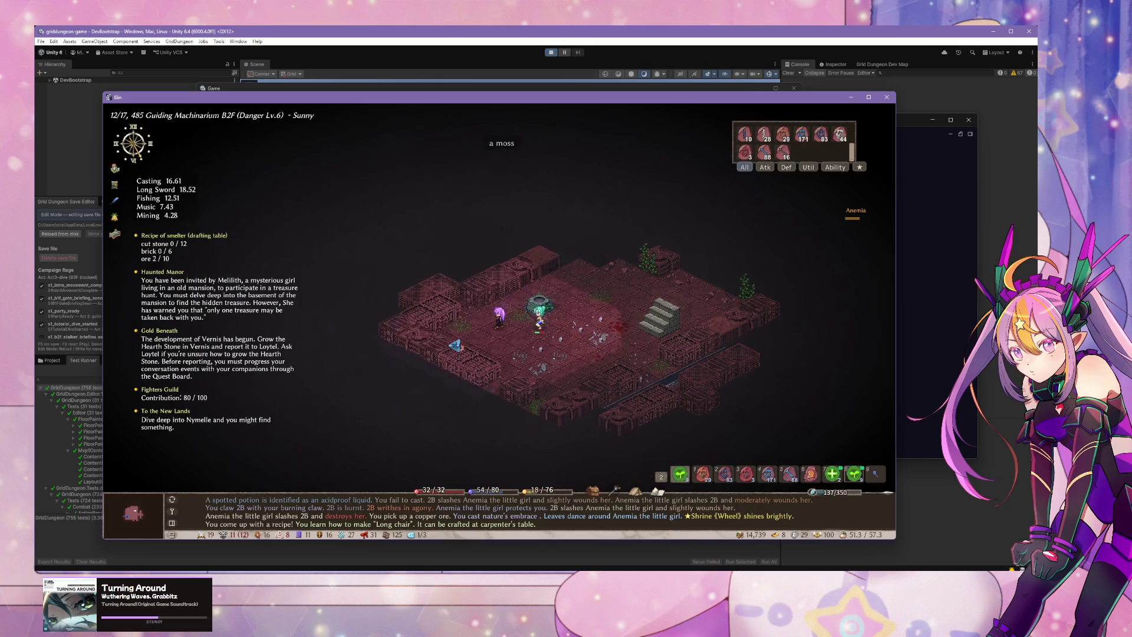
# Step: Walk through the dungeon, grabbing the pale potion and riding the trolley toward the orcs
pyautogui.press('Up')
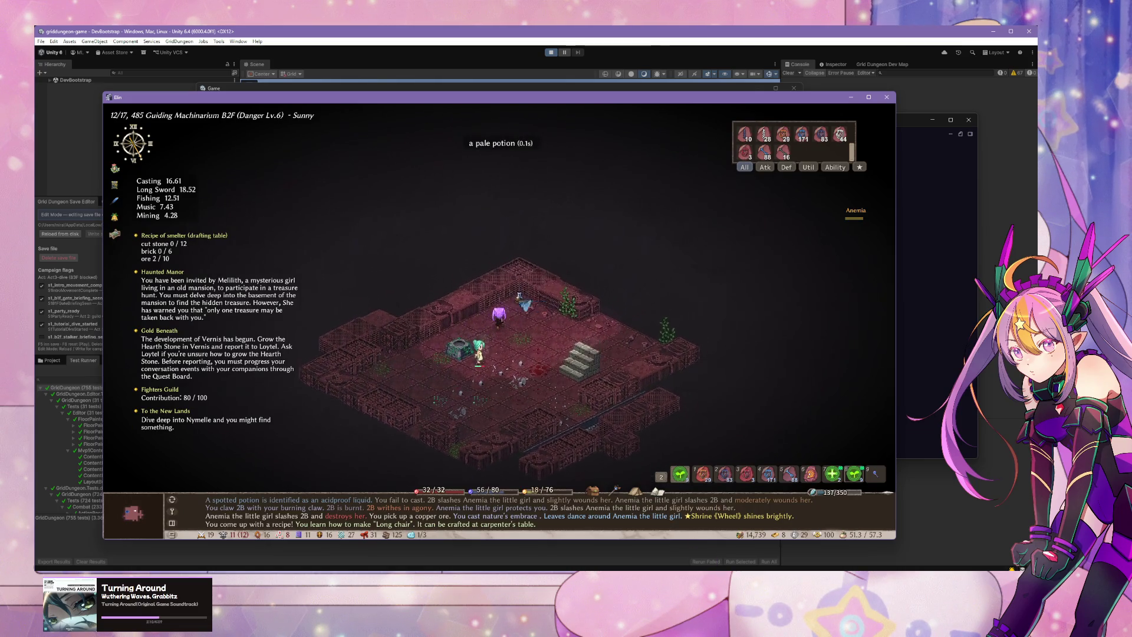
pyautogui.press('Right')
pyautogui.press('Right')
pyautogui.press('Right')
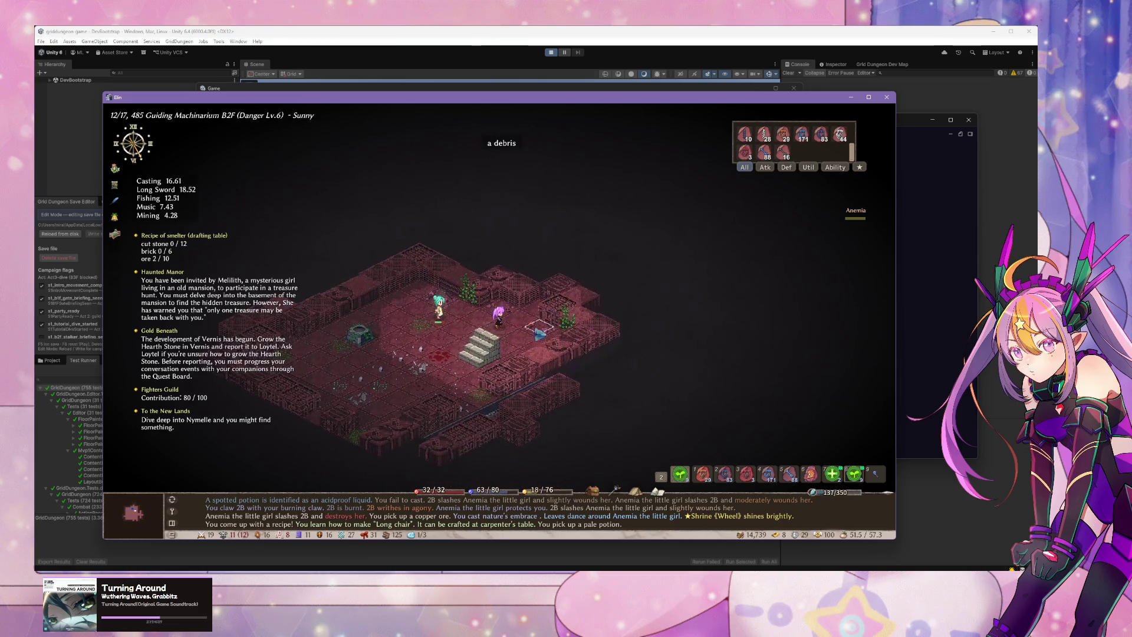
pyautogui.press('Down')
pyautogui.press('Down')
pyautogui.press('Down')
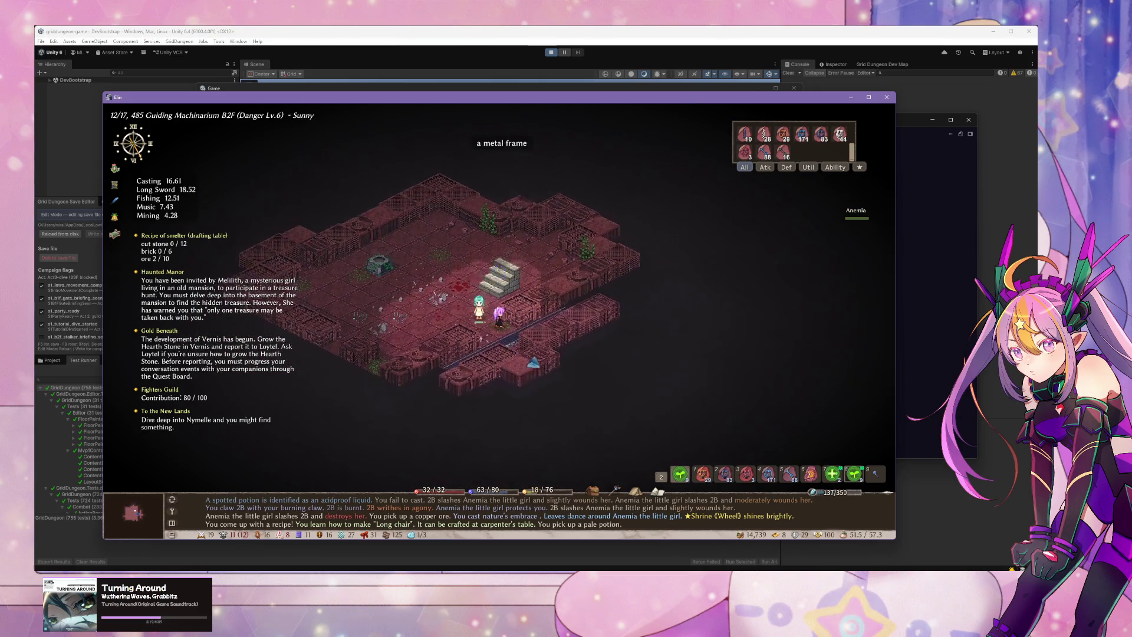
pyautogui.press('Up')
pyautogui.press('Up')
pyautogui.press('Up')
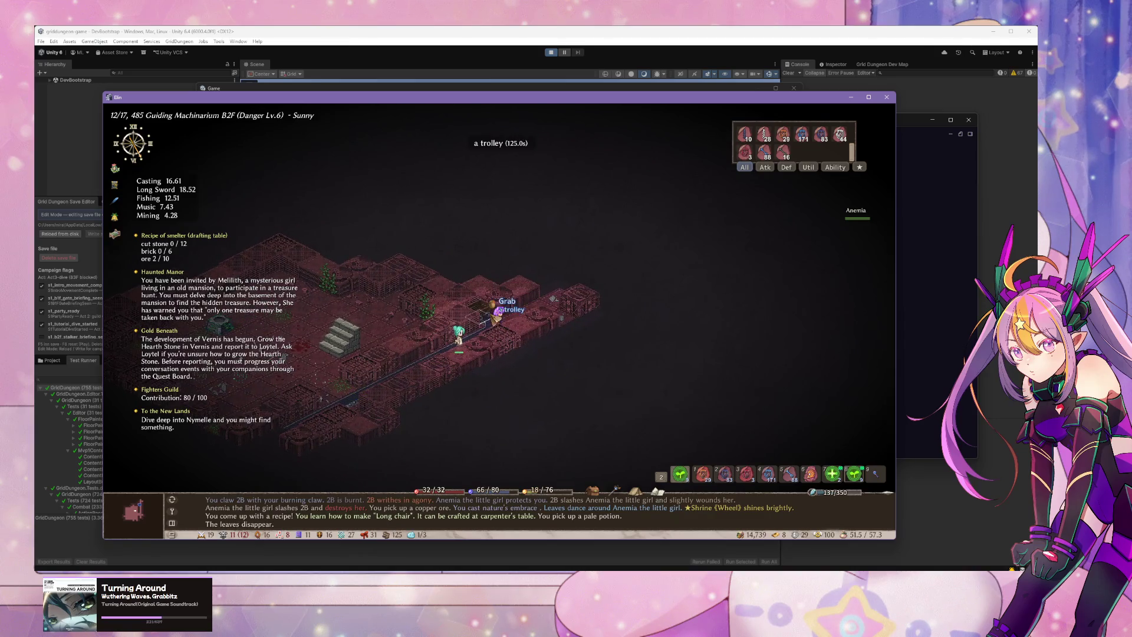
pyautogui.press('Up')
pyautogui.press('Up')
pyautogui.press('Up')
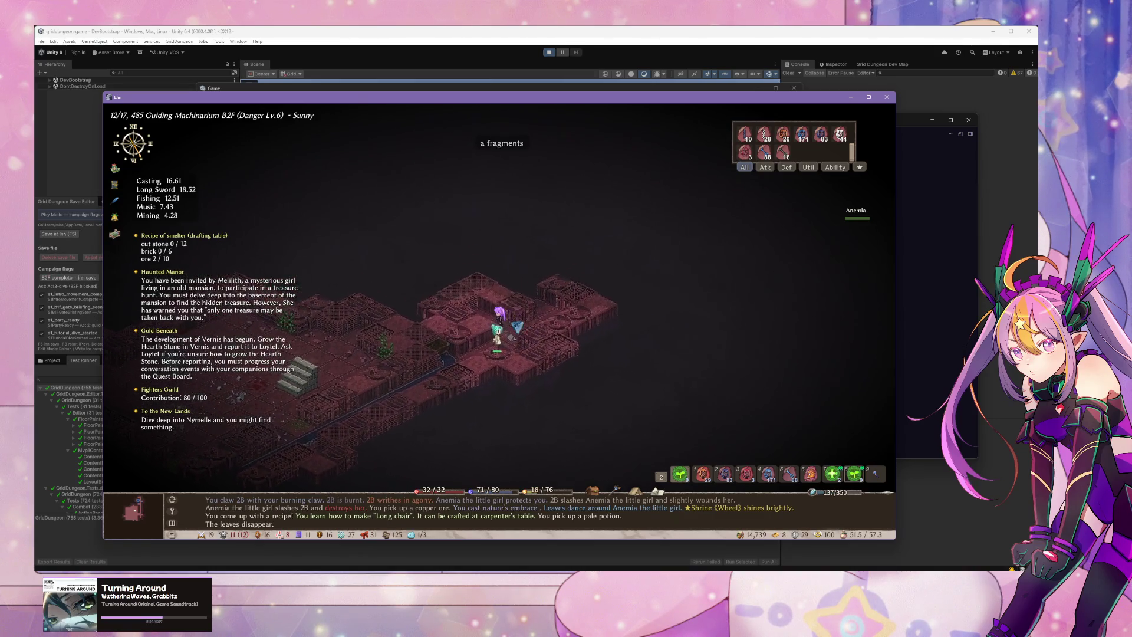
pyautogui.press('Left')
pyautogui.press('Left')
pyautogui.press('Left')
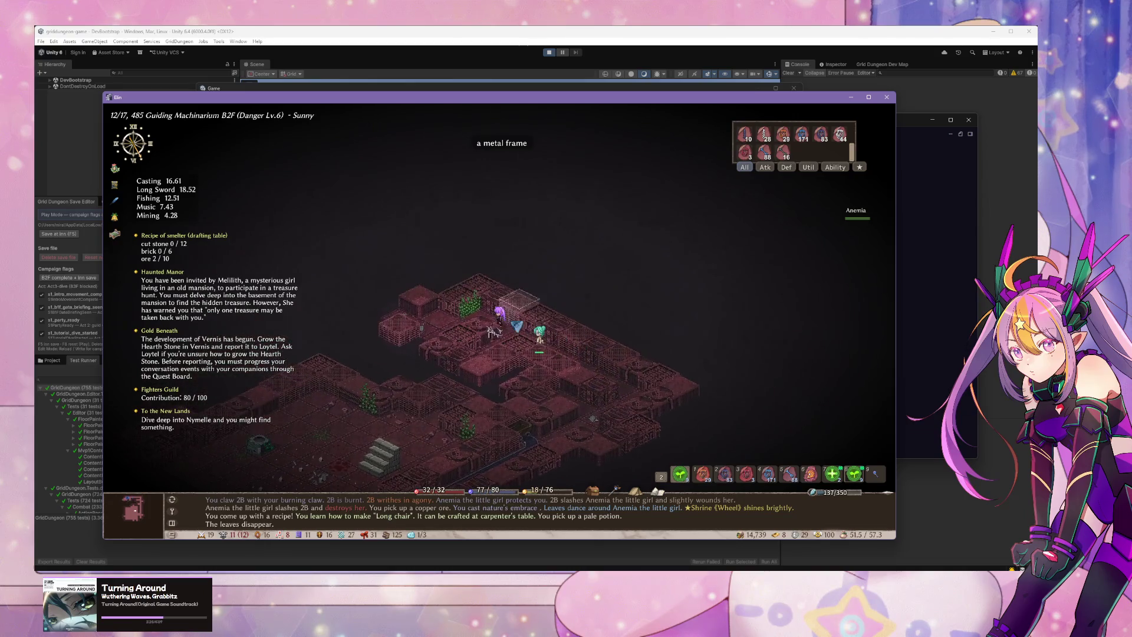
pyautogui.press('Left')
pyautogui.press('Left')
pyautogui.press('Left')
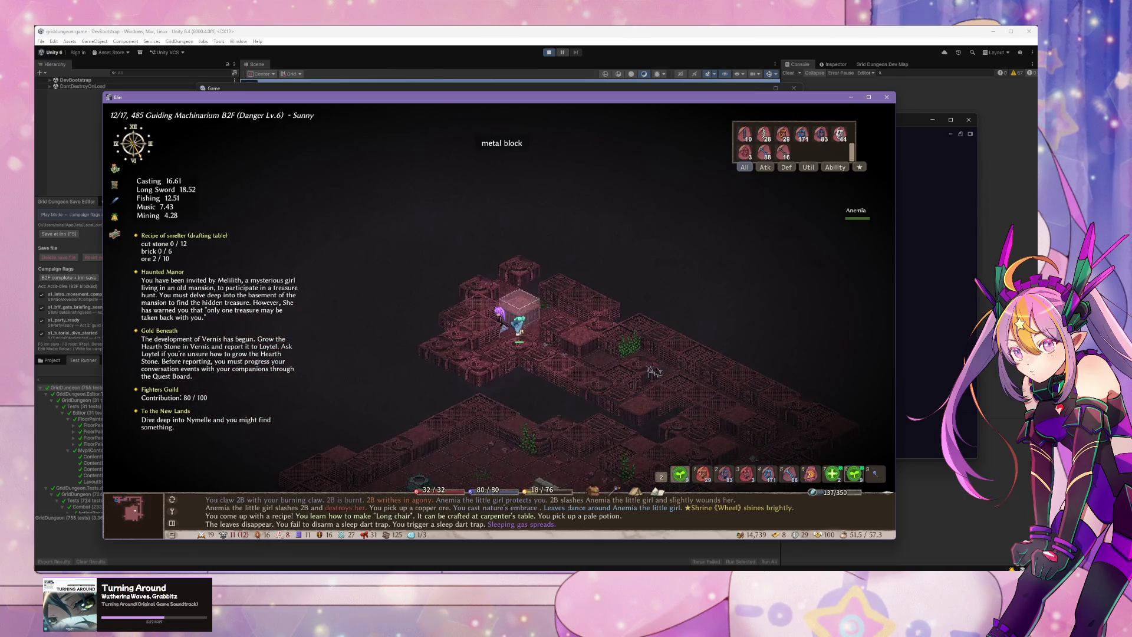
pyautogui.press('Left')
pyautogui.press('Left')
pyautogui.press('Left')
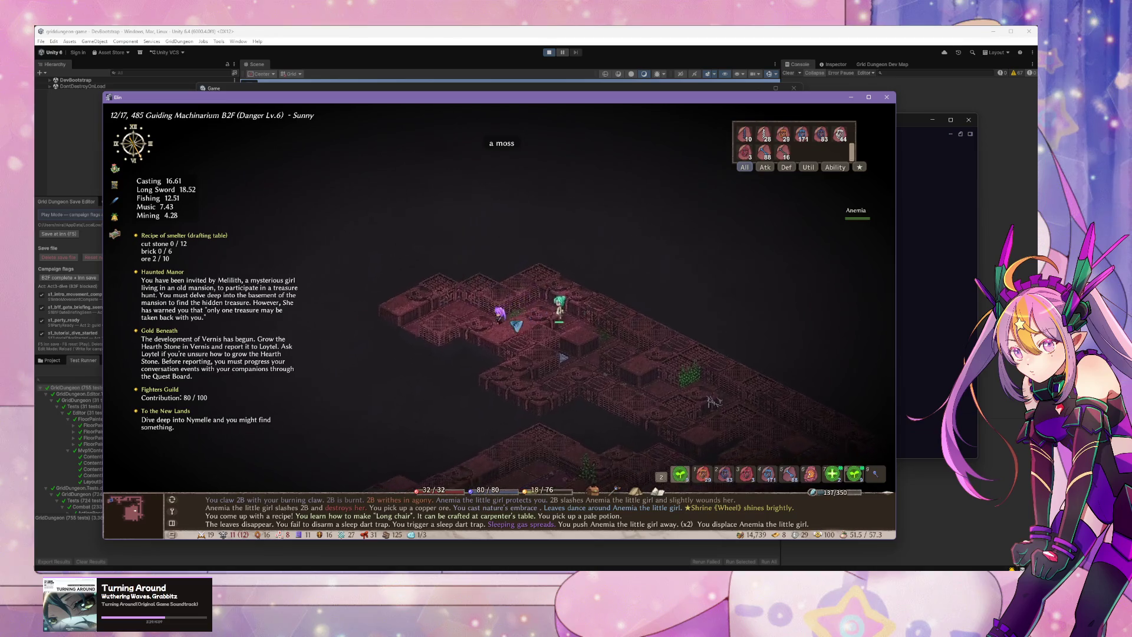
pyautogui.press('Down')
pyautogui.press('Down')
pyautogui.press('Down')
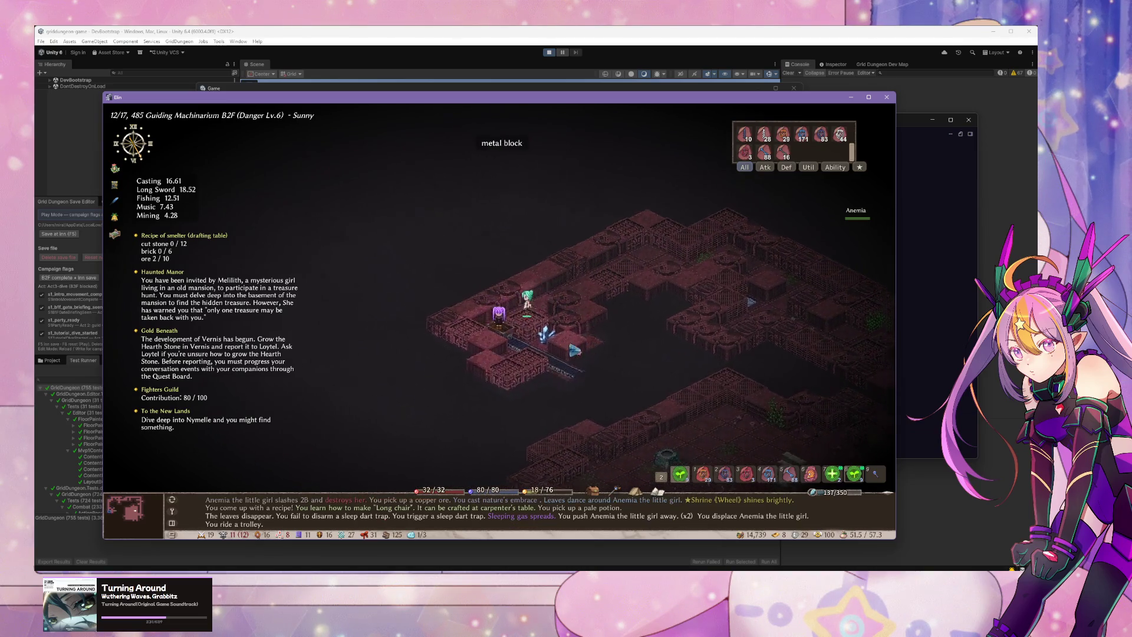
pyautogui.press('Down')
pyautogui.press('Down')
pyautogui.press('Down')
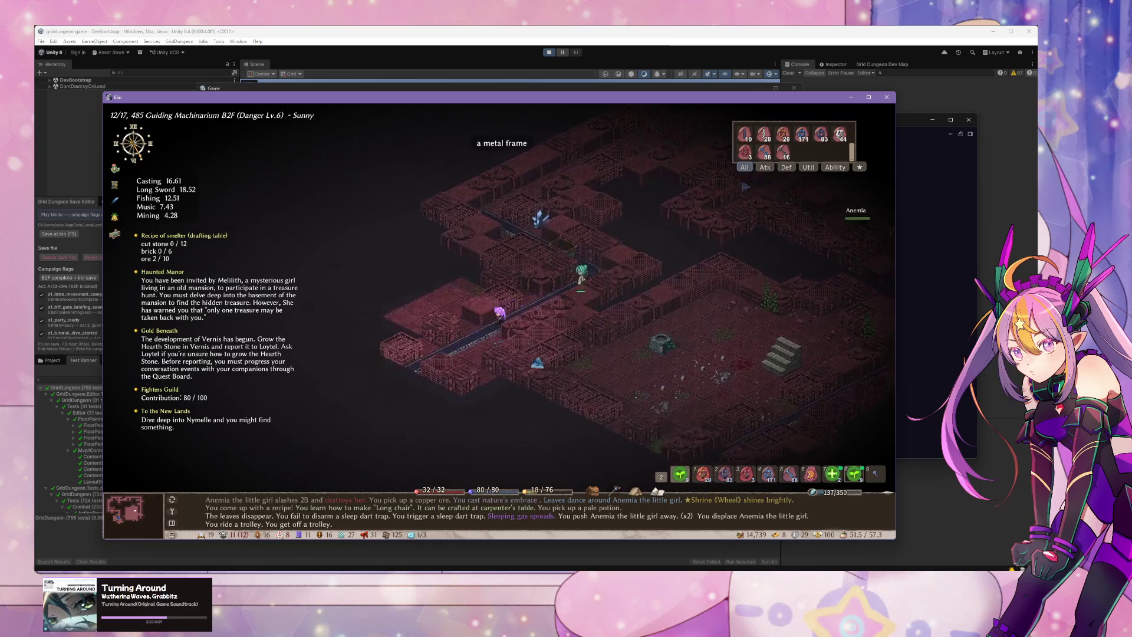
pyautogui.press('Left')
pyautogui.press('Left')
pyautogui.press('Left')
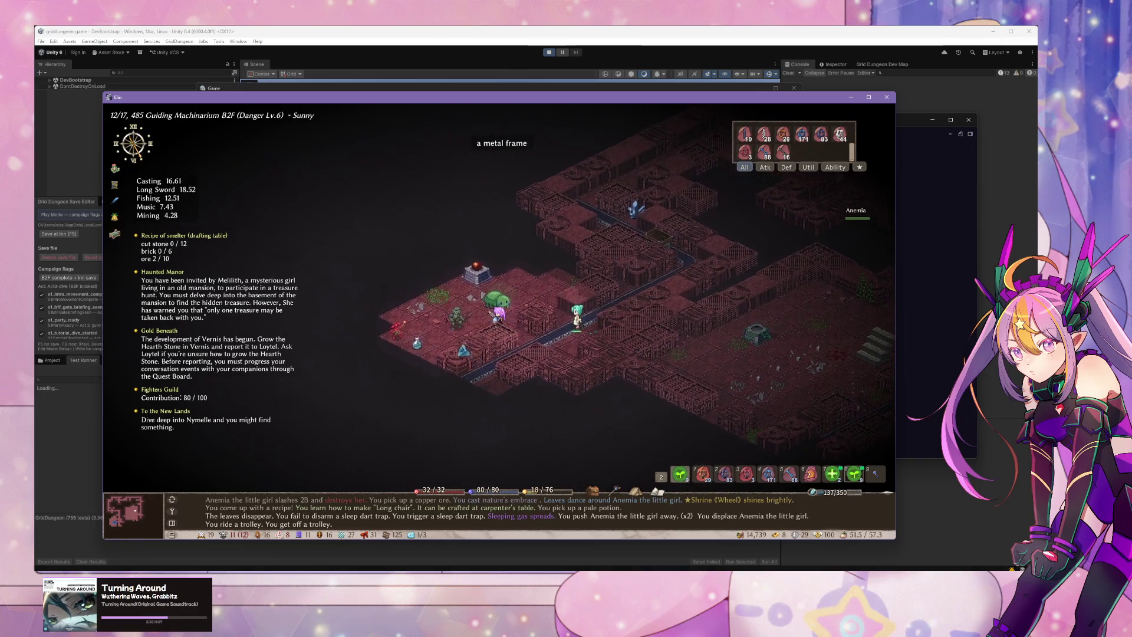
# Step: Fire Ice Arrows at the enemies, attack the orc, then return to Unity
pyautogui.press('5')
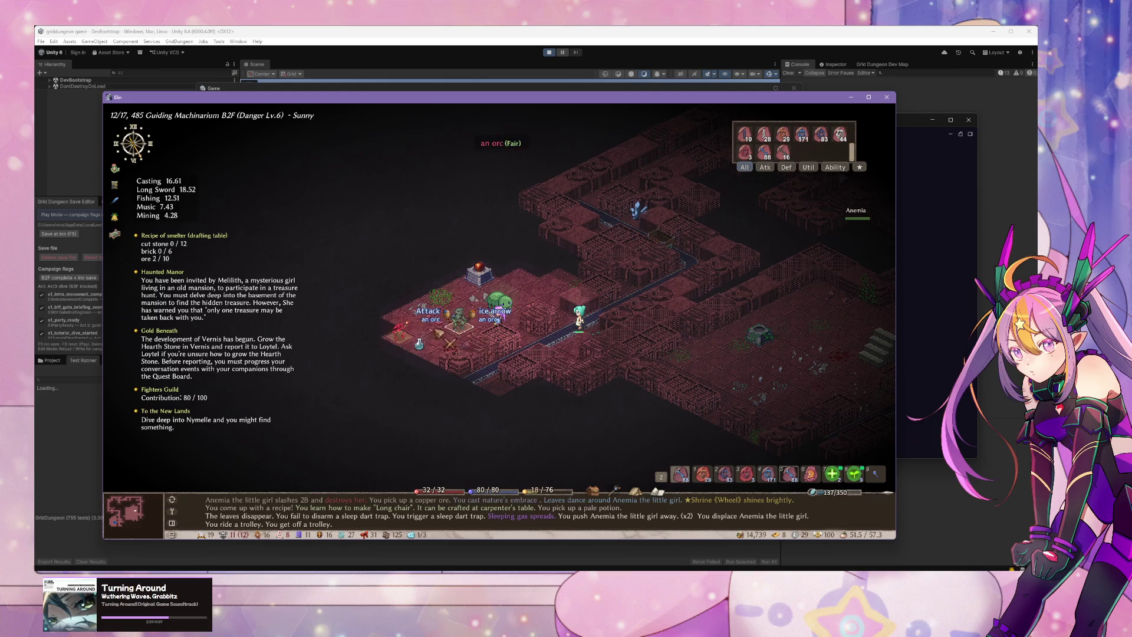
pyautogui.press('5')
pyautogui.press('5')
pyautogui.press('5')
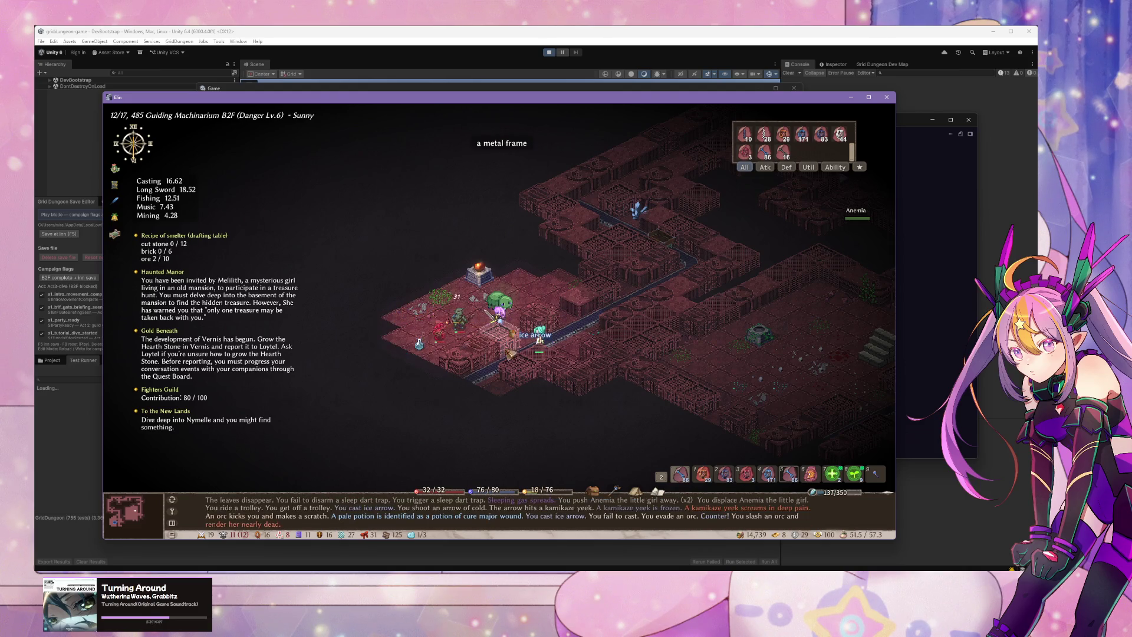
pyautogui.press('Left')
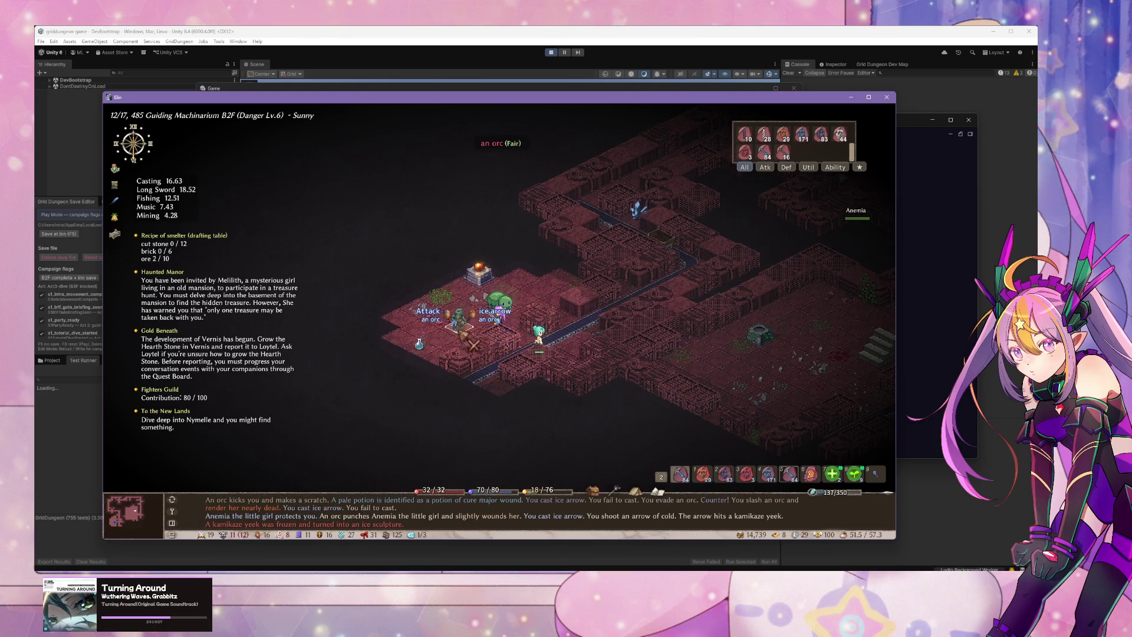
pyautogui.hotkey('alt', 'Tab')
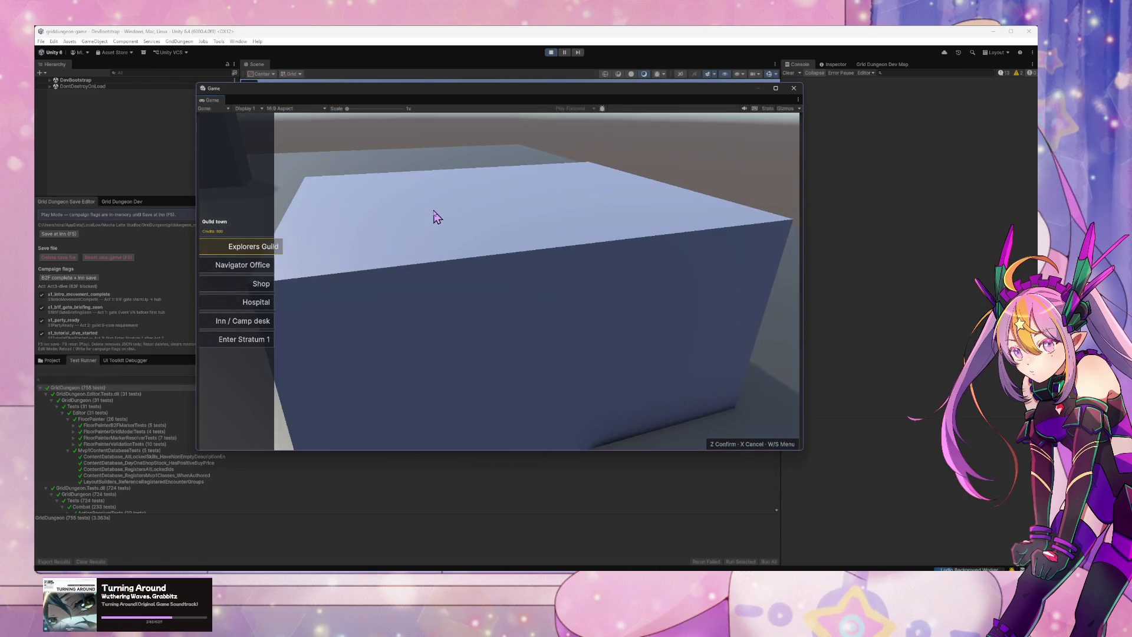
# Step: Toggle the party menu open and closed from Guild town to compare transitions, then switch to Cursor
pyautogui.press('s')
pyautogui.press('s')
pyautogui.press('Escape')
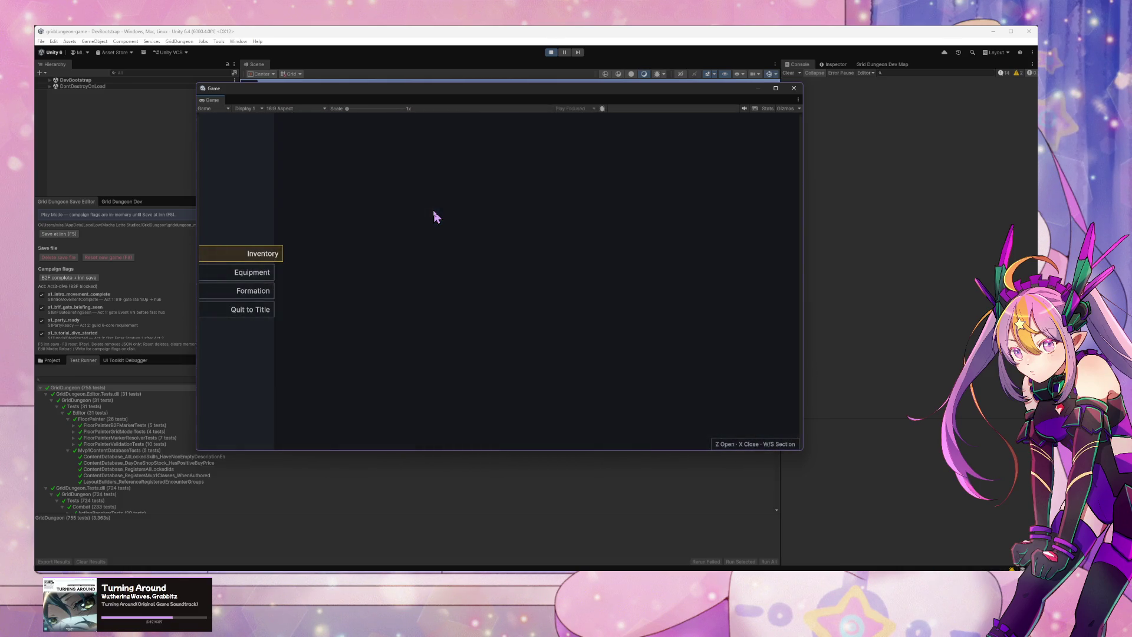
pyautogui.press('Escape')
pyautogui.press('Escape')
pyautogui.press('Escape')
pyautogui.press('Escape')
pyautogui.press('Escape')
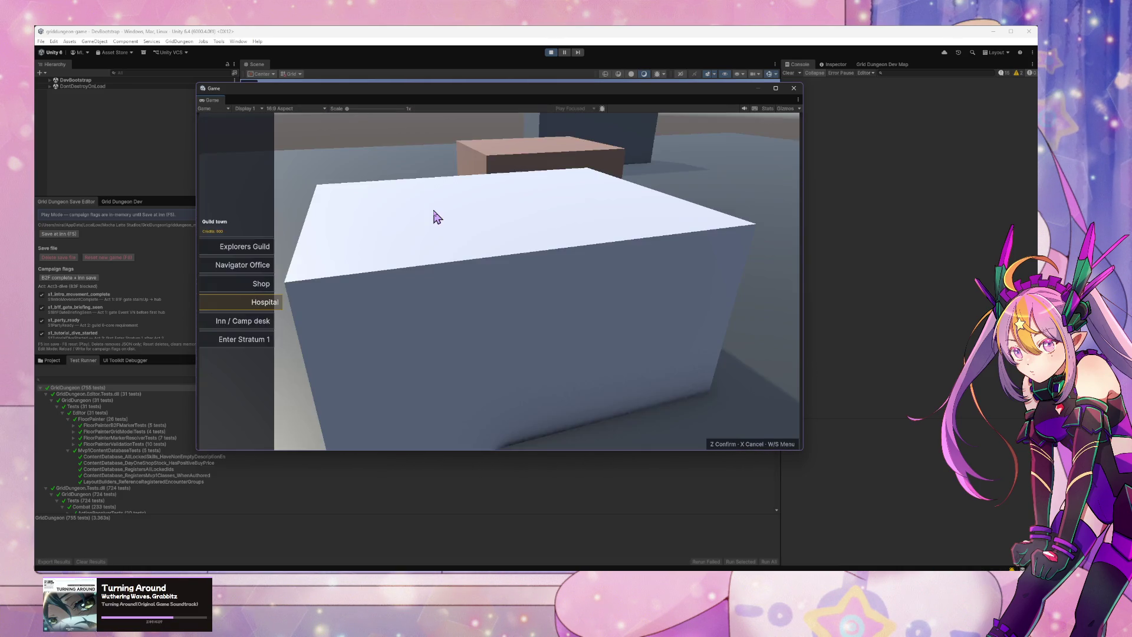
pyautogui.press('Escape')
pyautogui.press('Escape')
pyautogui.press('Escape')
pyautogui.press('Escape')
pyautogui.press('Escape')
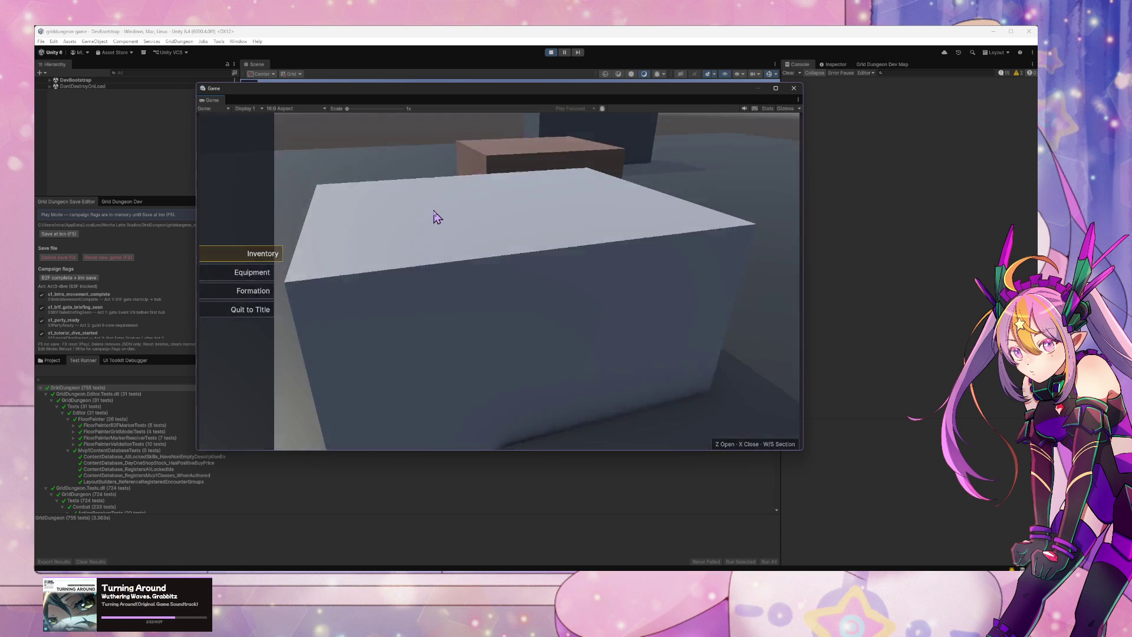
pyautogui.press('Escape')
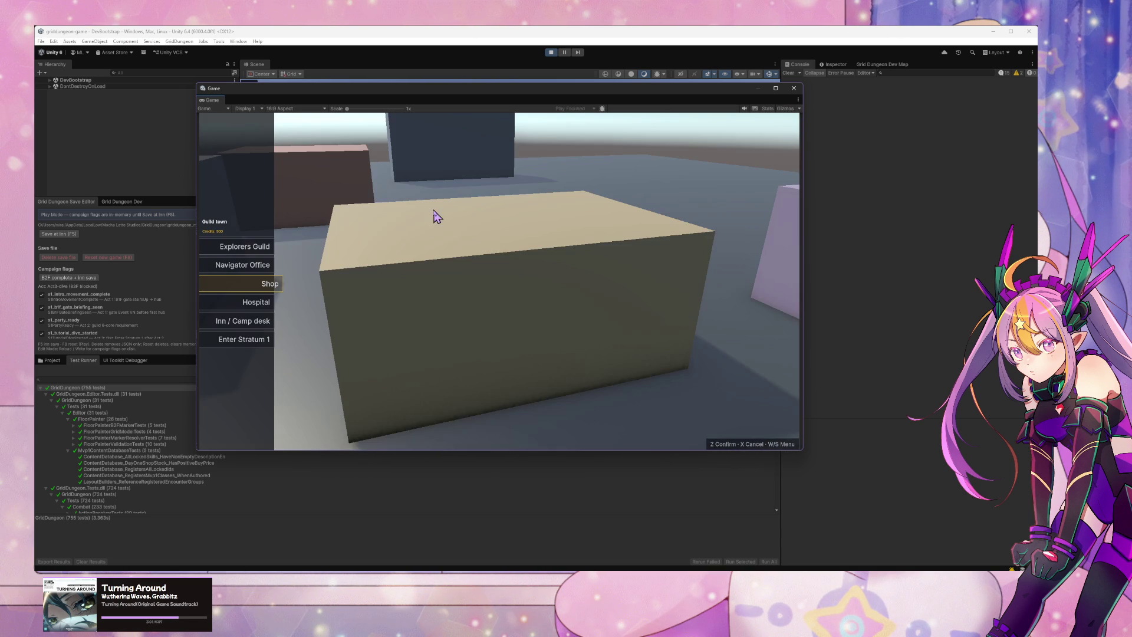
pyautogui.hotkey('alt', 'Tab')
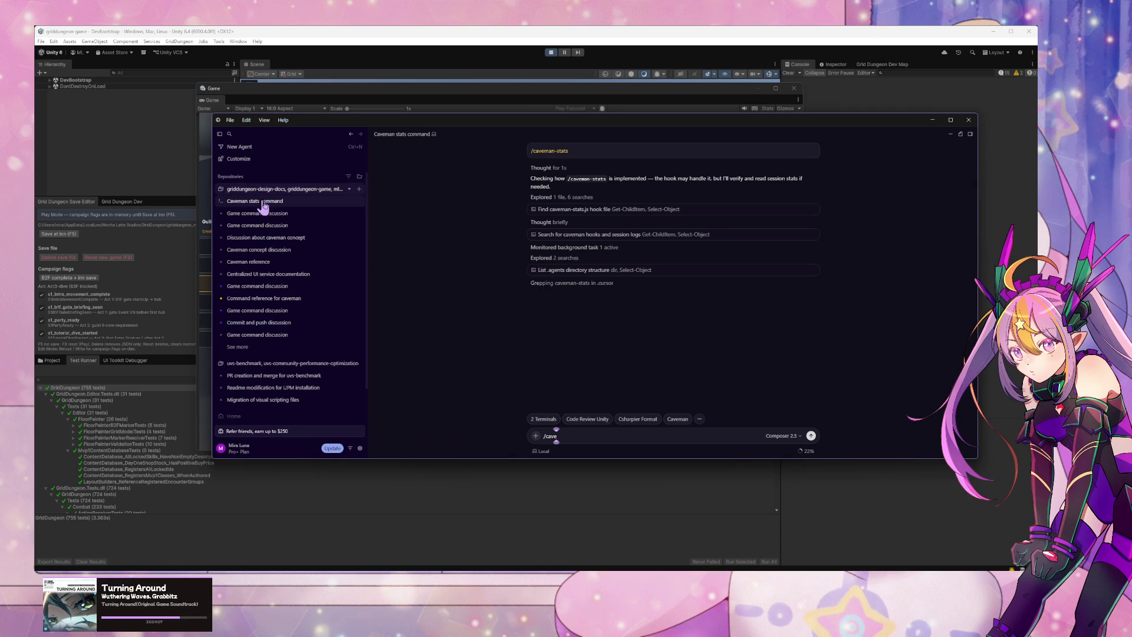
# Step: In 'Game command discussion', ask 'show me how transition is engaged when user click/select shop menu'
pyautogui.click(274, 213)
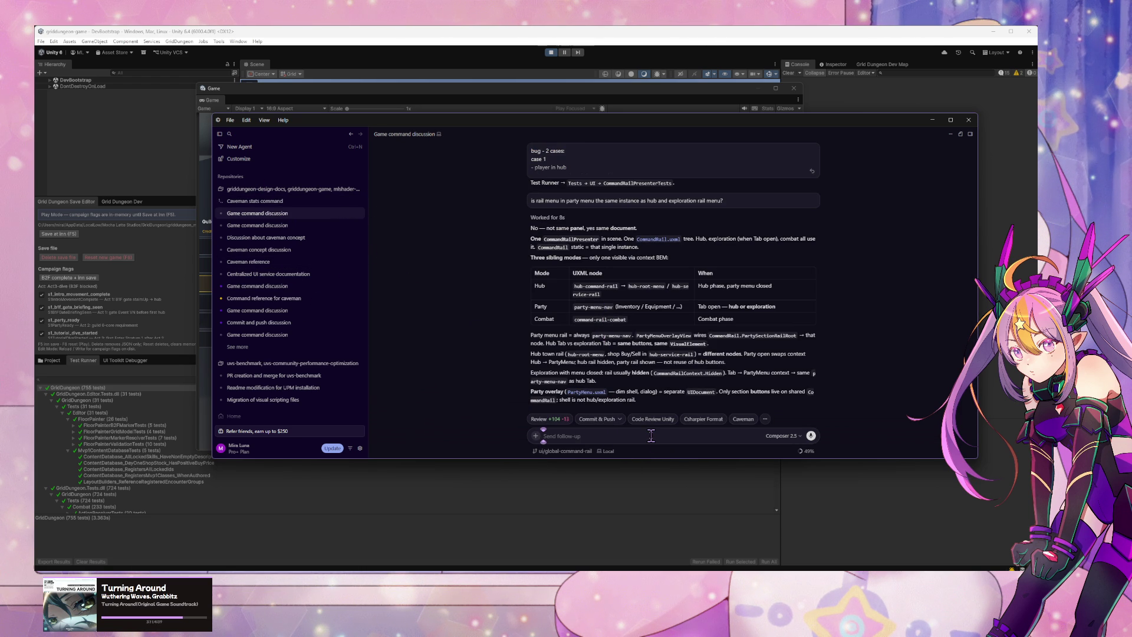
pyautogui.write('the backdrop ')
pyautogui.write('has t')
pyautogui.write('rans')
pyautogui.write('ition now. b')
pyautogui.write('ut not')
pyautogui.hotkey('ctrl', 'a')
pyautogui.write('show me how tr')
pyautogui.write('ansition is engaged when')
pyautogui.write(' user click/select shop menu')
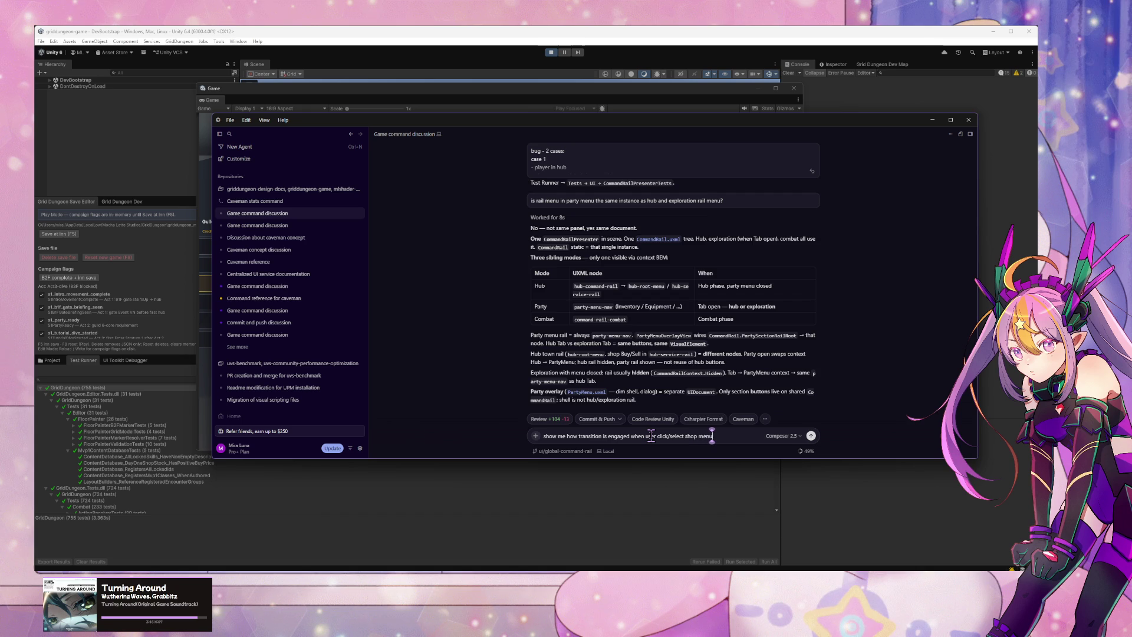
pyautogui.press('Return')
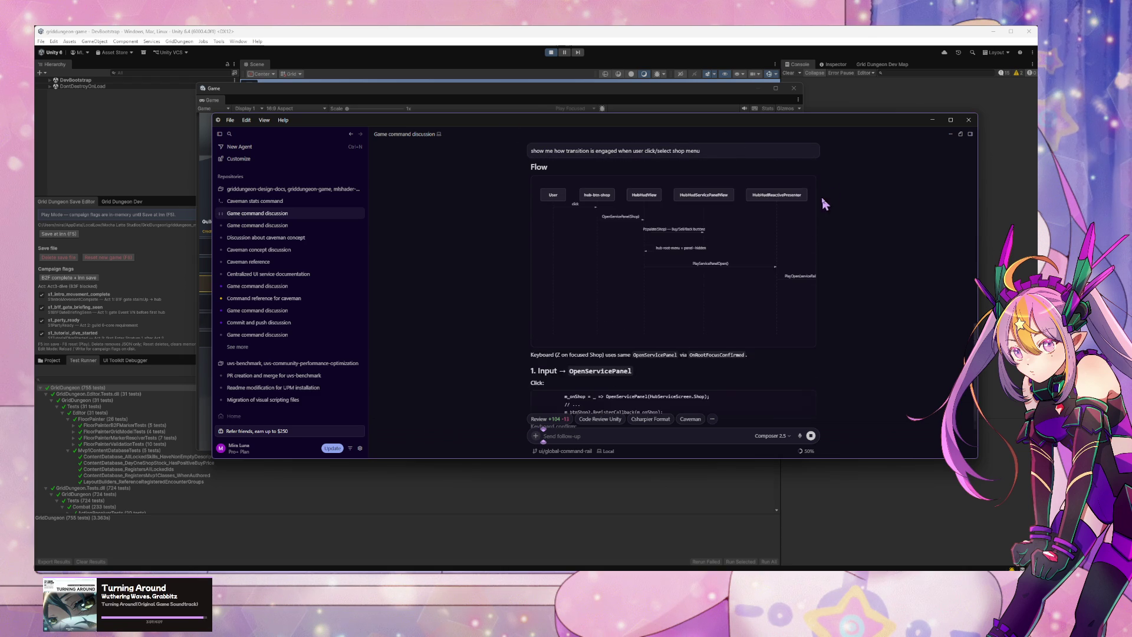
pyautogui.scroll(3, 824, 202)
pyautogui.click(802, 201)
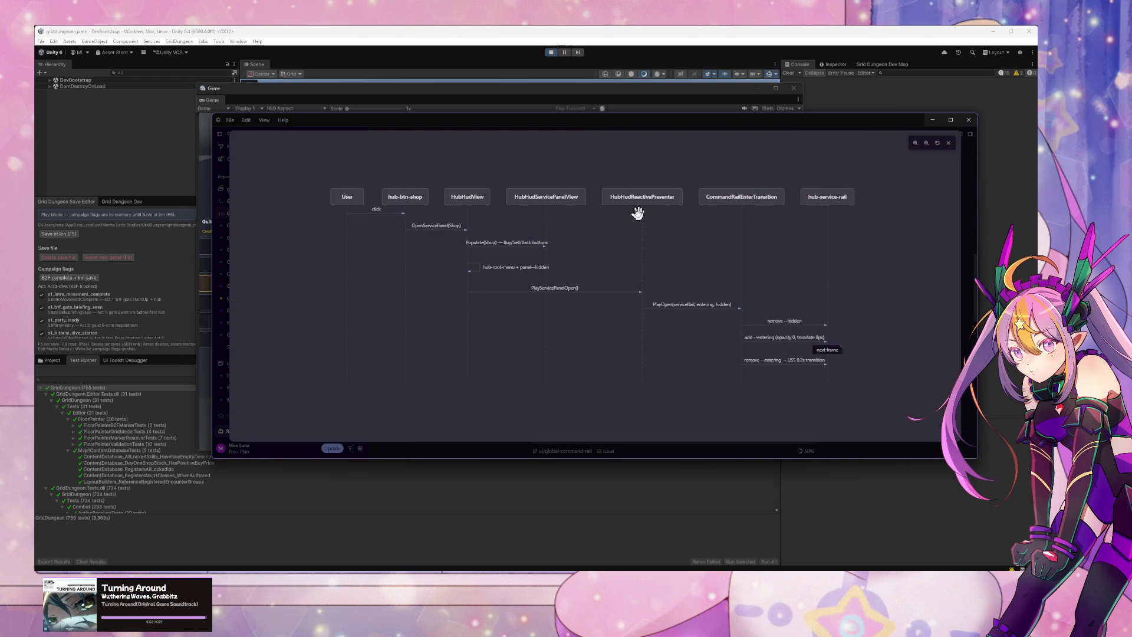
pyautogui.press('Escape')
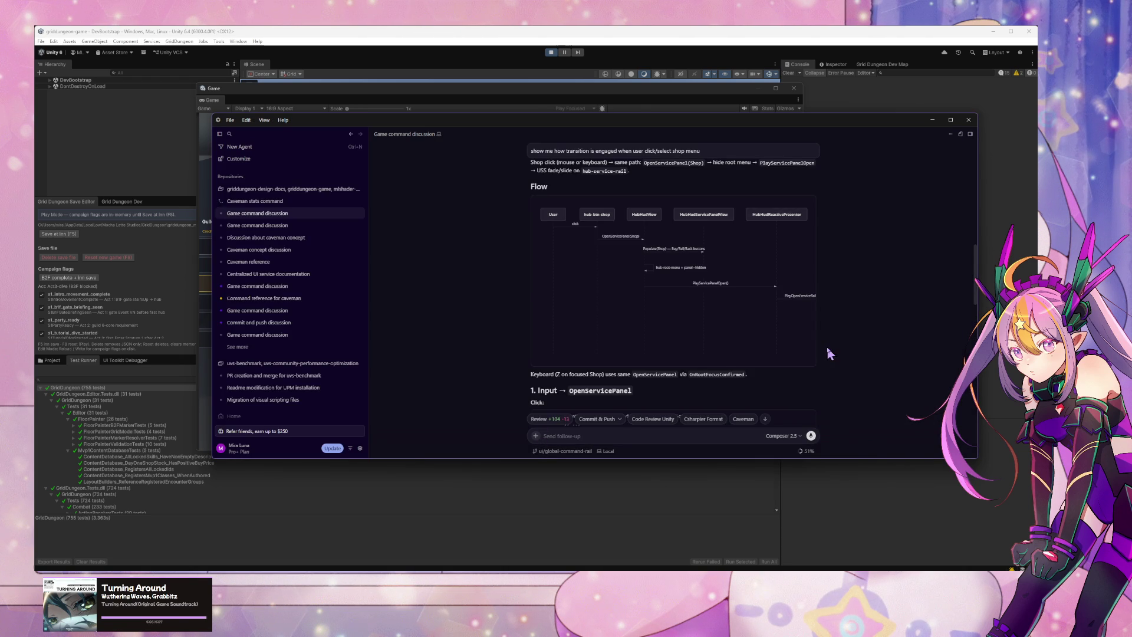
pyautogui.scroll(-3, 696, 279)
pyautogui.scroll(-7, 693, 282)
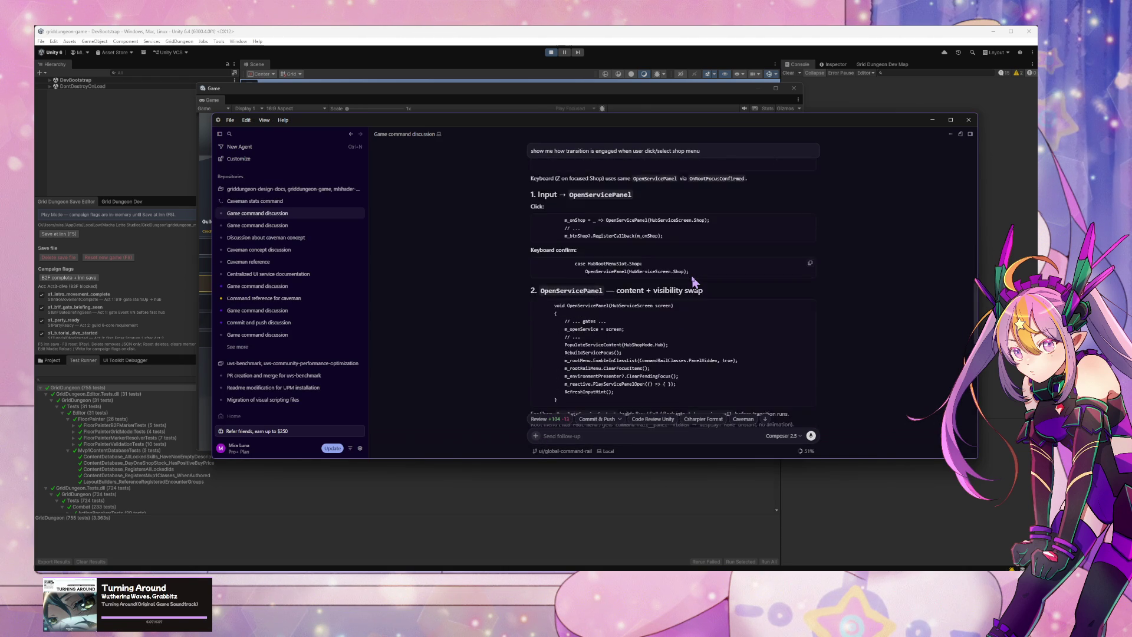
pyautogui.scroll(-5, 695, 280)
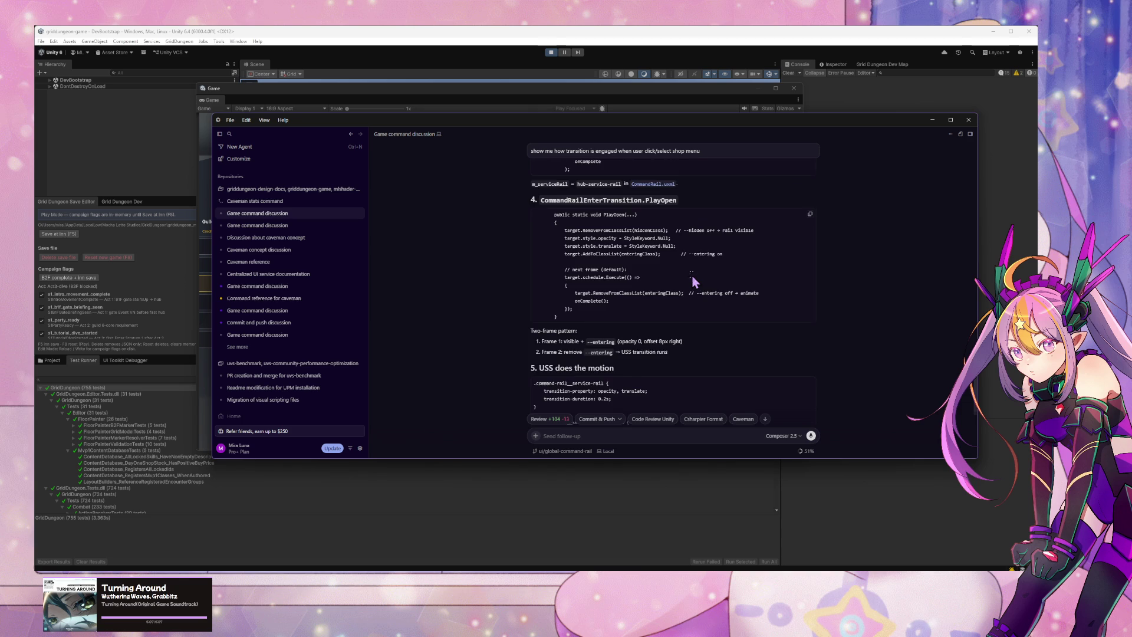
pyautogui.scroll(8, 694, 280)
pyautogui.scroll(-3, 698, 276)
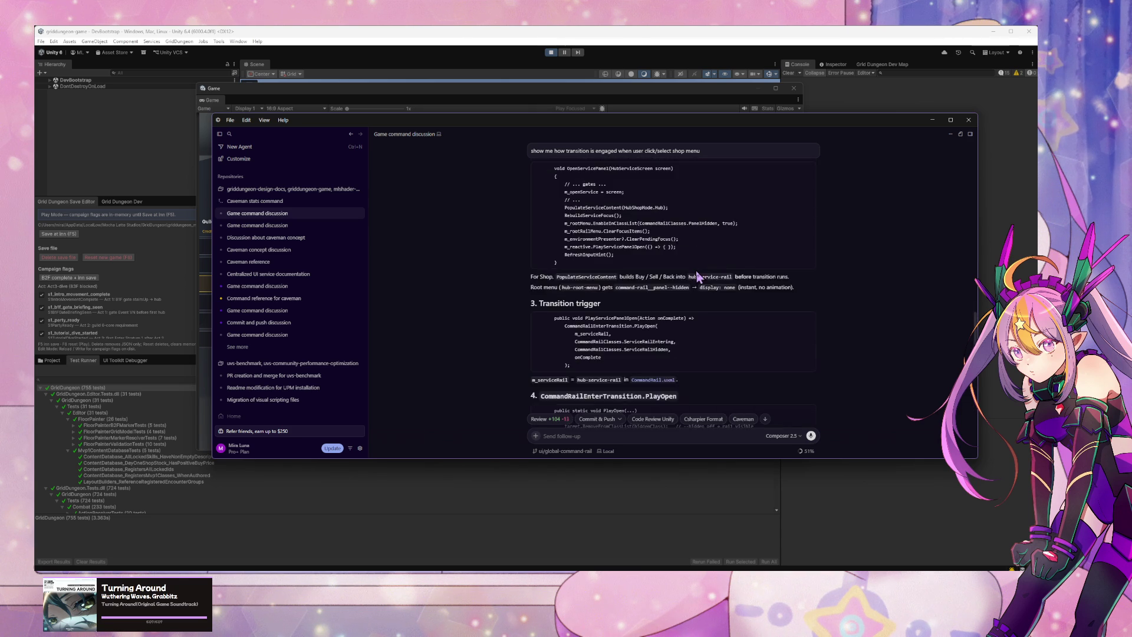
pyautogui.scroll(10, 695, 273)
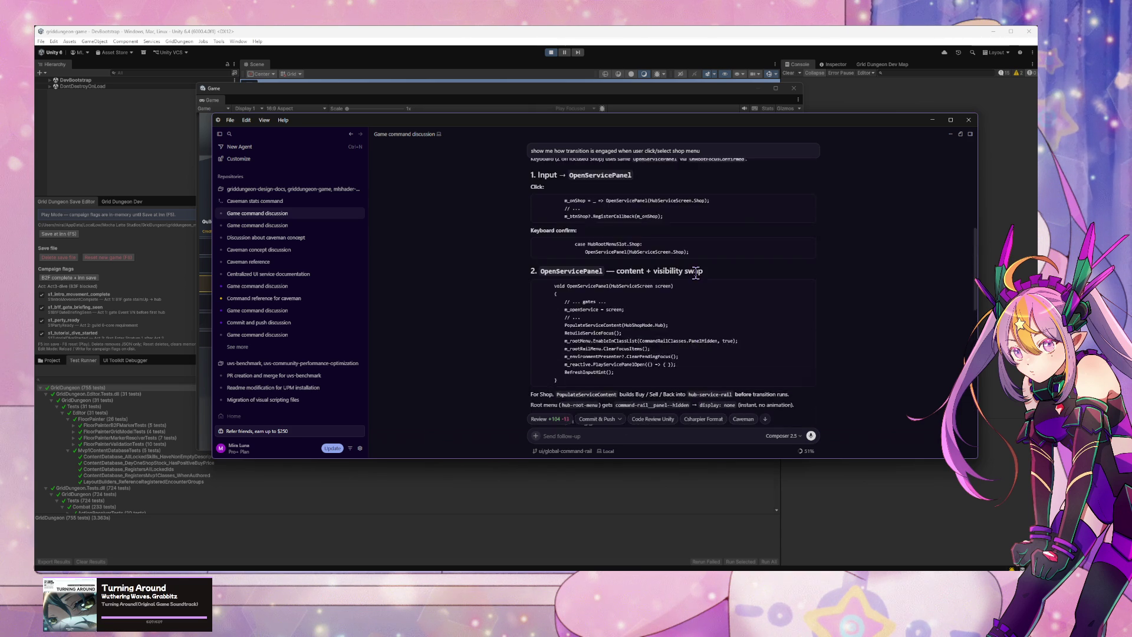
pyautogui.click(679, 439)
pyautogui.write('now ssh')
# Step: Send the Cursor agent the follow-up 'now show me transition when player hit tab'
pyautogui.press('BackSpace')
pyautogui.press('BackSpace')
pyautogui.write('ow show me')
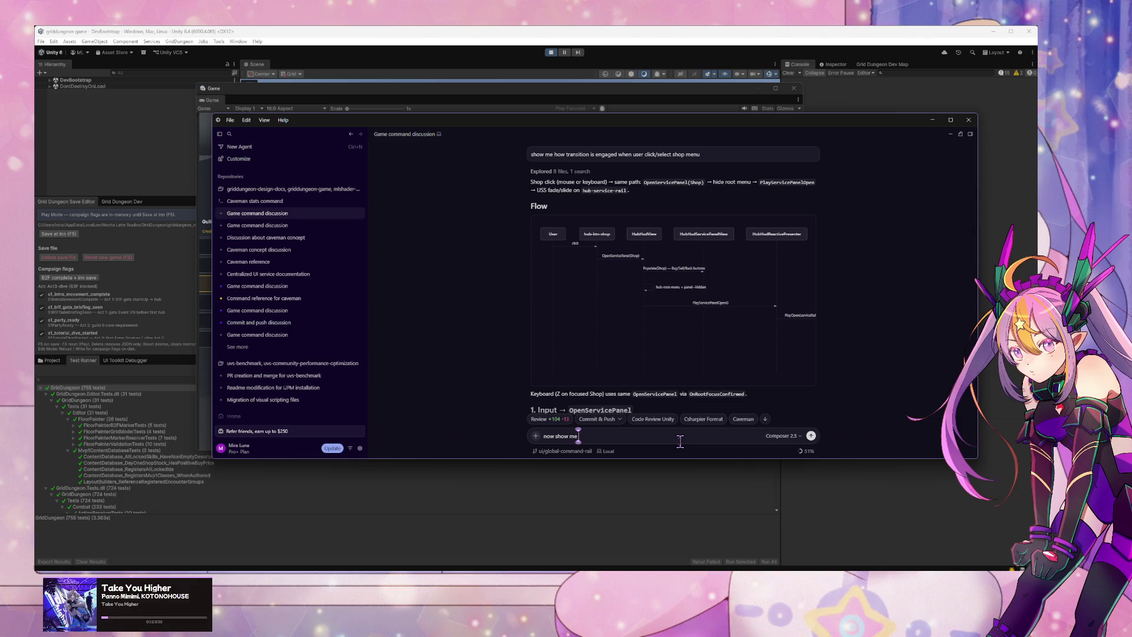
pyautogui.write(' transition when p')
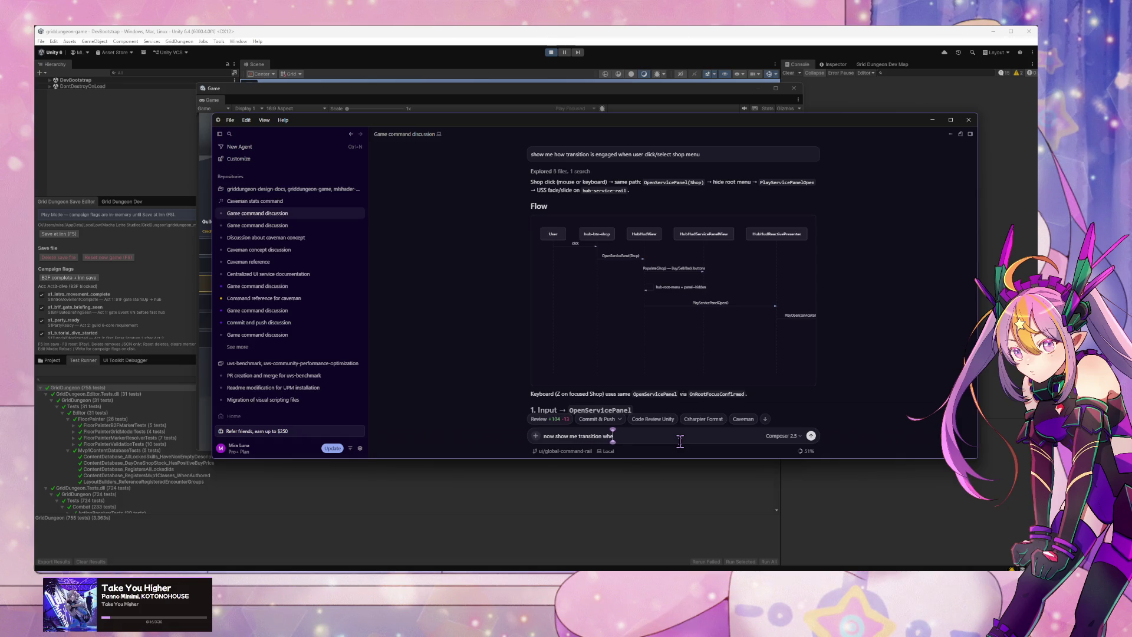
pyautogui.write('layer')
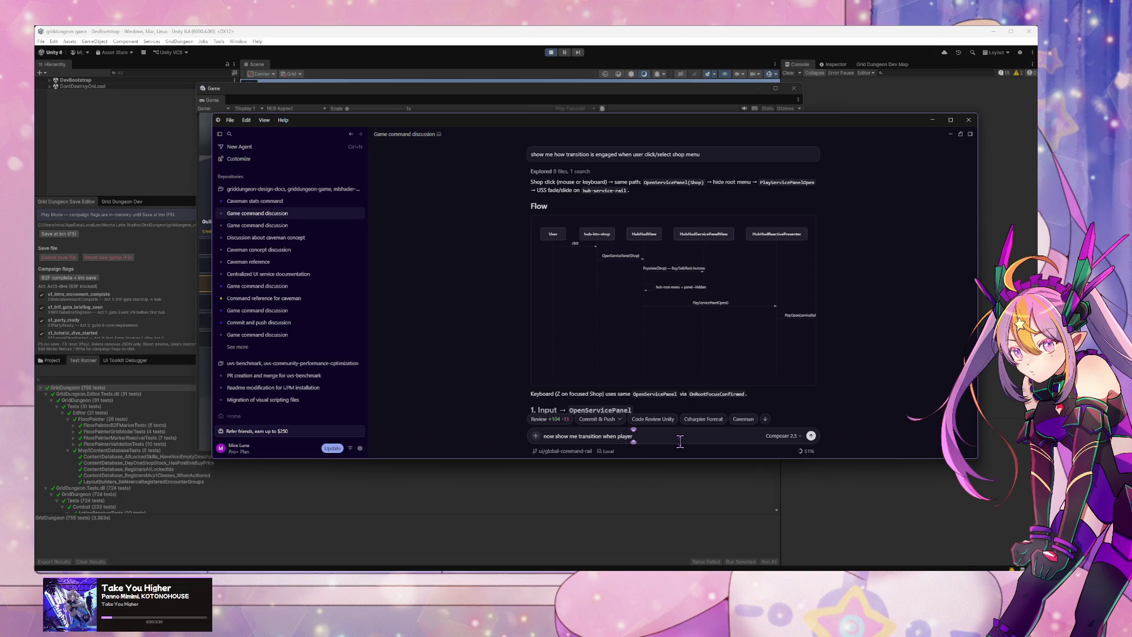
pyautogui.write(' hit tab')
pyautogui.press('Return')
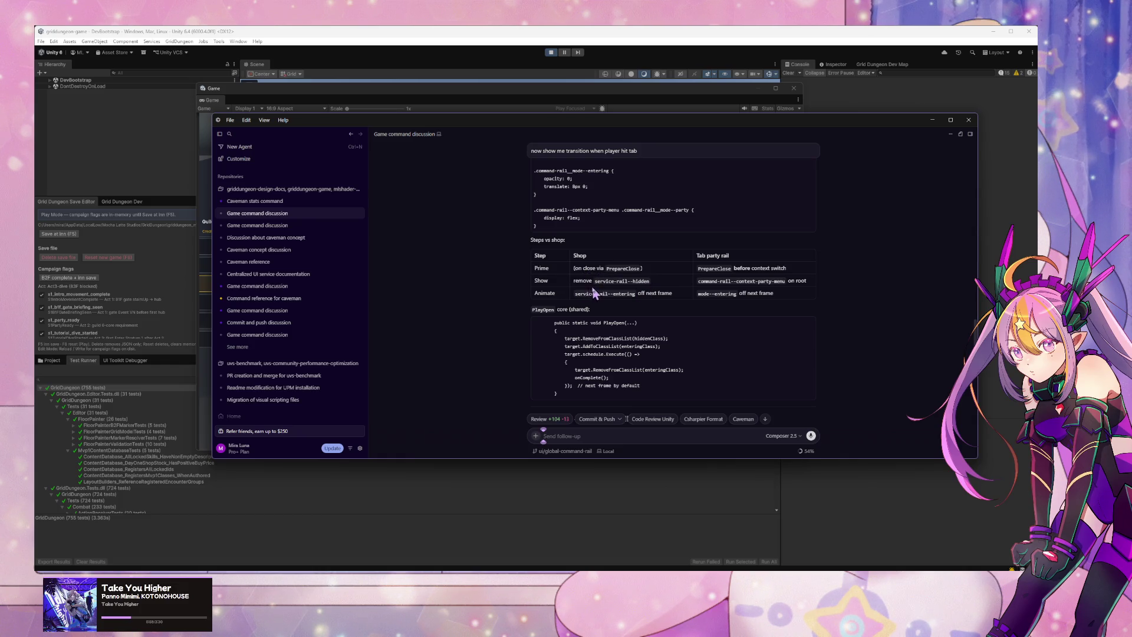
pyautogui.scroll(-2, 587, 304)
pyautogui.scroll(-6, 588, 305)
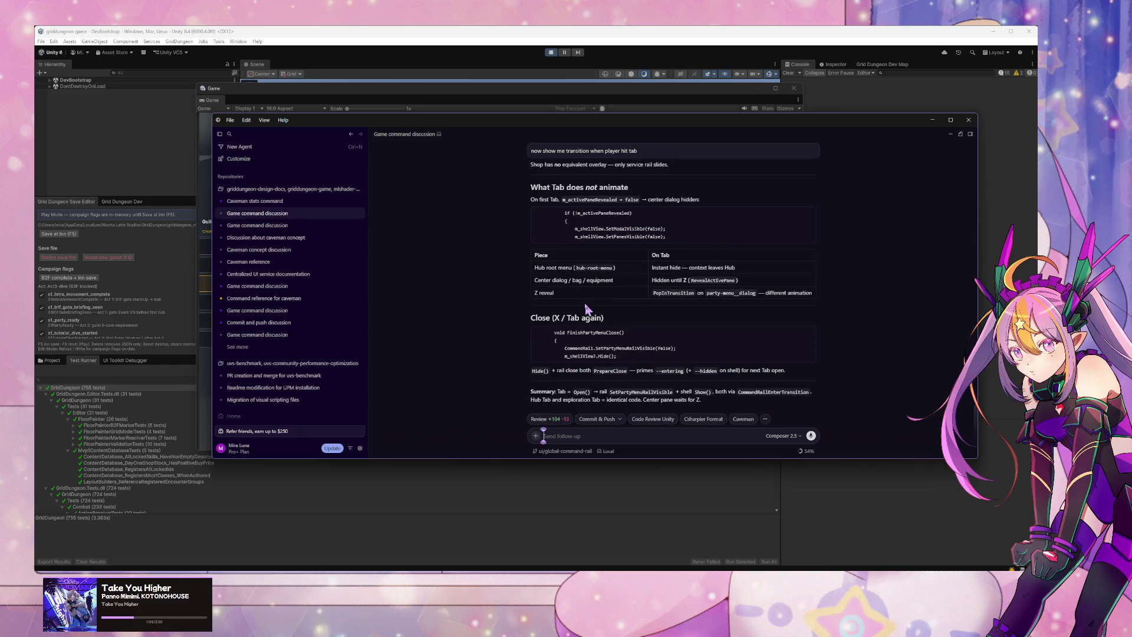
pyautogui.moveTo(628, 270)
pyautogui.mouseDown()
pyautogui.moveTo(522, 271)
pyautogui.moveTo(533, 273)
pyautogui.mouseUp()
pyautogui.click(687, 436)
pyautogui.scroll(10, 720, 325)
pyautogui.scroll(2, 717, 328)
pyautogui.scroll(2, 714, 328)
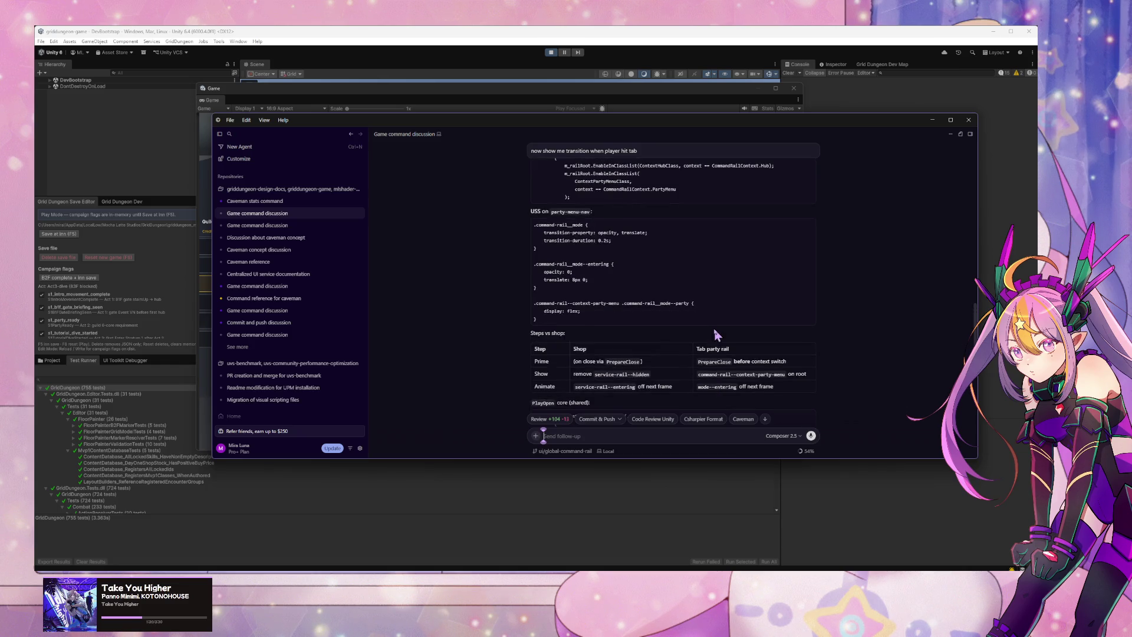
pyautogui.scroll(-2, 713, 330)
pyautogui.scroll(-10, 713, 330)
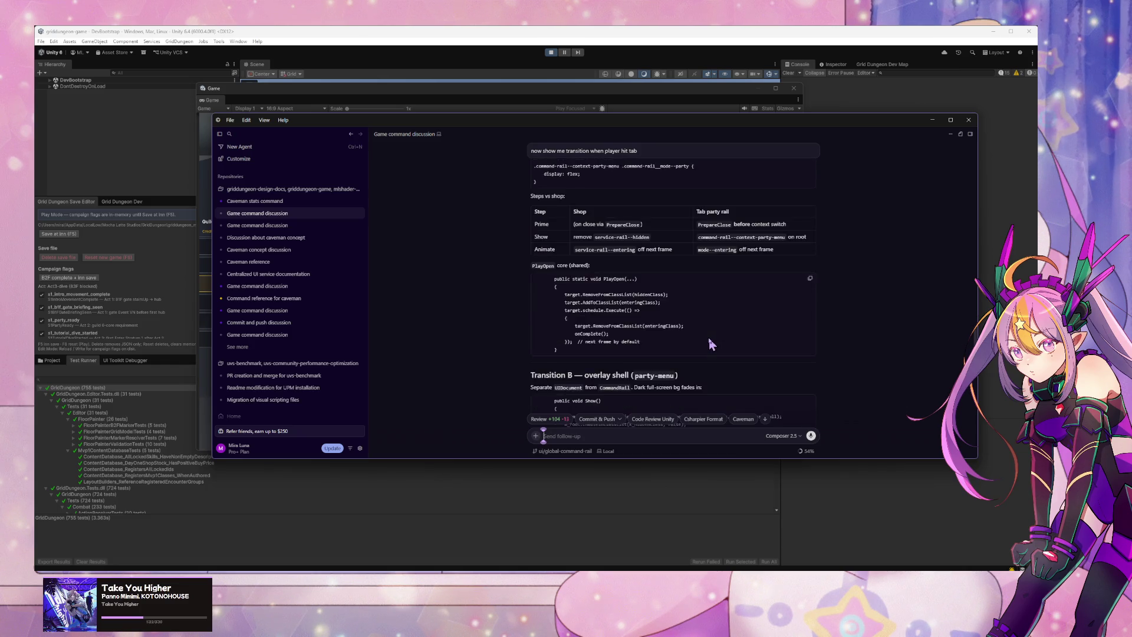
pyautogui.scroll(-5, 703, 345)
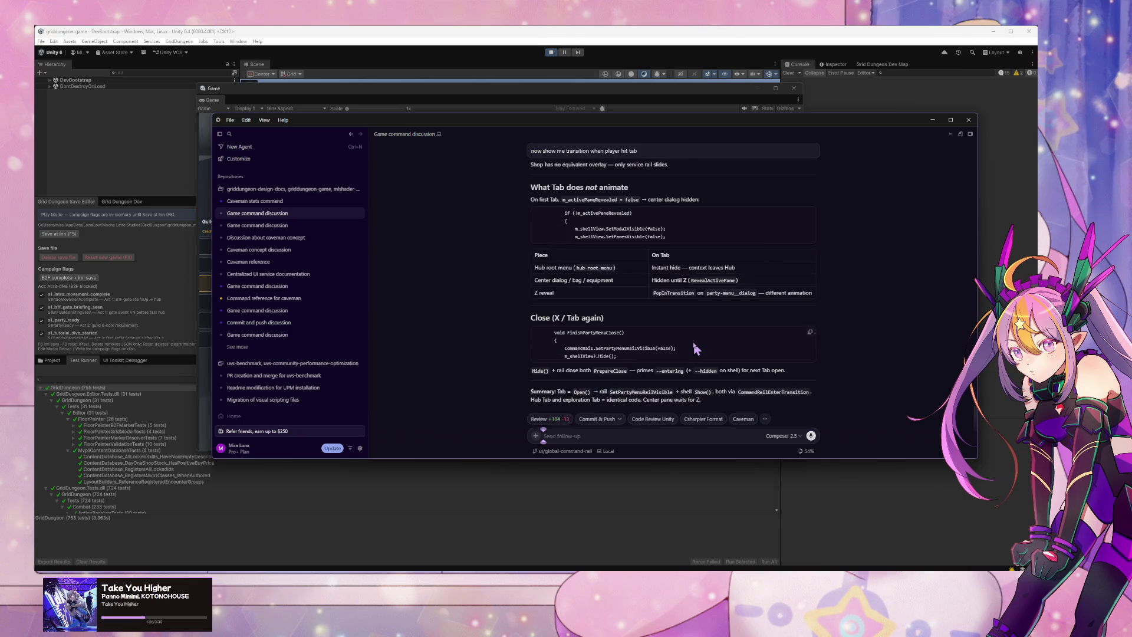
# Step: Draft a request to mirror the hub -> tab menu transition onto the hub -> shop rail
pyautogui.write('can we mirror')
pyautogui.write('hub -> tab menu transition to')
pyautogui.write('hub -> shop')
pyautogui.write(' menu for')
pyautogui.hotkey('ctrl', 'shift', 'Left')
pyautogui.hotkey('ctrl', 'shift', 'Left')
pyautogui.hotkey('ctrl', 'shift', 'Left')
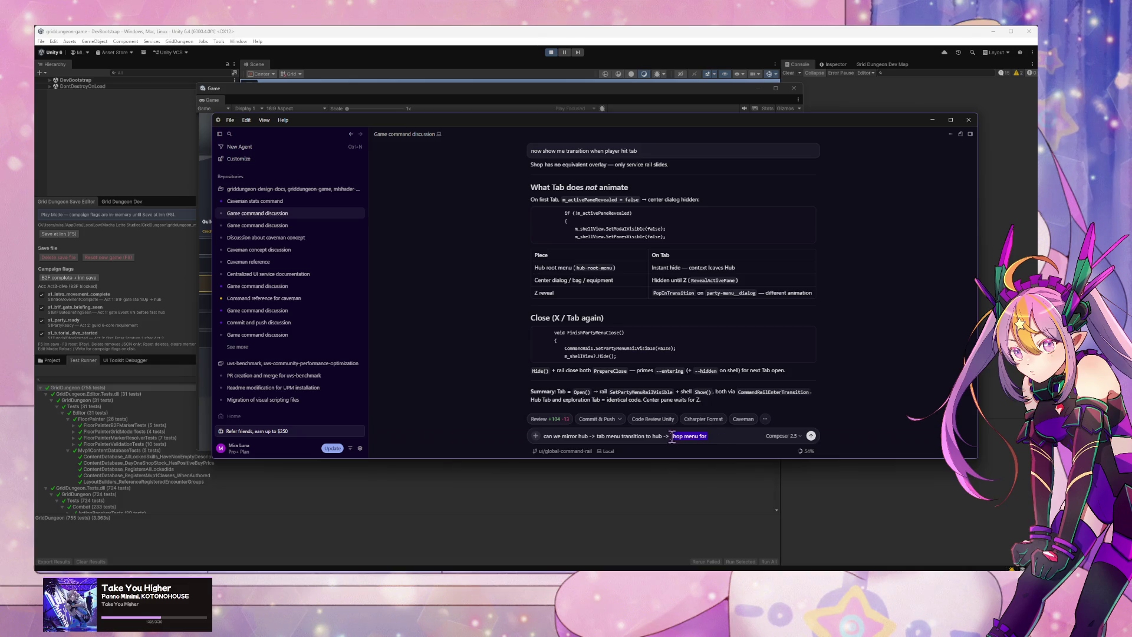
pyautogui.click(718, 437)
pyautogui.write('rail')
# Step: Reword it to 'mirror hub -> tab menu transition to hub -> shop menu for side rail menu' and send
pyautogui.moveTo(563, 436); pyautogui.dragTo(511, 435)
pyautogui.press('BackSpace')
pyautogui.click(721, 438)
pyautogui.doubleClick(692, 437)
pyautogui.write('menu')
pyautogui.click(690, 436)
pyautogui.write('s')
pyautogui.write('ide')
pyautogui.press('Return')
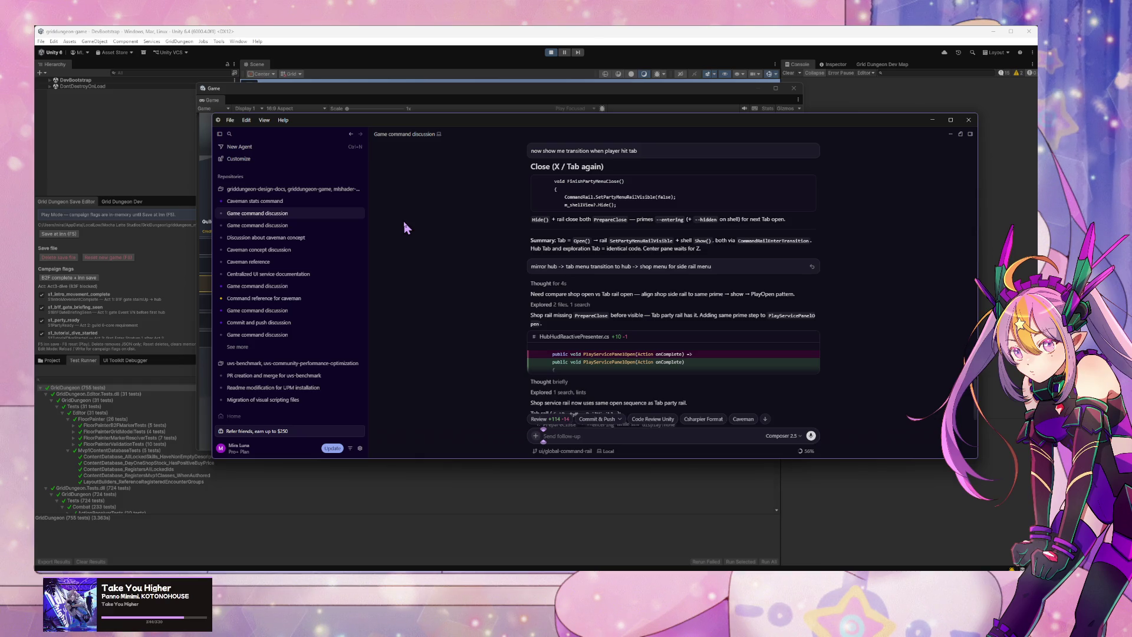
# Step: Type the follow-up 'revert it. I want tab party rail to match shop. not the other way around'
pyautogui.write('revert')
pyautogui.write(' it. ')
pyautogui.write('I want tab')
pyautogui.write(' party rail t')
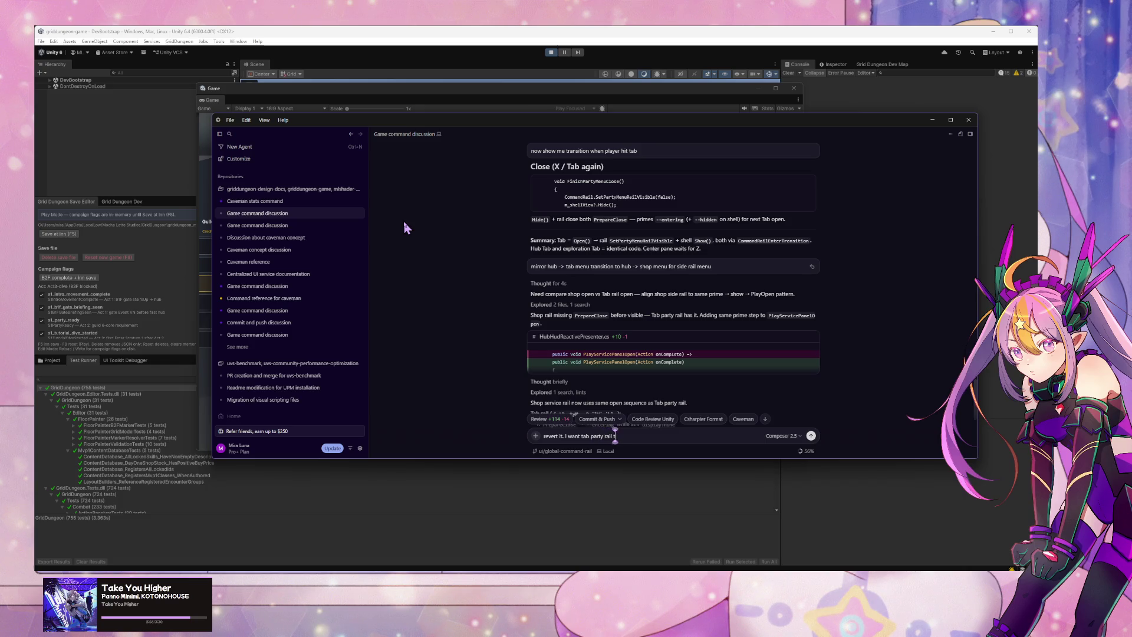
pyautogui.write('o match')
pyautogui.write(' shop.')
pyautogui.write(' not')
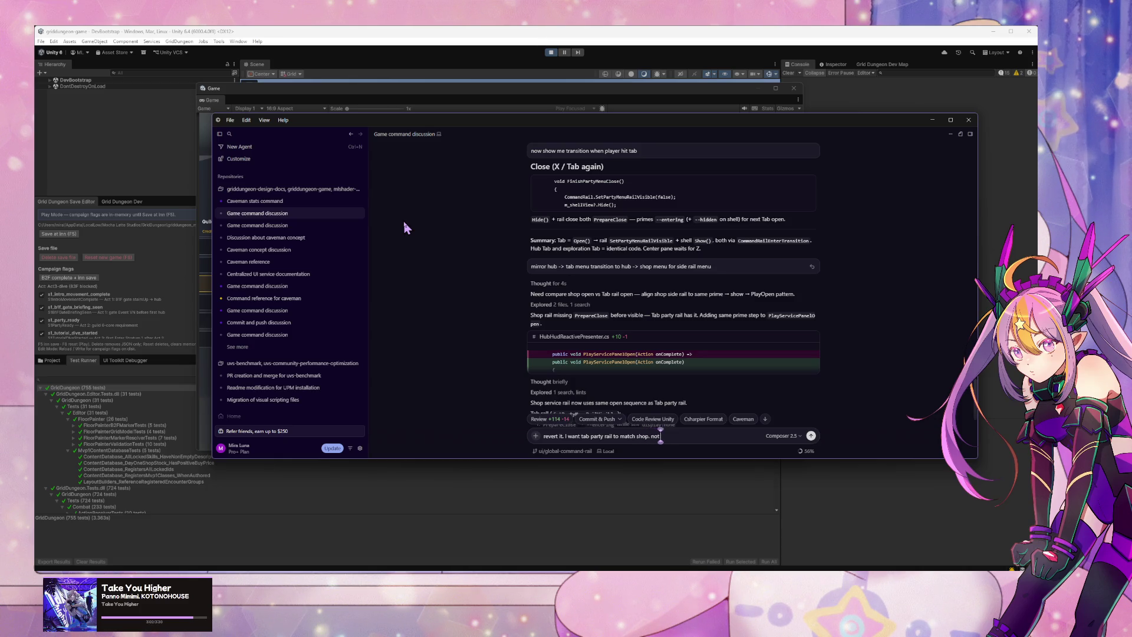
pyautogui.write(' the other way around')
# Step: Send the revert request so the Tab party rail is made to match the shop
pyautogui.press('Return')
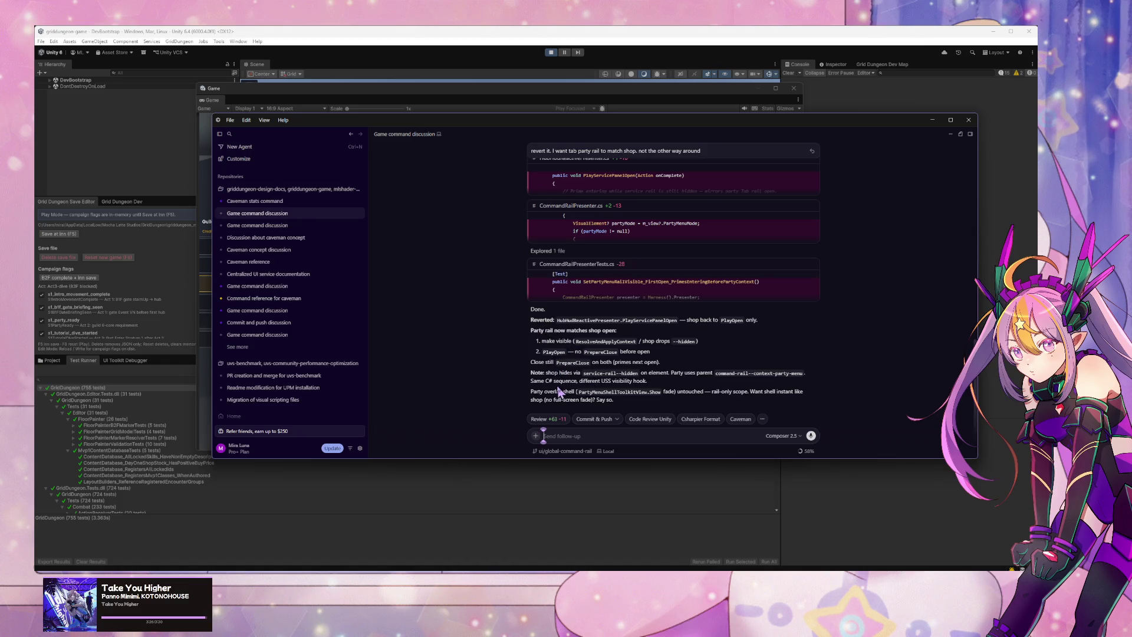
# Step: Read through the agent's notes on service-rail--hidden, USS visibility and the pre-prime for Tab
pyautogui.moveTo(583, 373); pyautogui.dragTo(637, 375)
pyautogui.moveTo(580, 380); pyautogui.dragTo(637, 385)
pyautogui.click(636, 383)
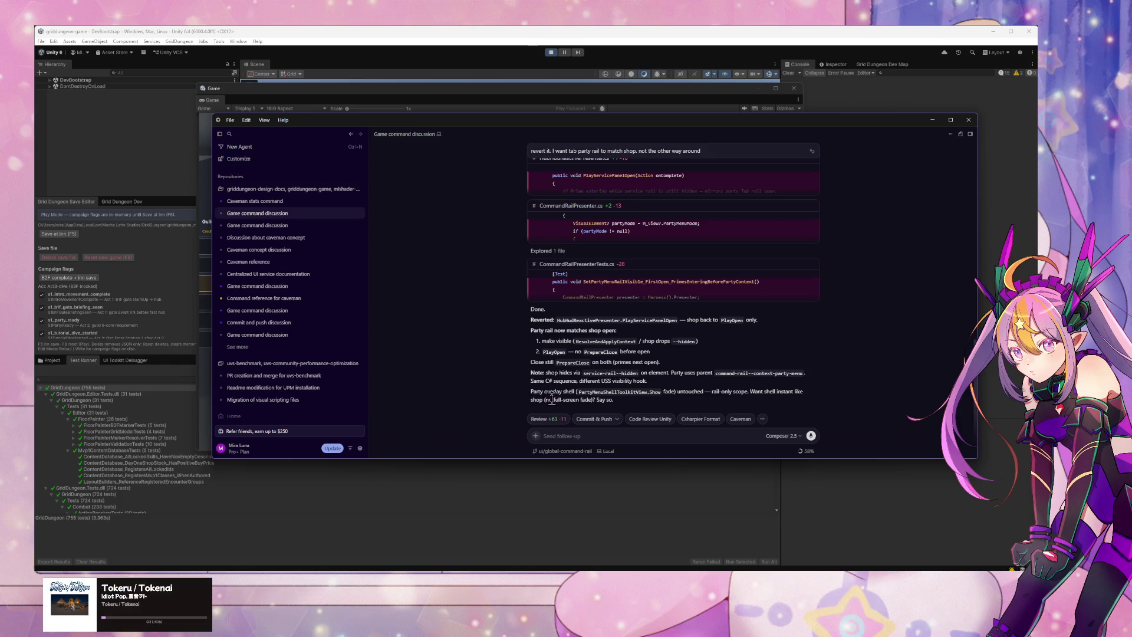
pyautogui.click(592, 437)
pyautogui.scroll(3, 567, 321)
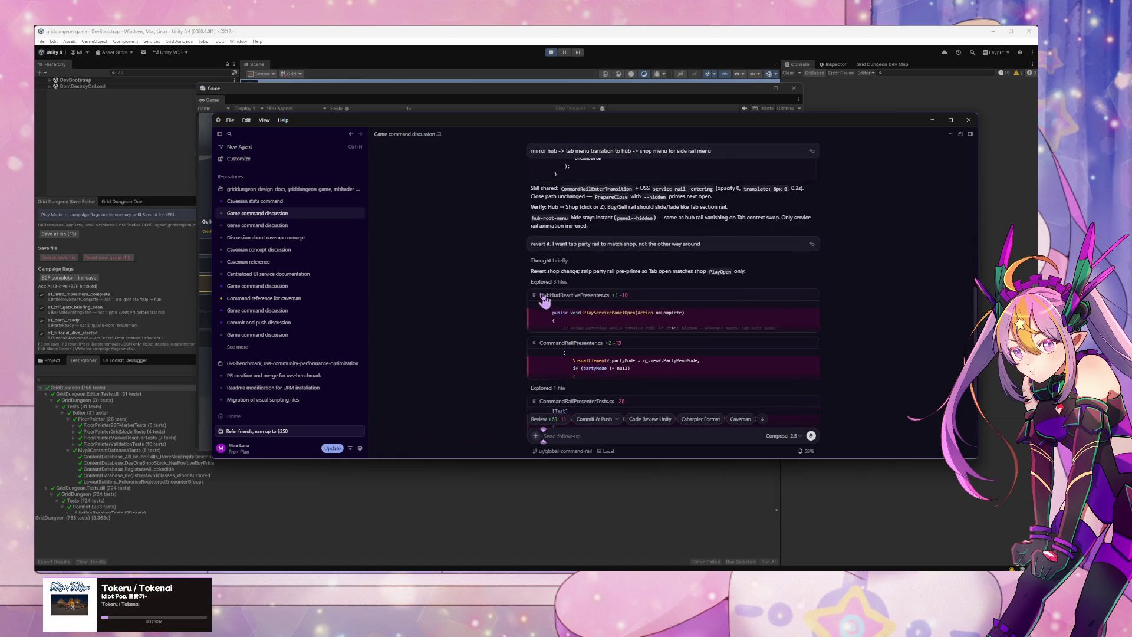
pyautogui.moveTo(658, 271); pyautogui.dragTo(616, 271)
pyautogui.scroll(-3, 623, 319)
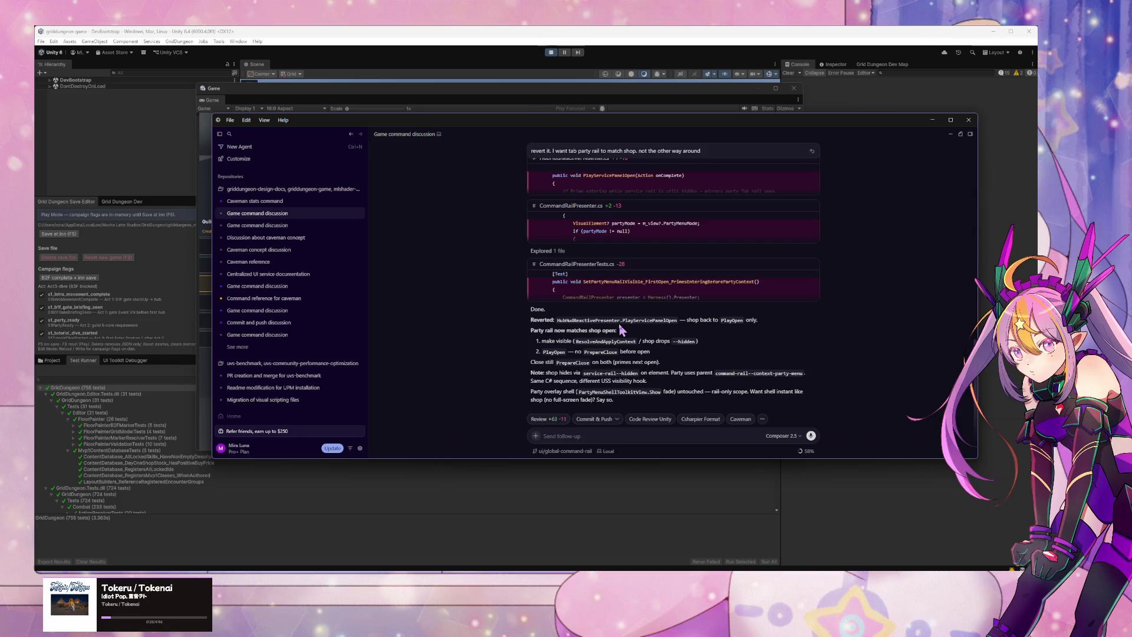
# Step: Ask the agent the difference between the two rail menu transitions, ignoring the backdrop
pyautogui.write('focus on')
pyautogui.write(' only ra')
pyautogui.write('il menu tra')
pyautogui.write('nsition.')
pyautogui.write(' not backg')
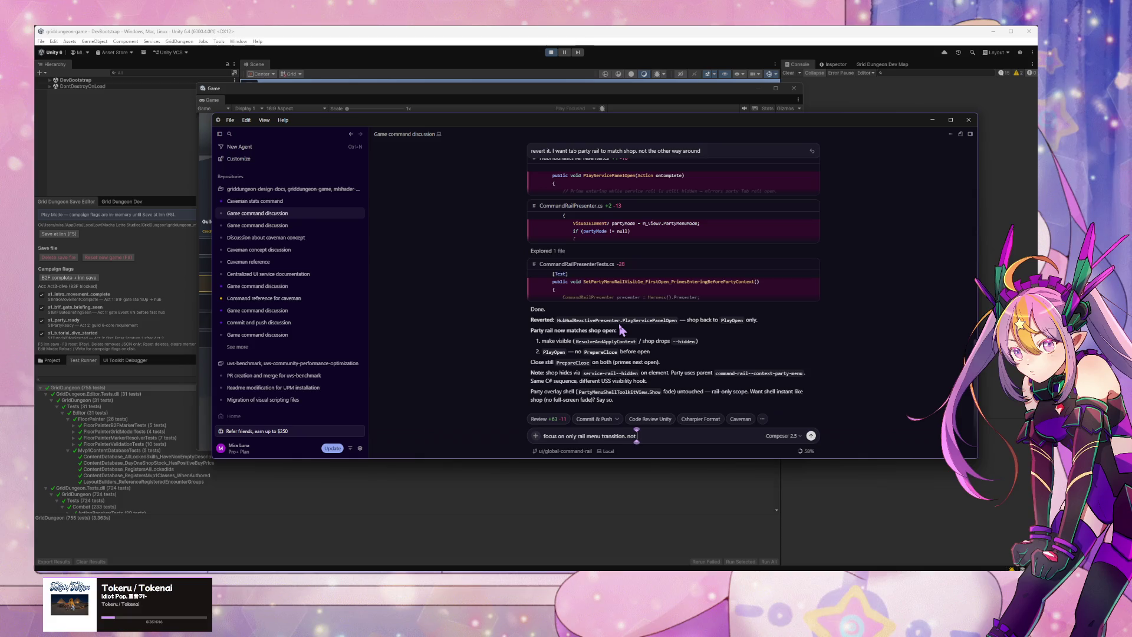
pyautogui.press('BackSpace')
pyautogui.write('drop.')
pyautogui.write(" what's")
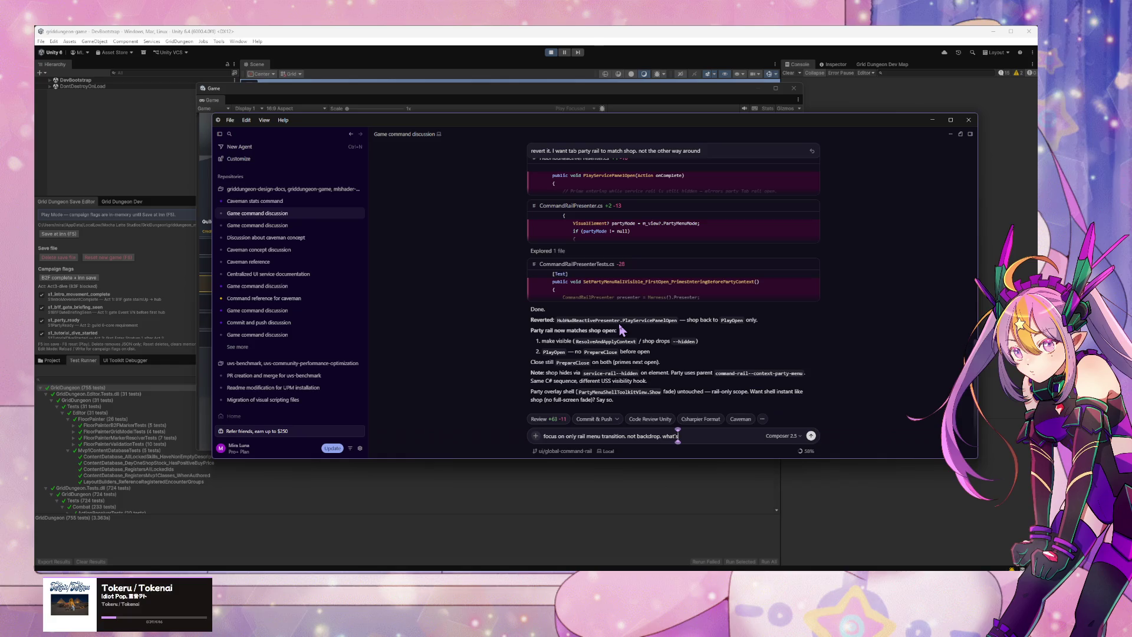
pyautogui.write(' the differen')
pyautogui.write('ce between 2')
pyautogui.write(' transitions')
pyautogui.press('Return')
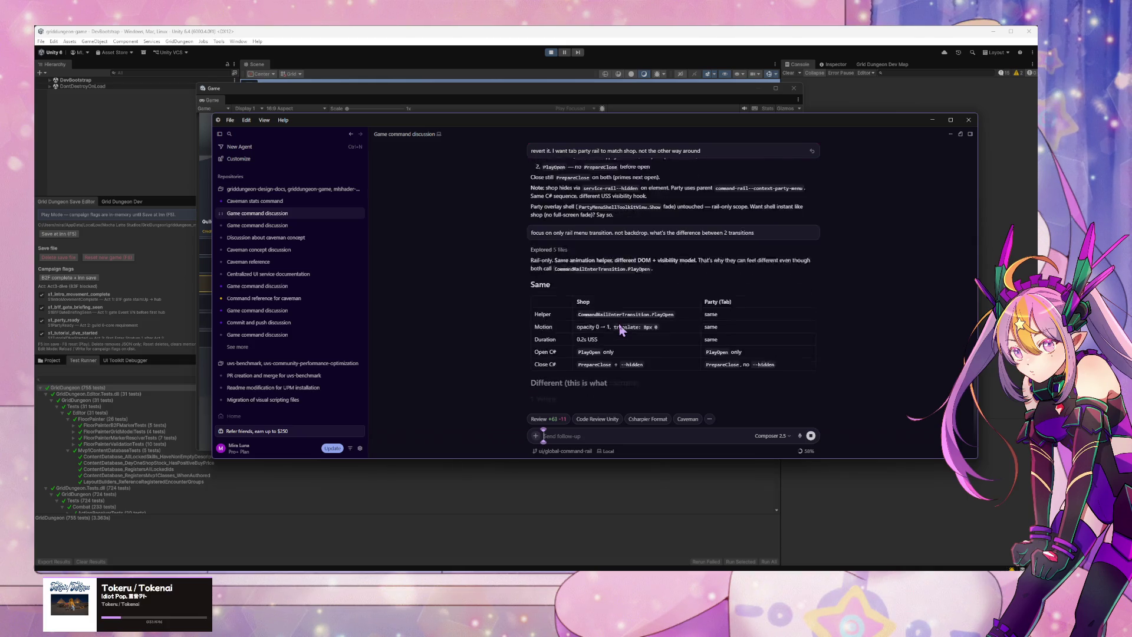
pyautogui.scroll(1, 683, 310)
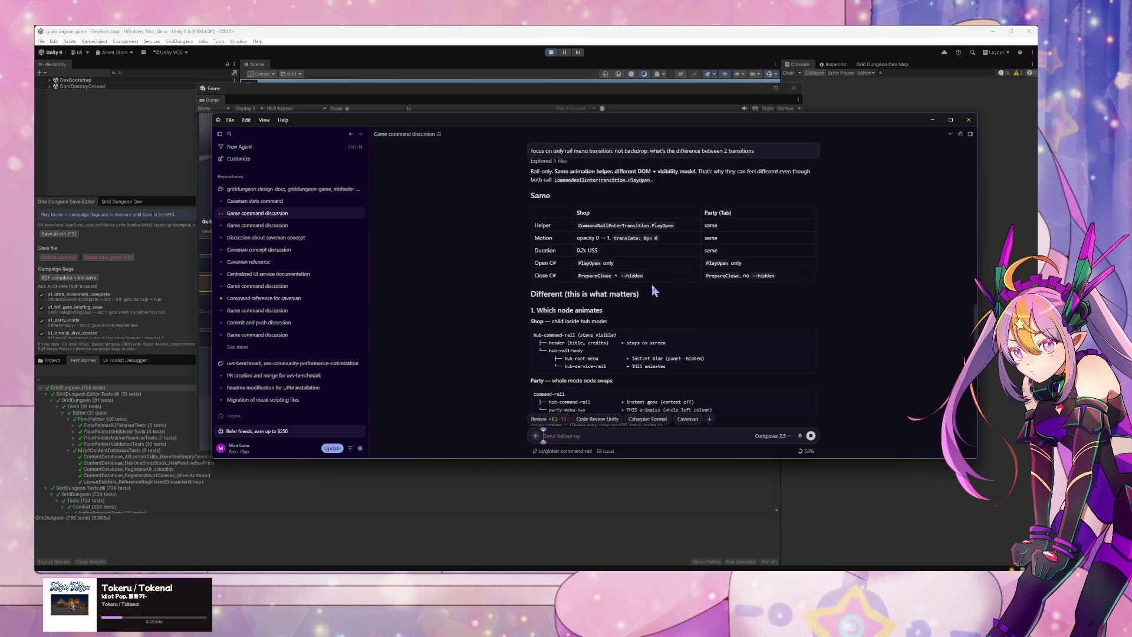
pyautogui.scroll(1, 641, 298)
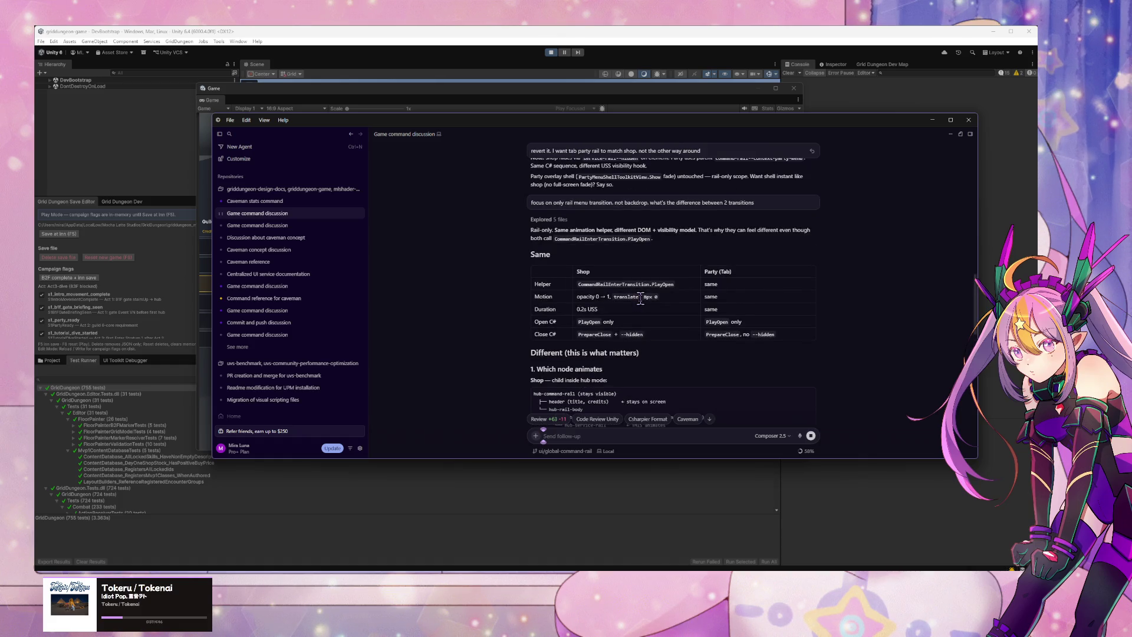
pyautogui.scroll(-3, 646, 347)
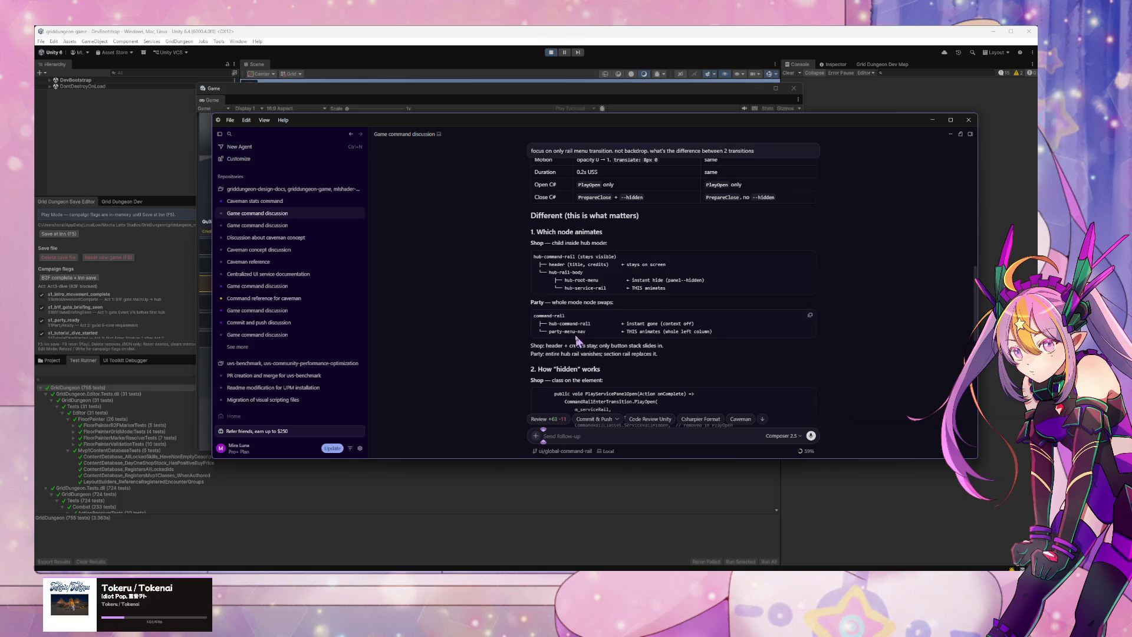
pyautogui.scroll(1, 574, 333)
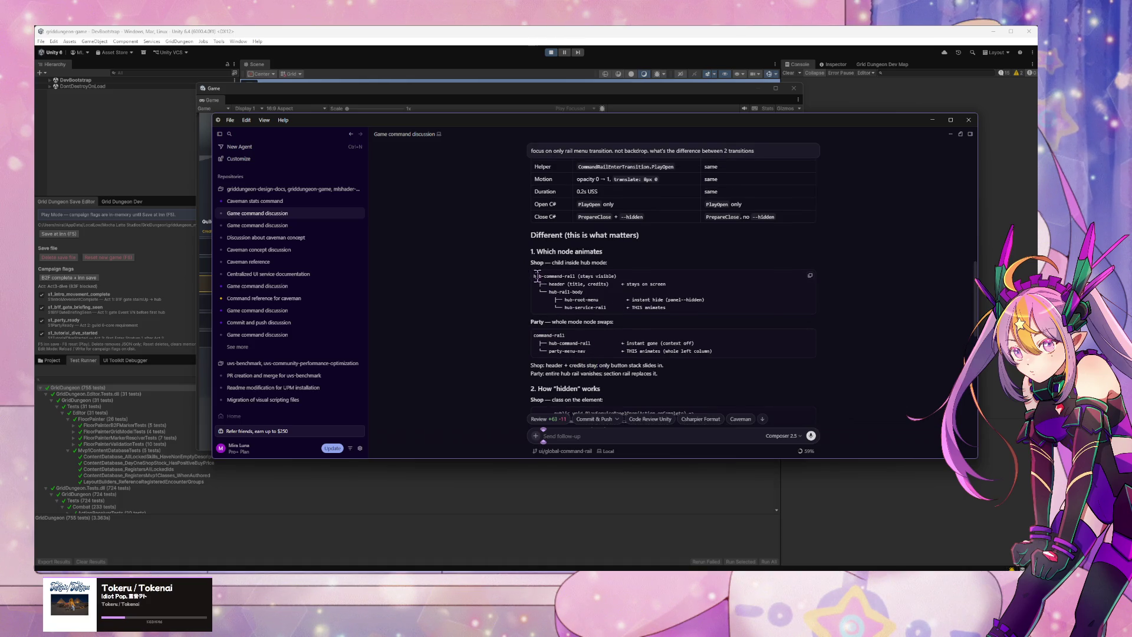
pyautogui.moveTo(669, 307); pyautogui.dragTo(622, 307)
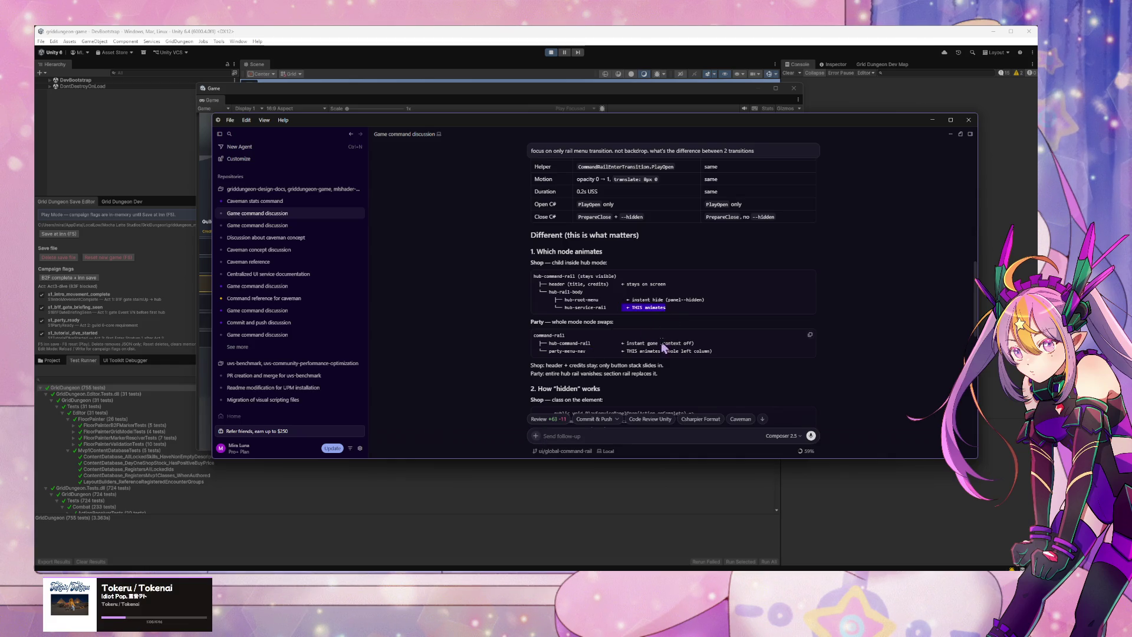
pyautogui.moveTo(712, 350); pyautogui.dragTo(626, 350)
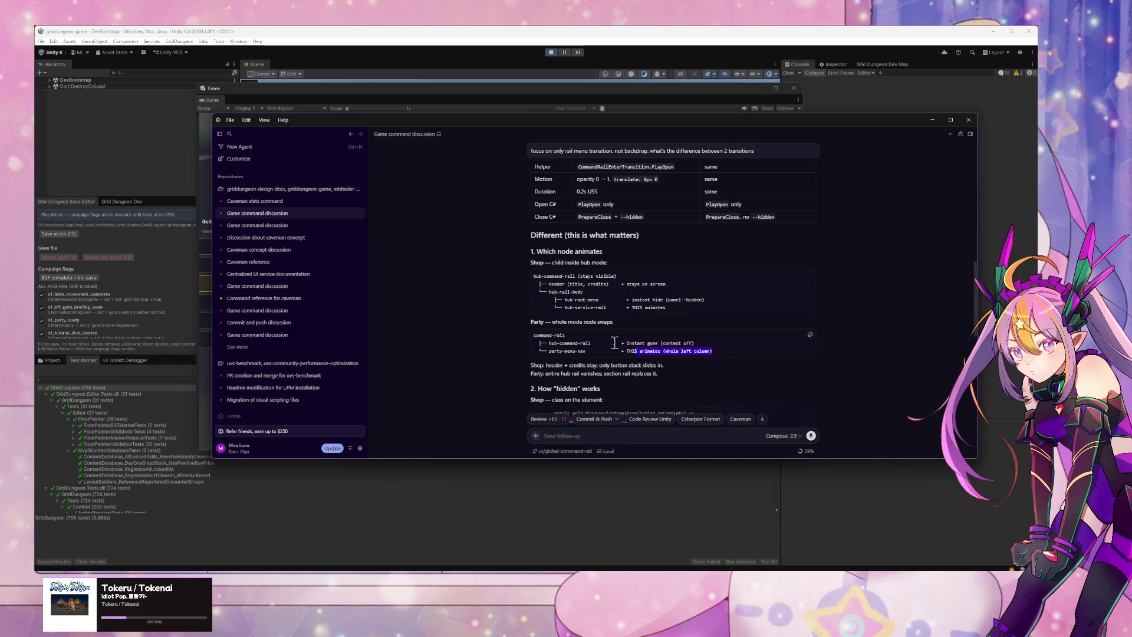
pyautogui.moveTo(534, 335); pyautogui.dragTo(565, 335)
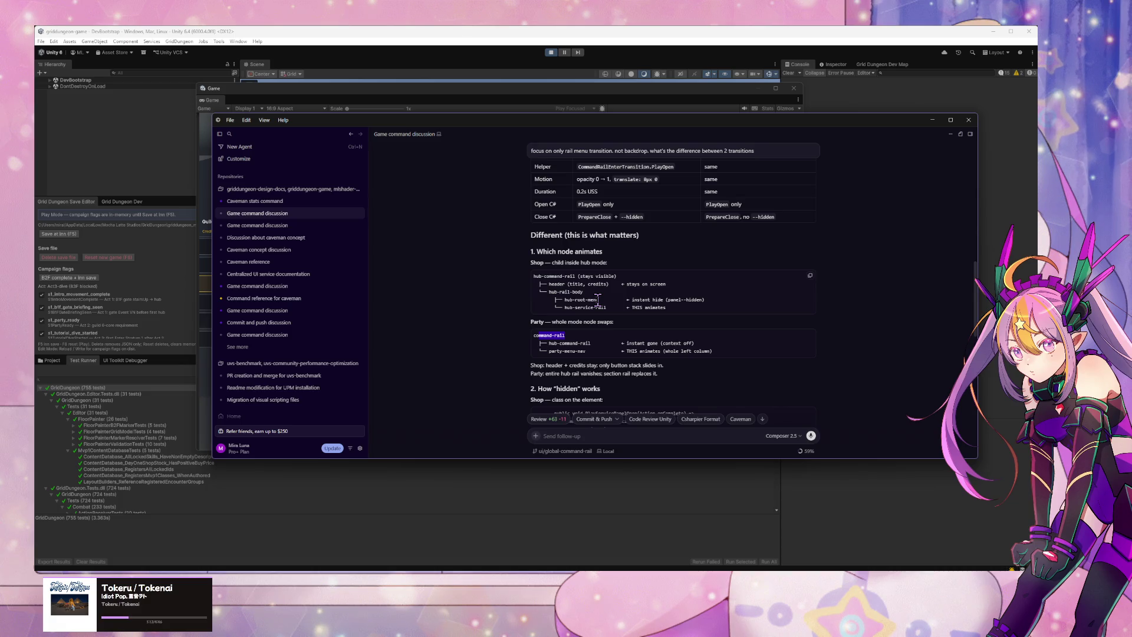
pyautogui.click(602, 433)
pyautogui.write('is')
pyautogui.write(' shop')
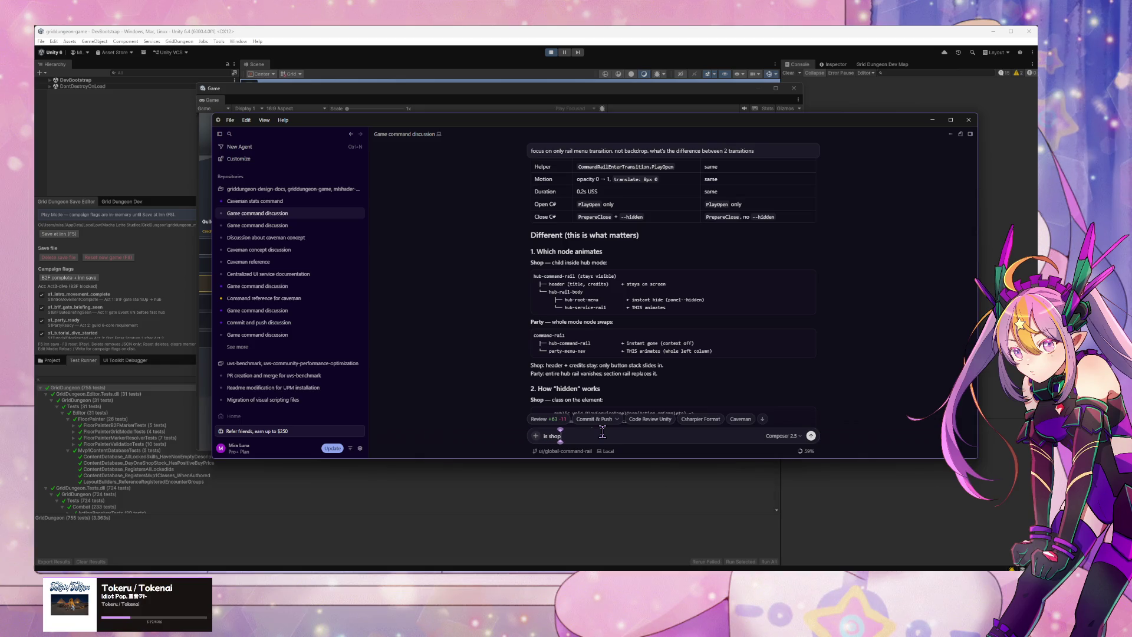
# Step: Replace the draft with 'where is buy/sell menu? is it also in command rail?' and send it
pyautogui.press('BackSpace')
pyautogui.press('BackSpace')
pyautogui.press('BackSpace')
pyautogui.write('child')
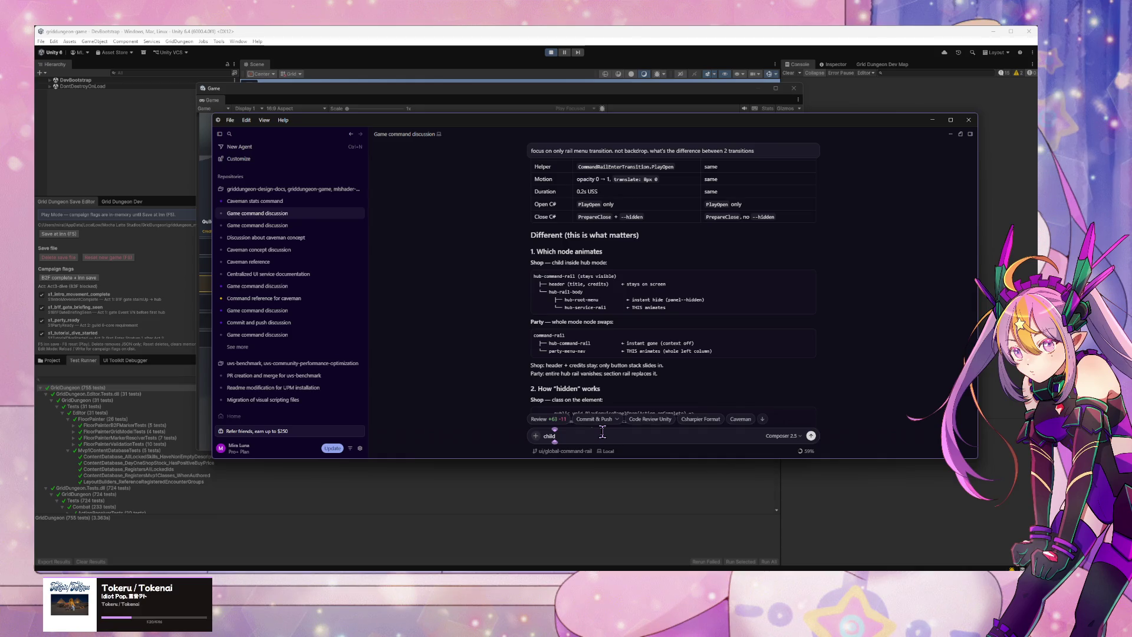
pyautogui.press('BackSpace')
pyautogui.press('BackSpace')
pyautogui.press('BackSpace')
pyautogui.write('where')
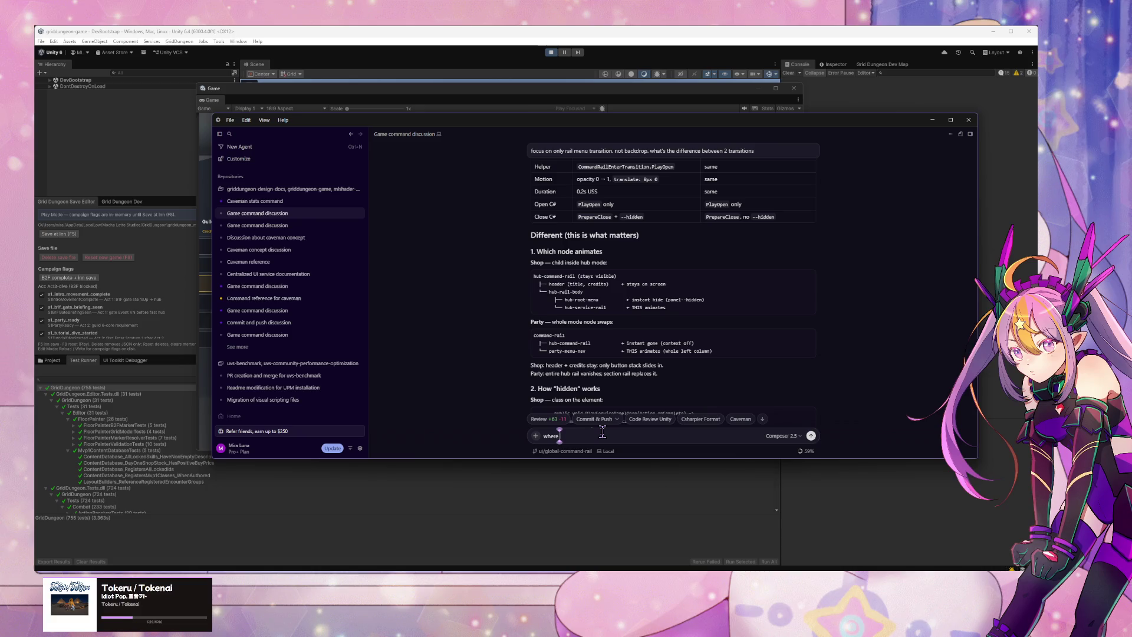
pyautogui.write(' is buy/sell menu')
pyautogui.write('? is it also in comman')
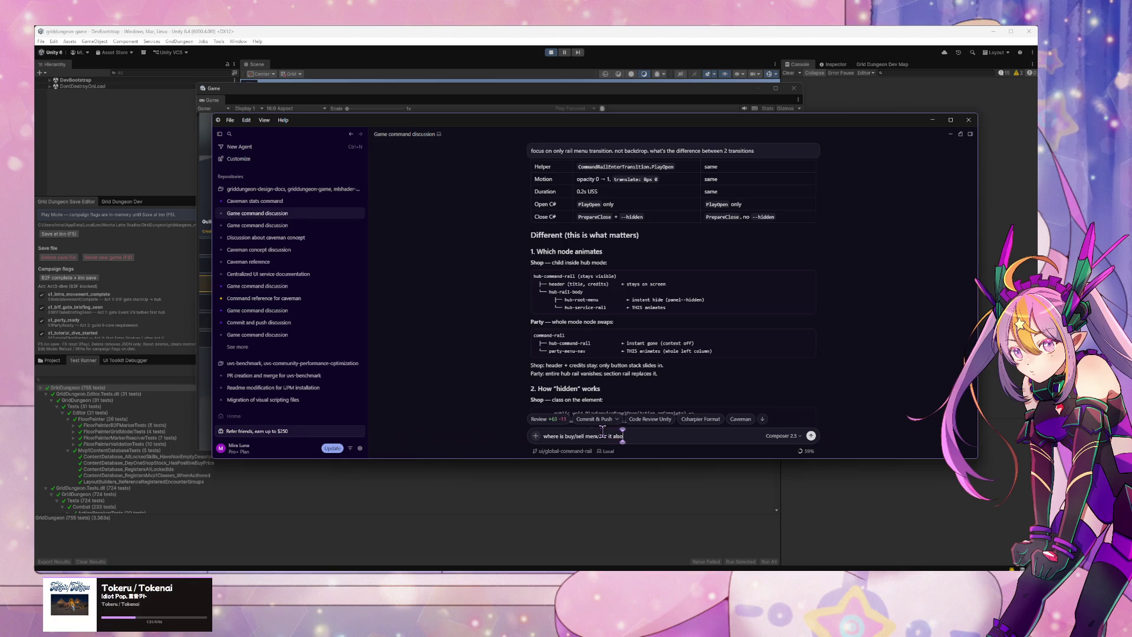
pyautogui.write('d rail?')
pyautogui.press('Return')
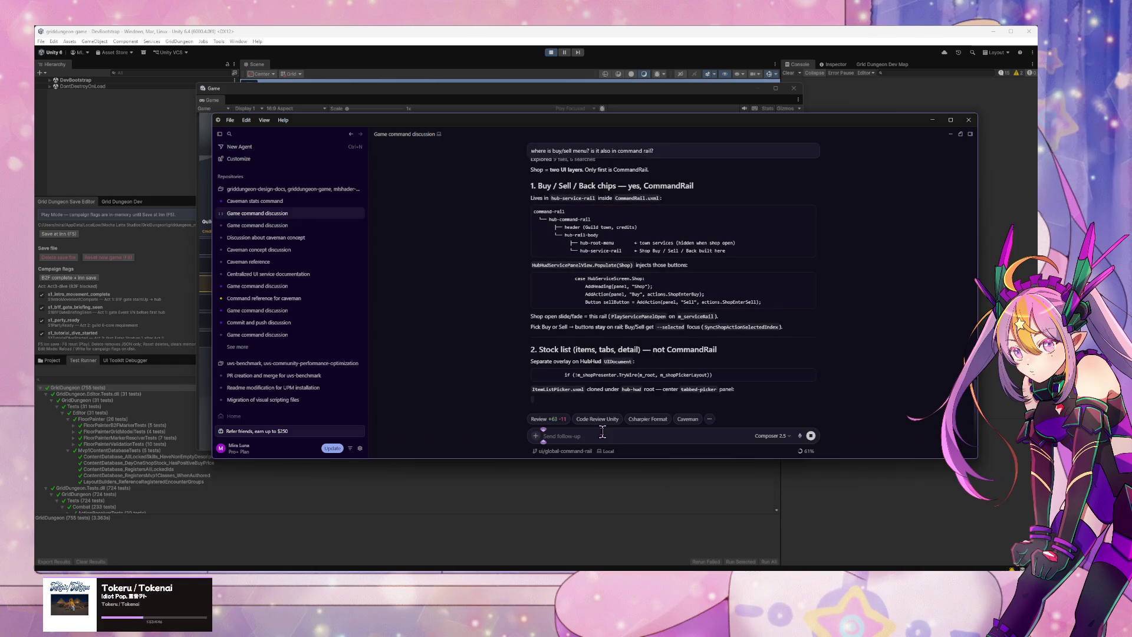
# Step: Draft a follow-up asking whether the hub command rail is a different instance than the others
pyautogui.scroll(1, 702, 248)
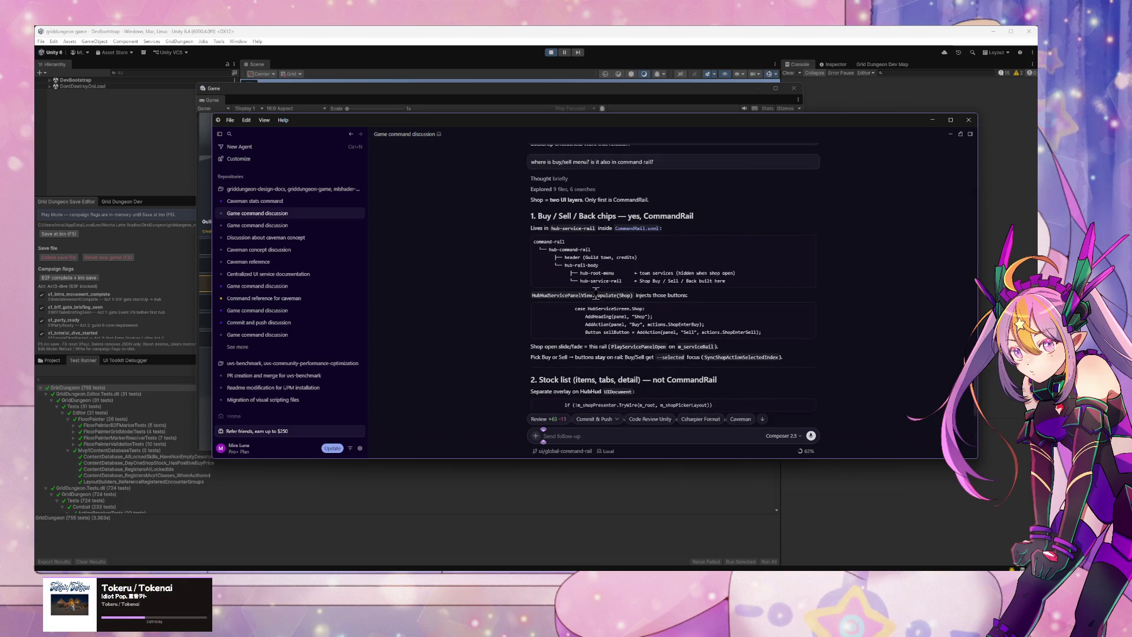
pyautogui.scroll(2, 581, 273)
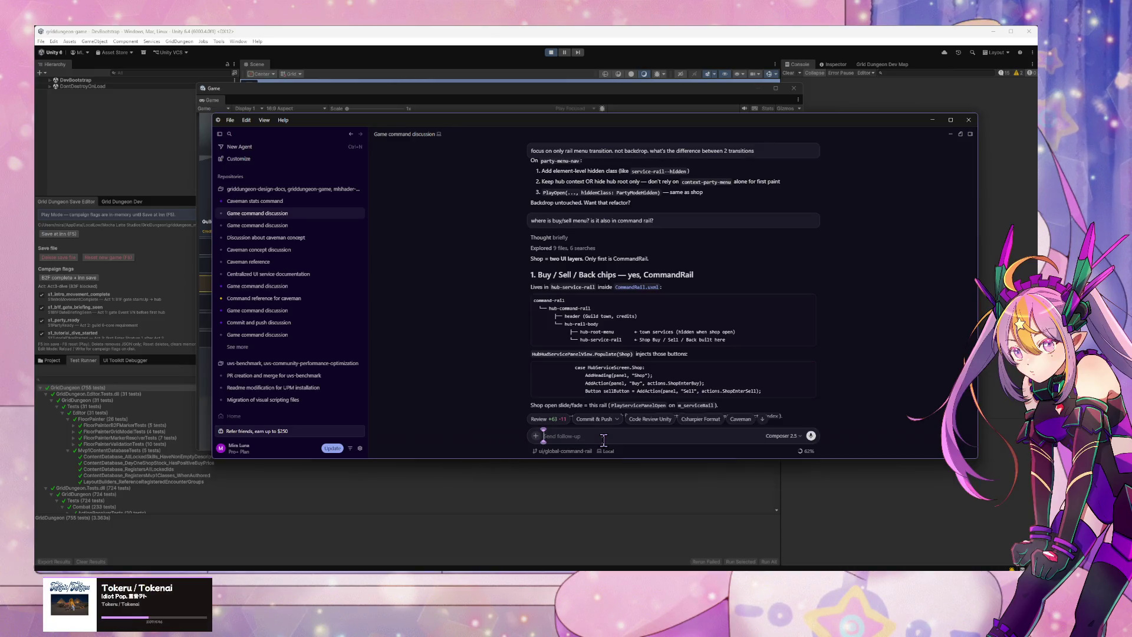
pyautogui.write('so')
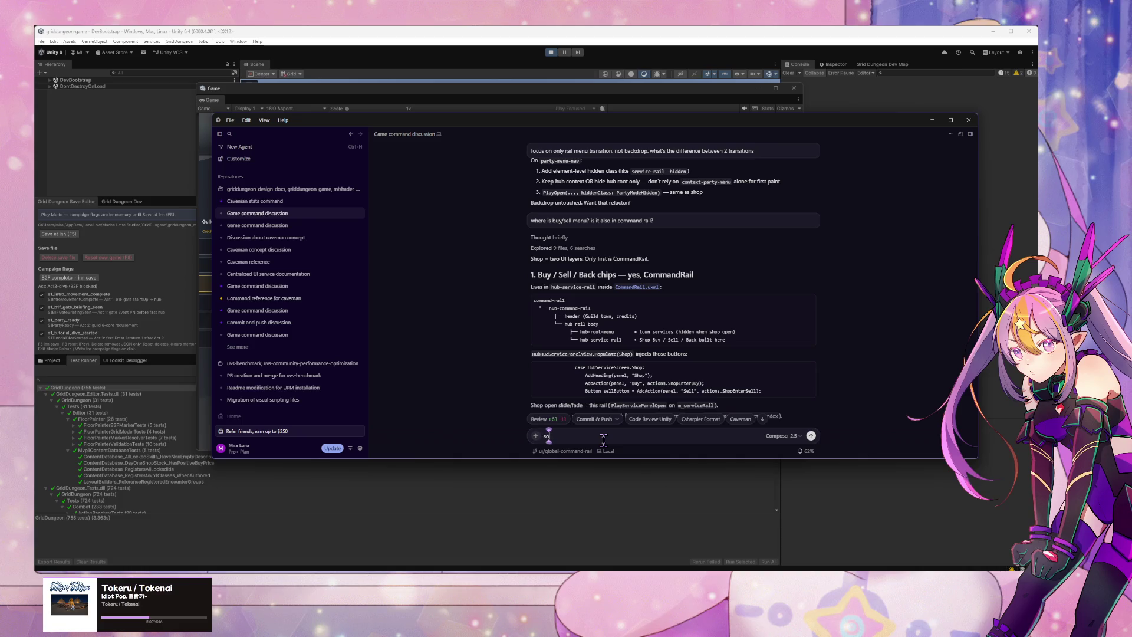
pyautogui.write(' hub')
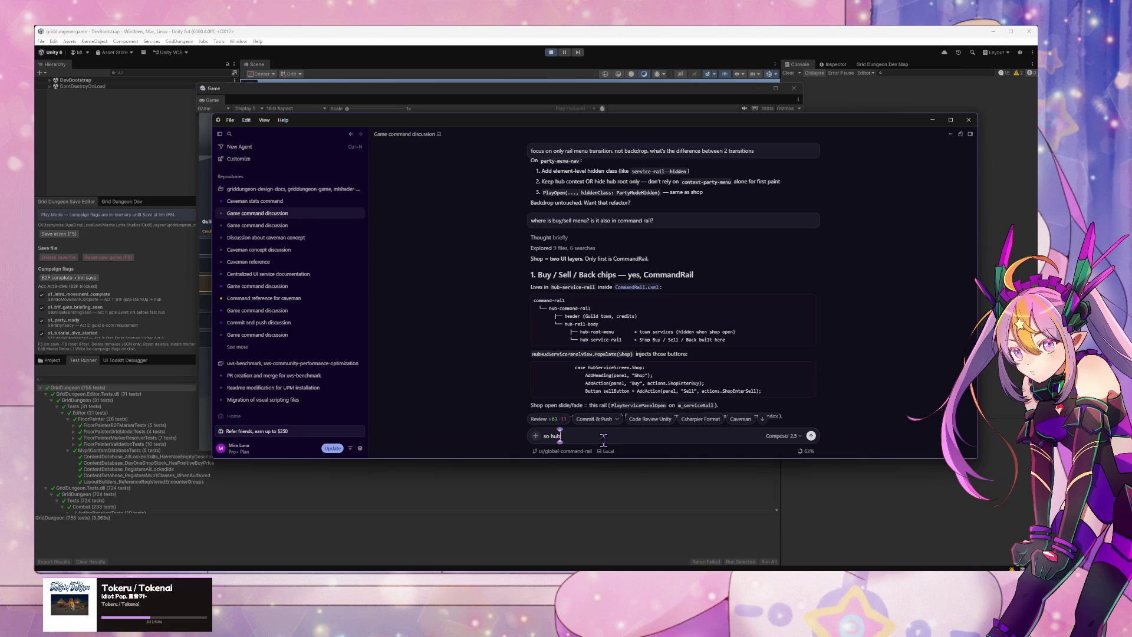
pyautogui.write(' command rail is')
pyautogui.write(' different inst')
pyautogui.write('ance')
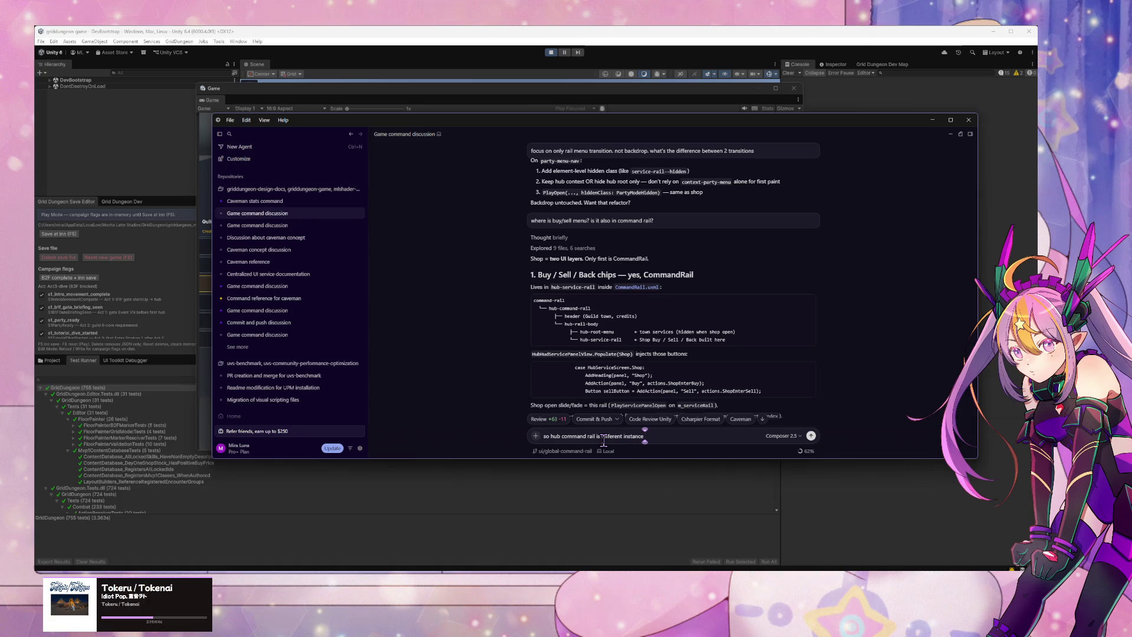
pyautogui.write(' t')
pyautogui.press('BackSpace')
pyautogui.press('BackSpace')
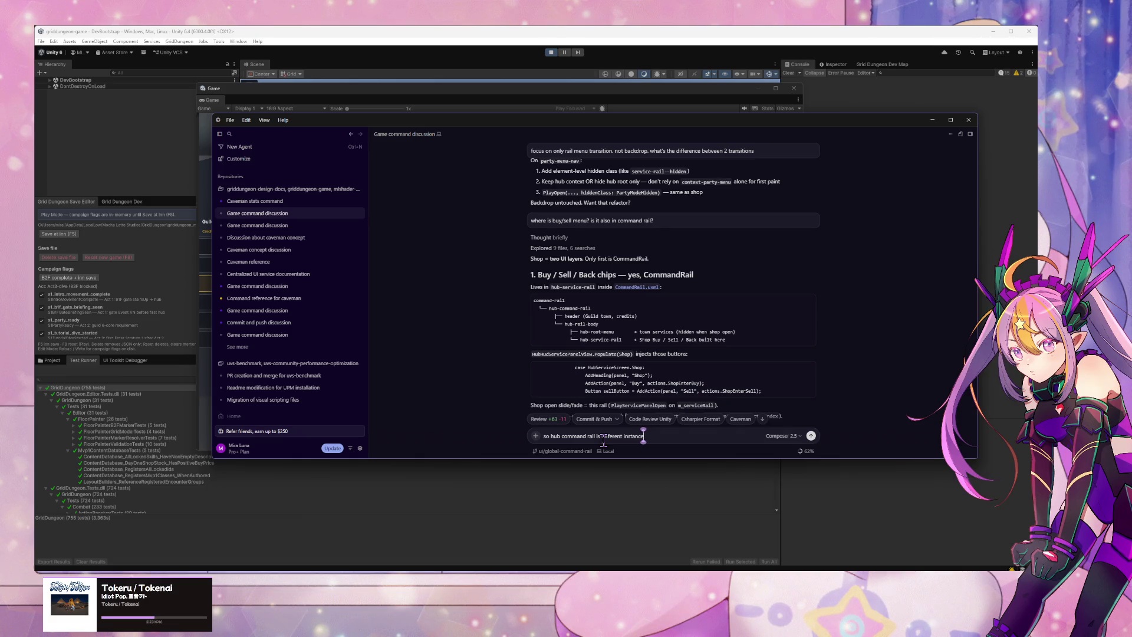
pyautogui.write(' than other')
# Step: Replace that draft with 'show me tree branch', trimming the leading 'can you'
pyautogui.hotkey('ctrl', 'a')
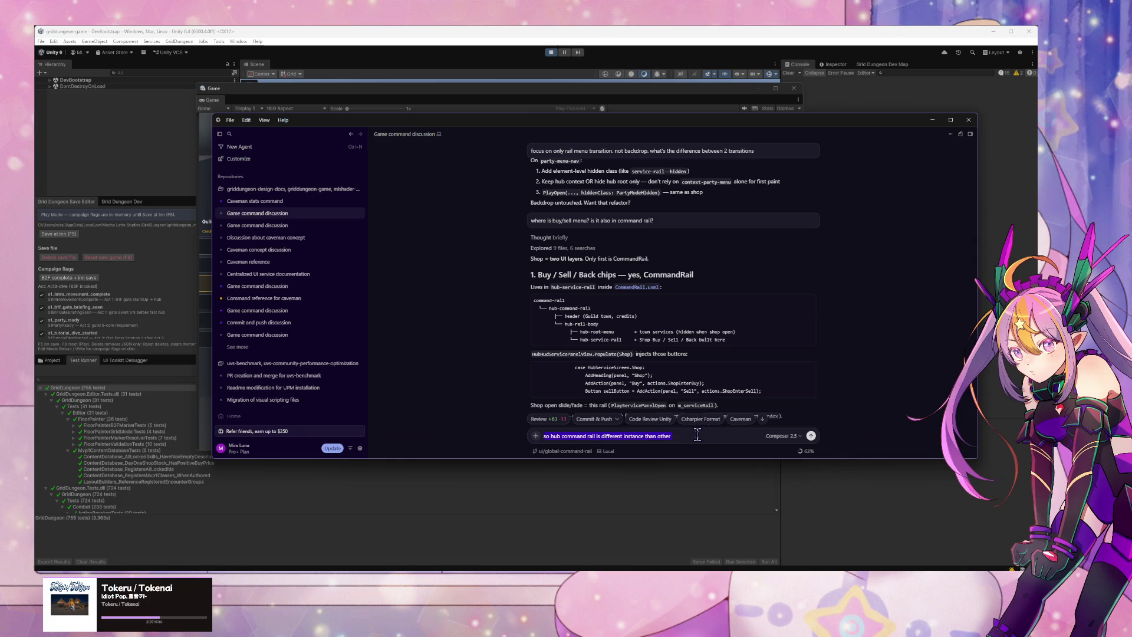
pyautogui.write('can yo')
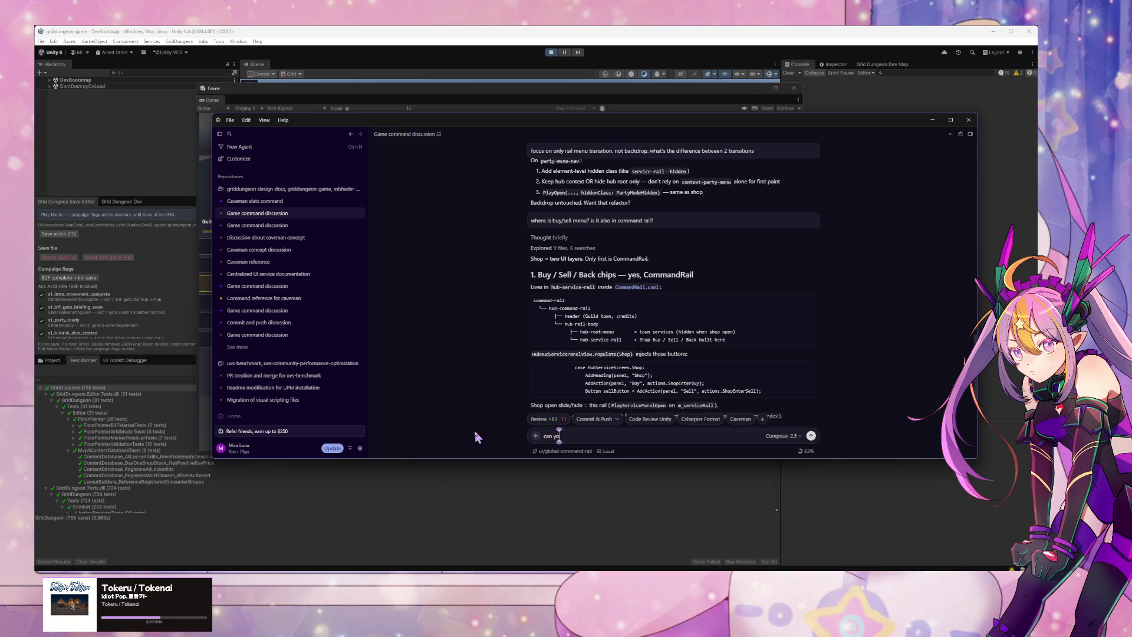
pyautogui.write('u show me')
pyautogui.write(' tree branch')
pyautogui.press('Home')
pyautogui.hotkey('ctrl', 'shift', 'Right')
pyautogui.hotkey('ctrl', 'shift', 'Right')
pyautogui.press('Delete')
pyautogui.click(610, 437)
# Step: Request a tree like the first box tree that includes the exploration and tab menu rails
pyautogui.write('like in th')
pyautogui.write('e fi')
pyautogui.write('rst')
pyautogui.write(' box tree. but inc')
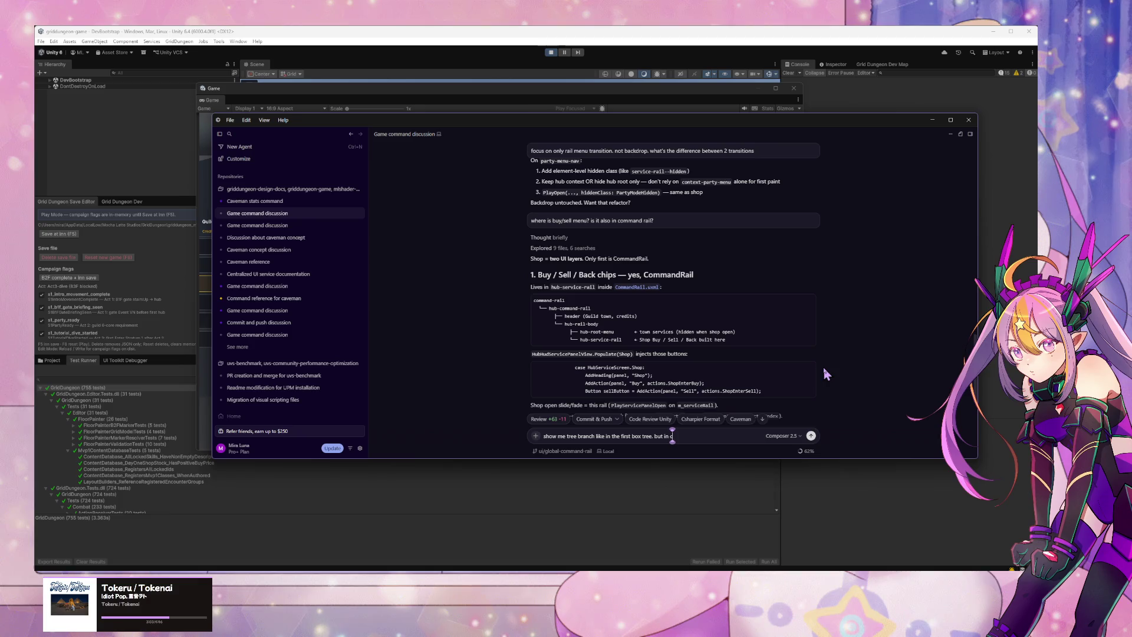
pyautogui.write('lude other')
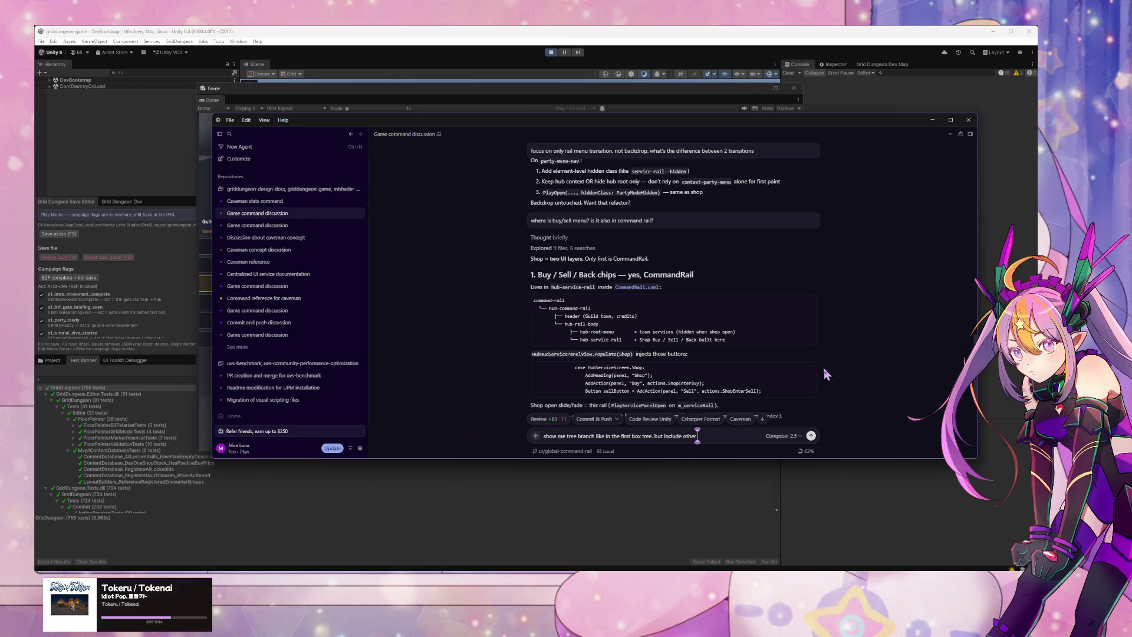
pyautogui.write(' rails')
pyautogui.write(' such as')
pyautogui.write(' explora')
pyautogui.write('tion and tab me')
pyautogui.write('nu')
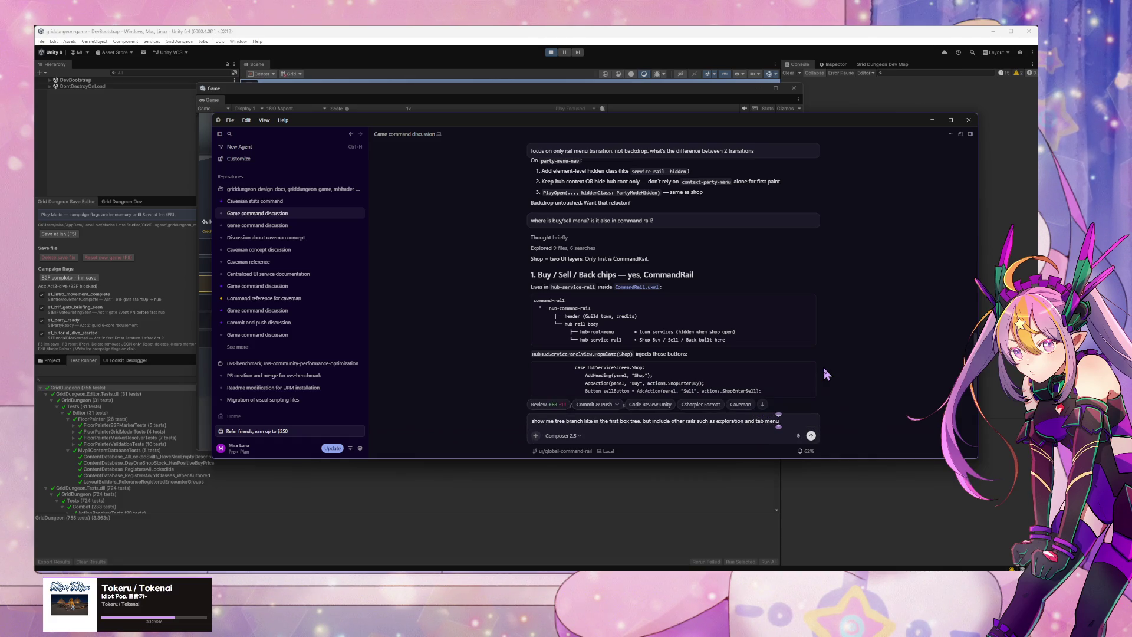
pyautogui.press('Return')
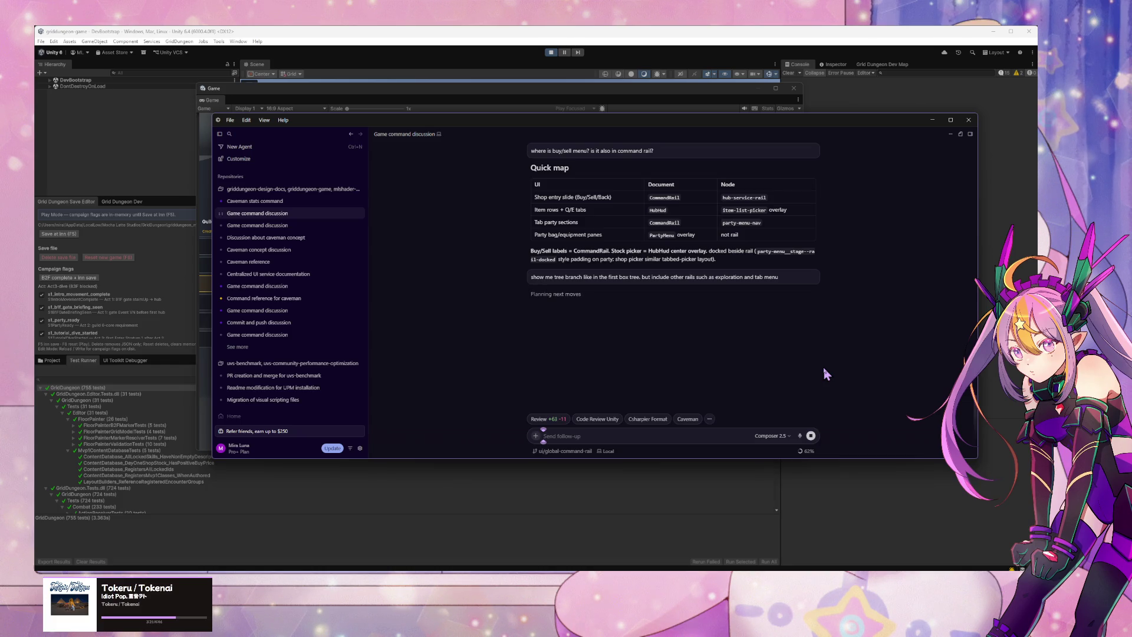
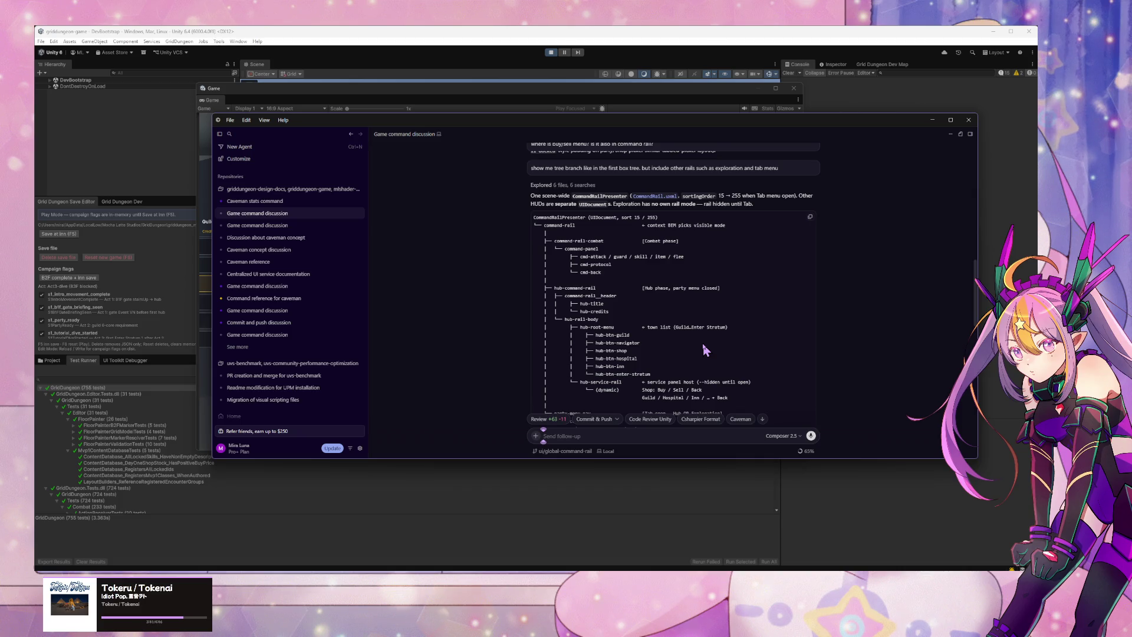
# Step: Review the earlier chat, then switch the composer to Plan mode with /Plan
pyautogui.scroll(-3, 692, 354)
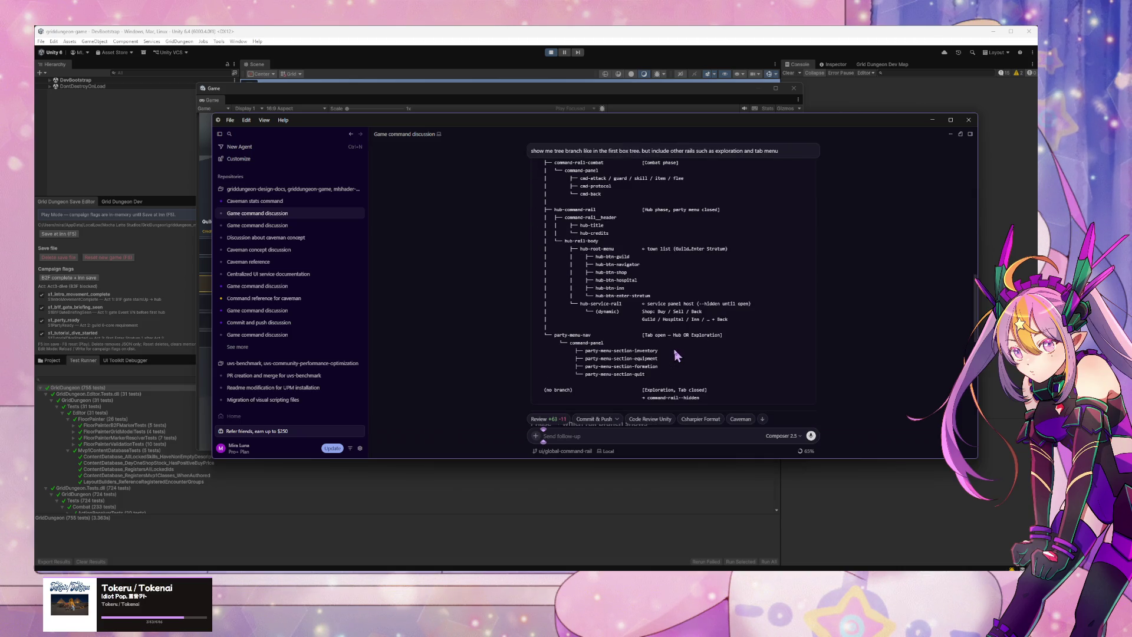
pyautogui.scroll(4, 676, 354)
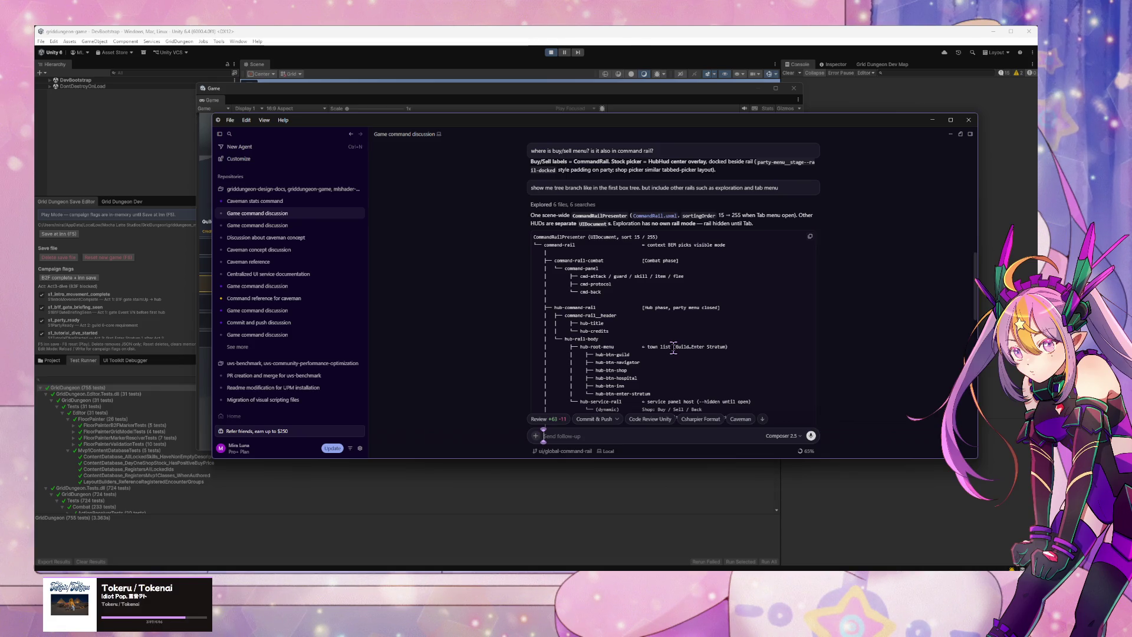
pyautogui.scroll(3, 672, 346)
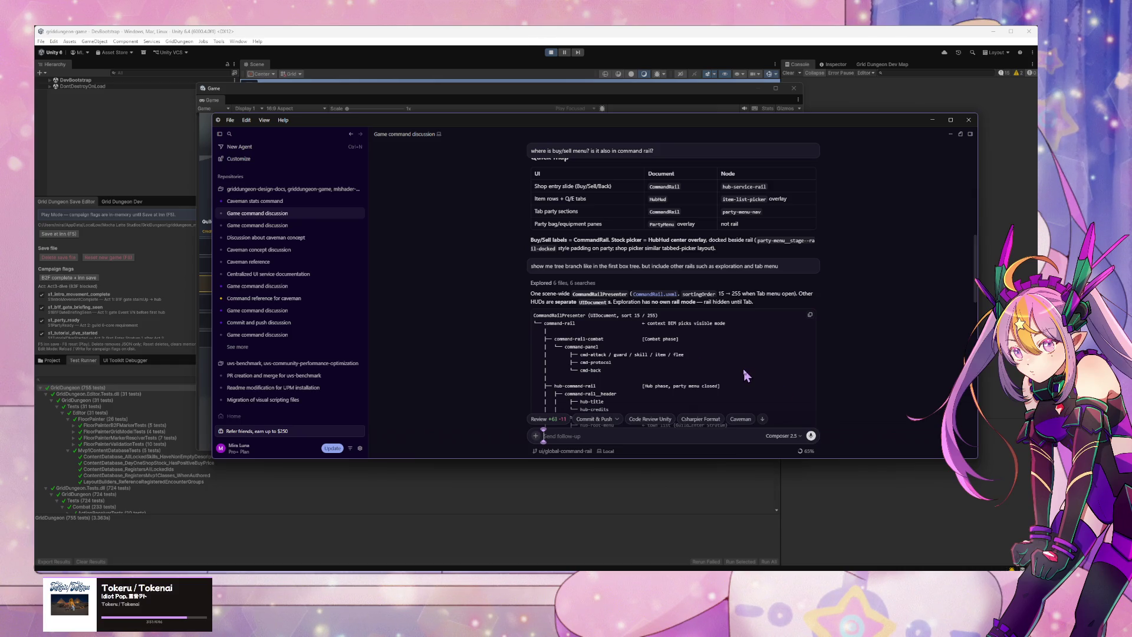
pyautogui.scroll(-4, 743, 369)
pyautogui.scroll(1, 743, 376)
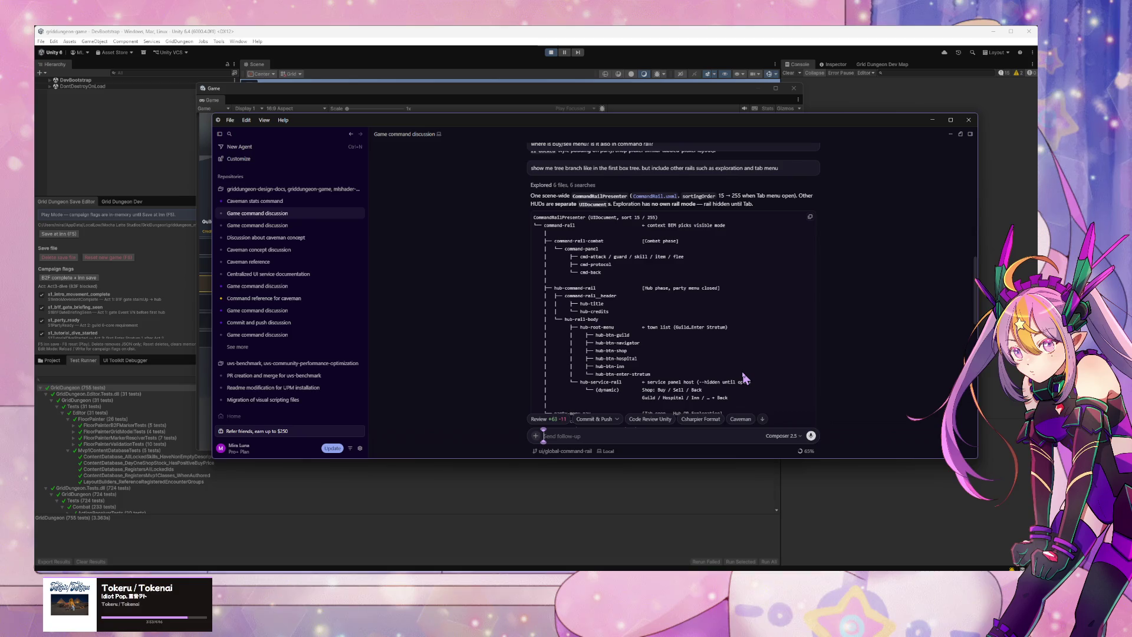
pyautogui.scroll(3, 742, 378)
pyautogui.scroll(-6, 742, 379)
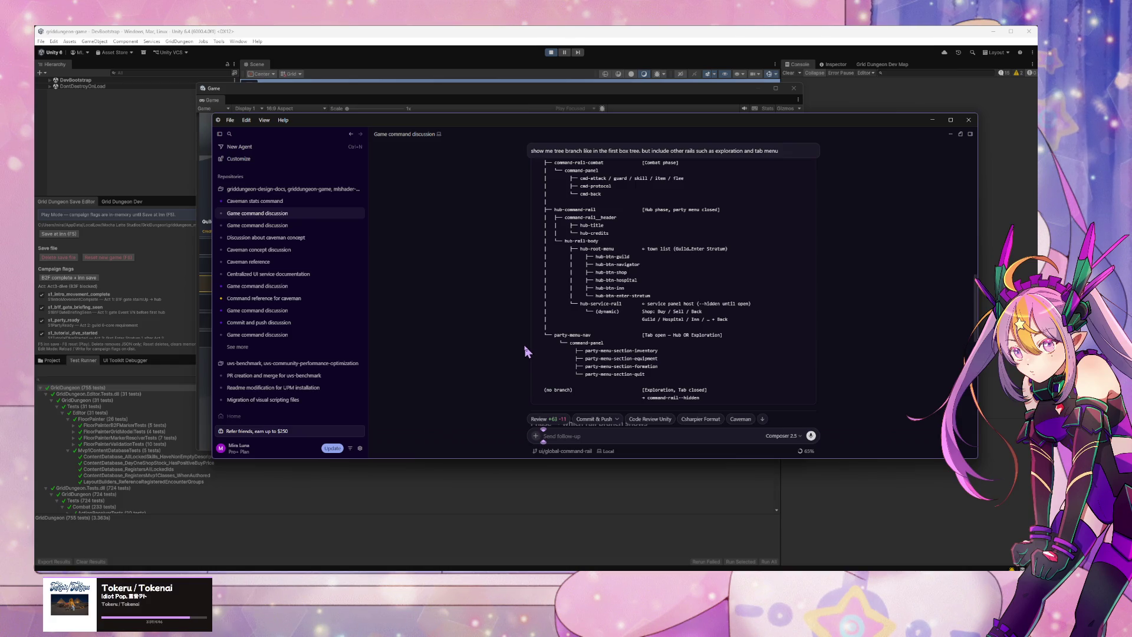
pyautogui.scroll(2, 578, 357)
pyautogui.scroll(-6, 663, 375)
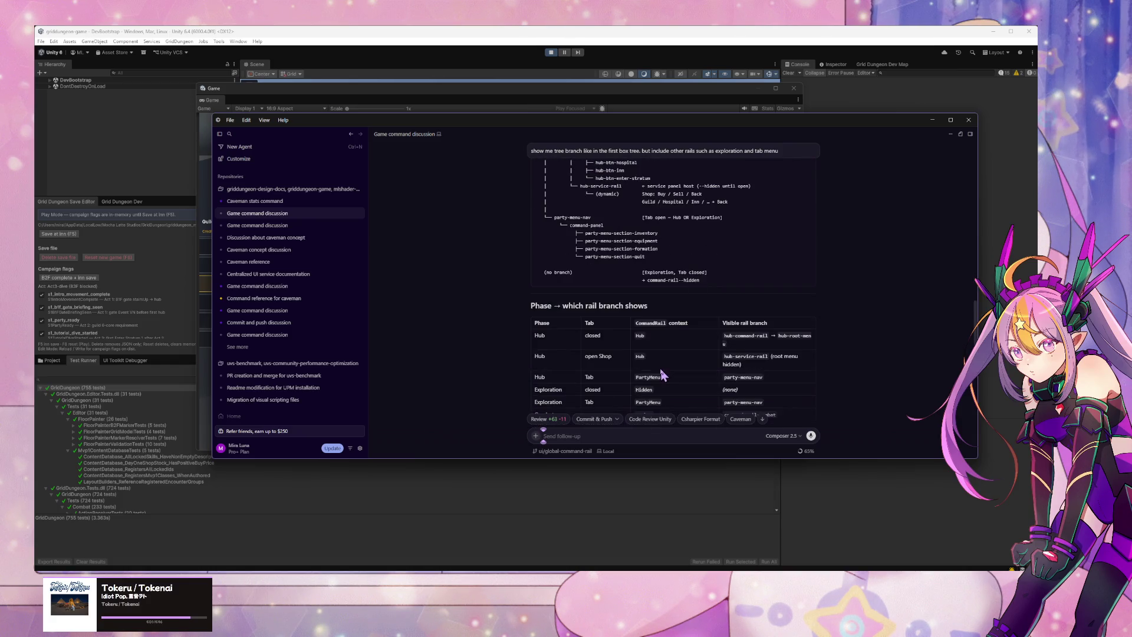
pyautogui.scroll(5, 661, 376)
pyautogui.scroll(2, 659, 377)
pyautogui.scroll(-1, 658, 371)
pyautogui.scroll(2, 658, 373)
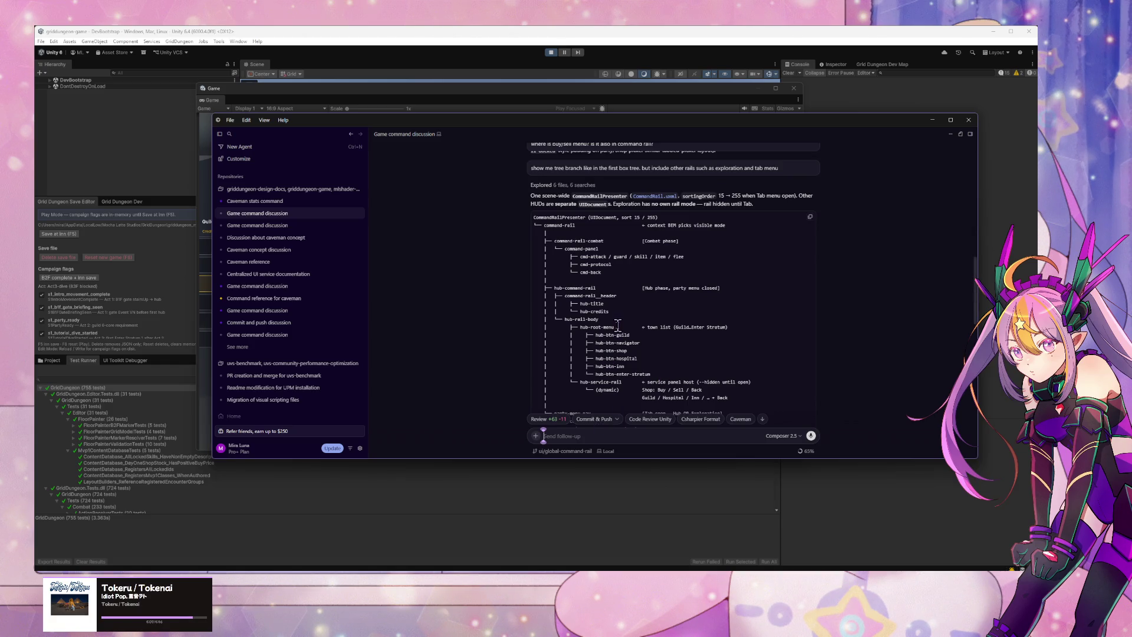
pyautogui.scroll(-1, 598, 318)
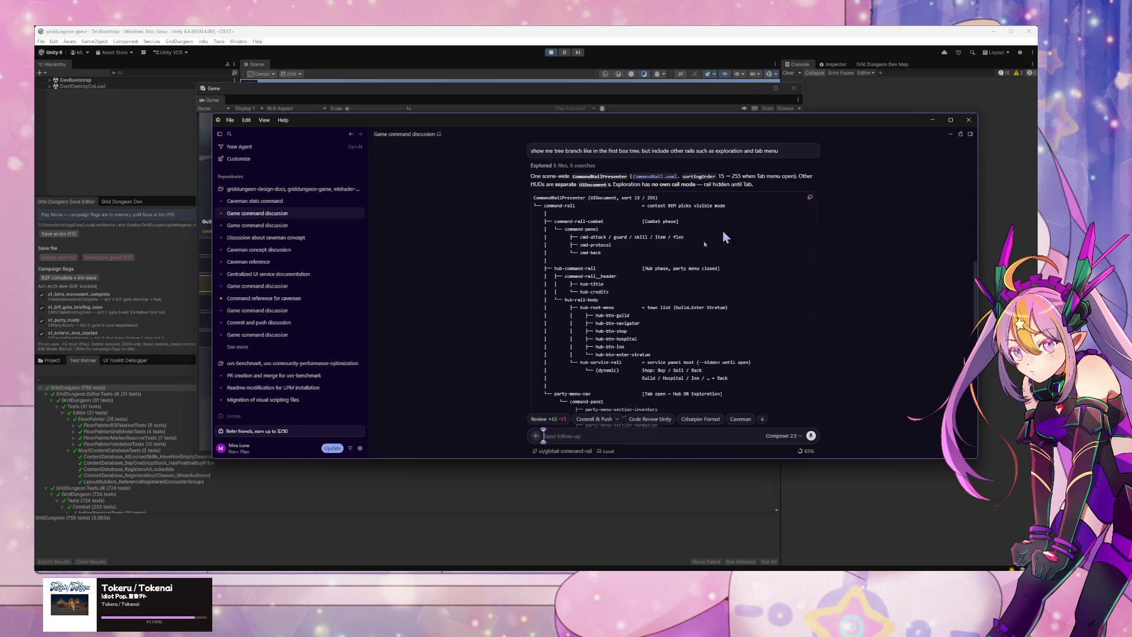
pyautogui.scroll(-4, 667, 318)
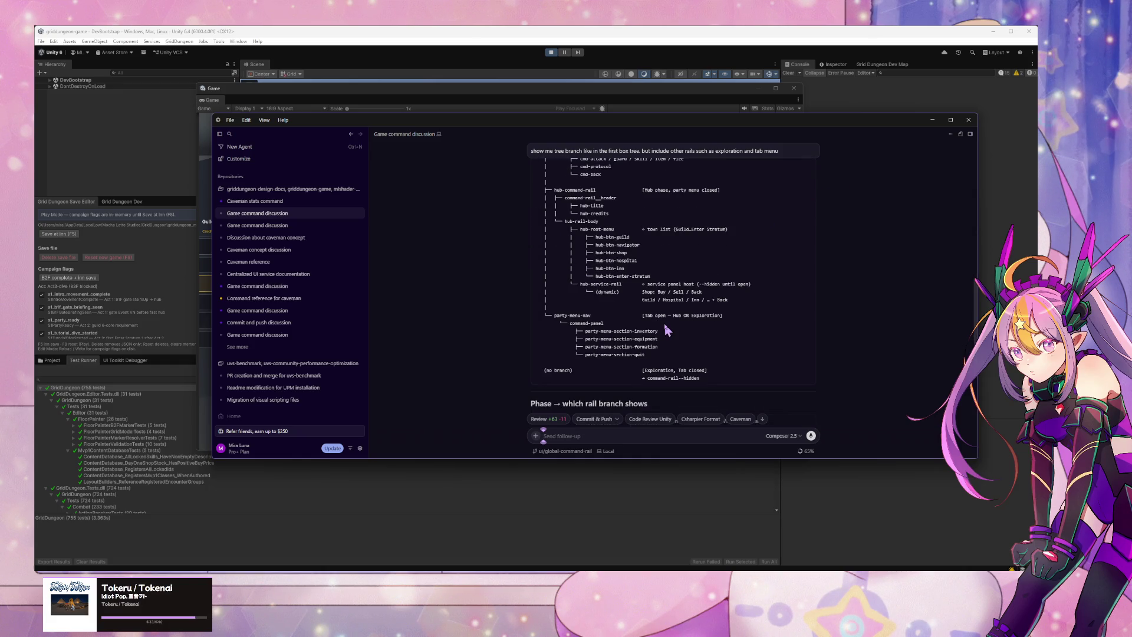
pyautogui.scroll(1, 664, 329)
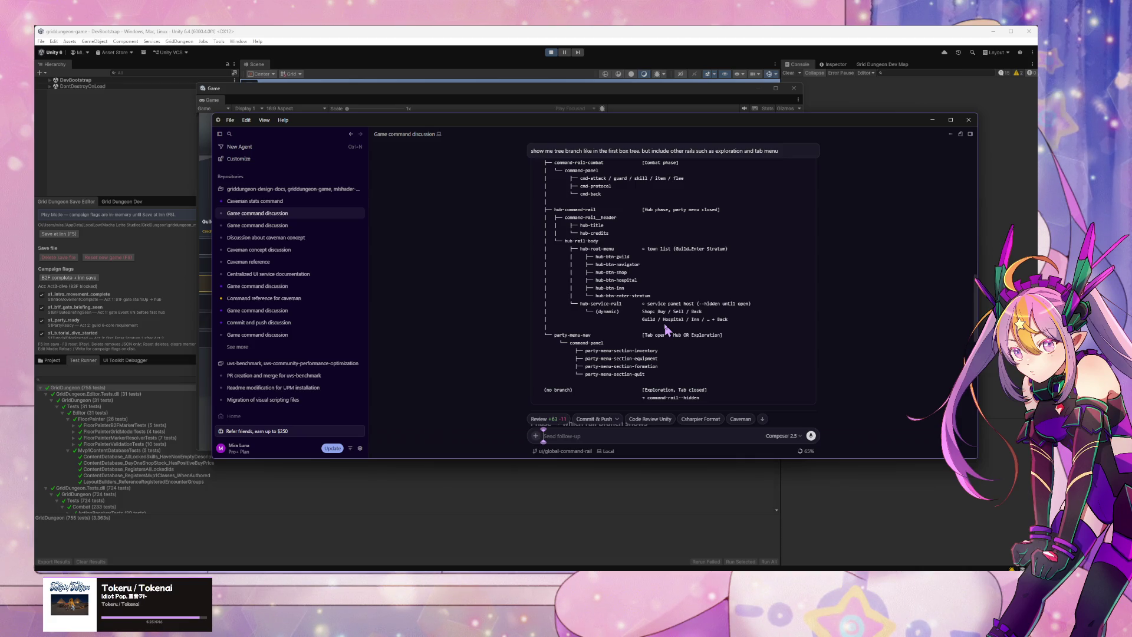
pyautogui.scroll(1, 666, 330)
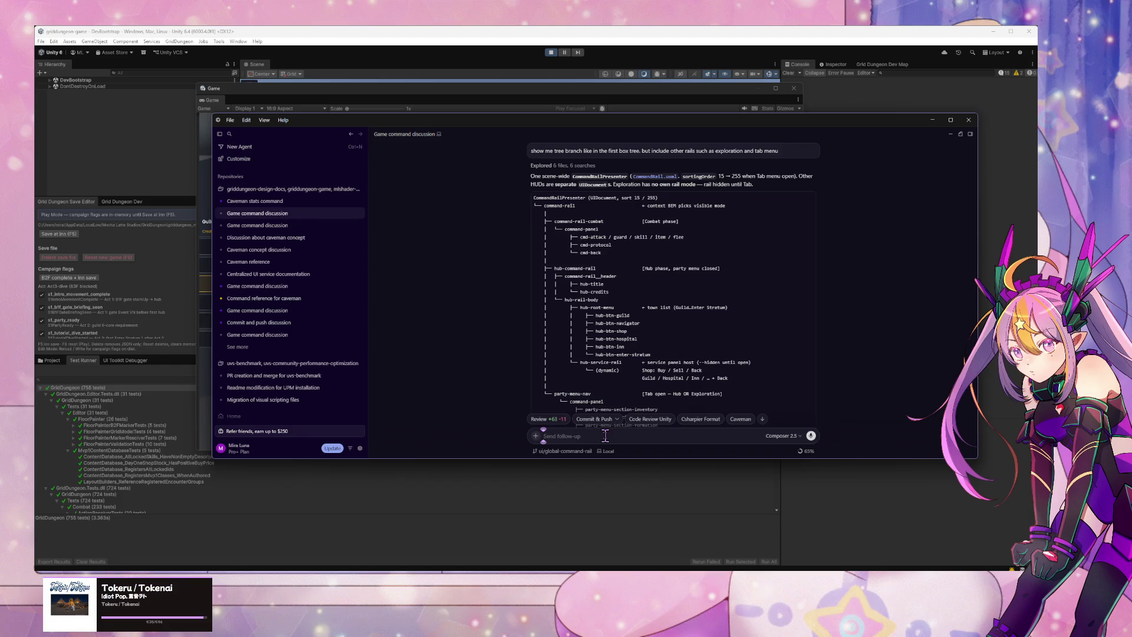
pyautogui.write('/Plan')
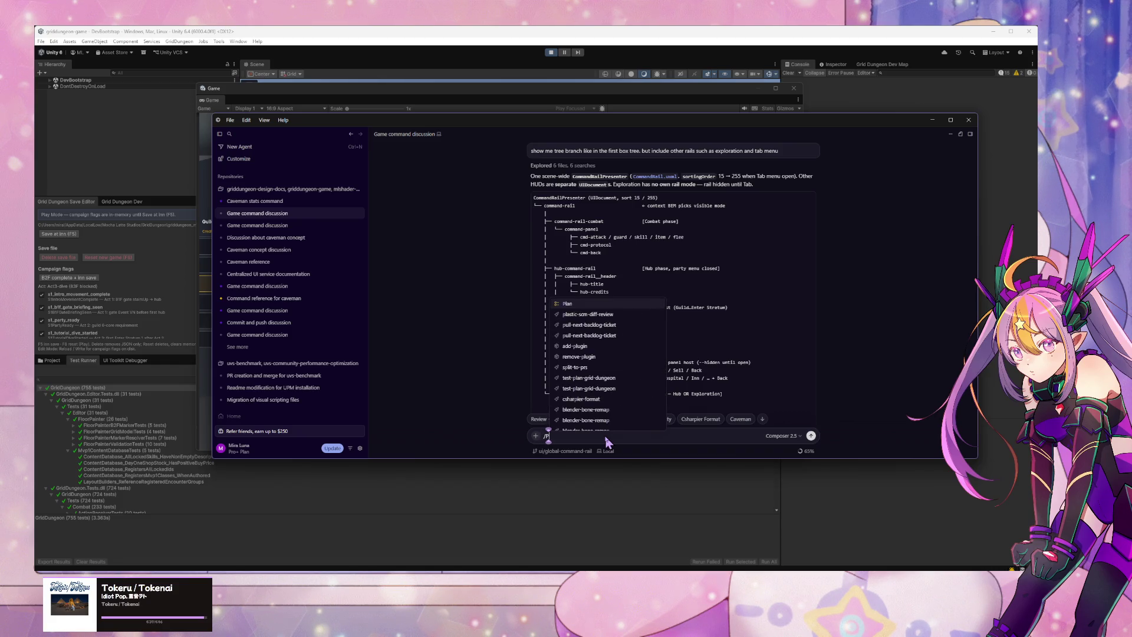
pyautogui.press('Return')
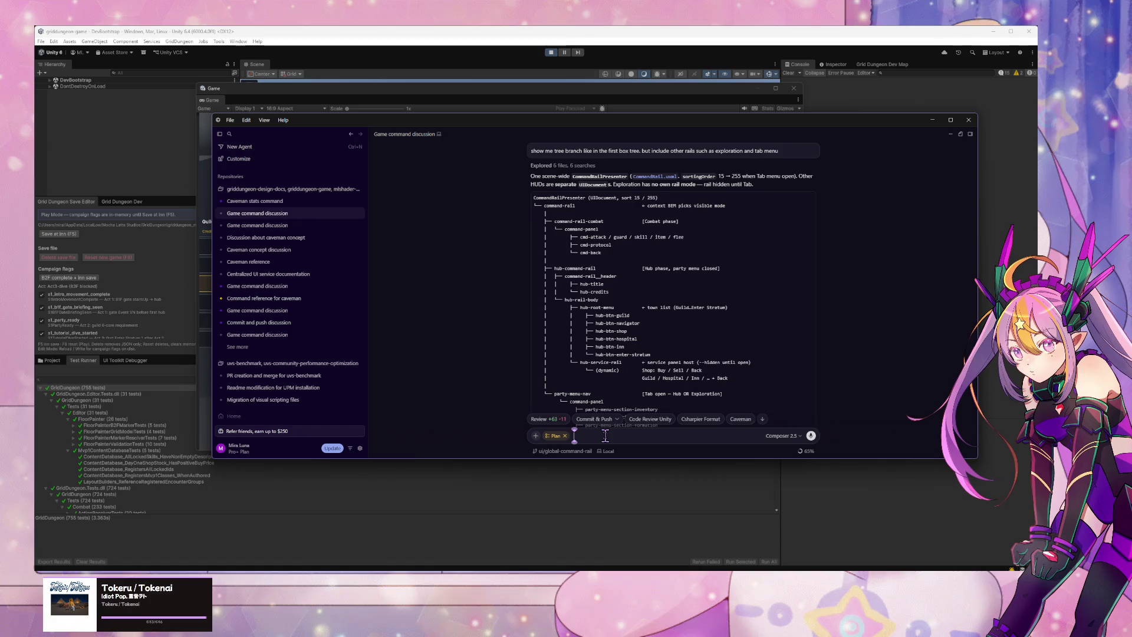
# Step: Ask for a plan to move the UXML-defined rail actions into code, leaving one command rail
pyautogui.write('instead of')
pyautogui.press('BackSpace')
pyautogui.press('BackSpace')
pyautogui.write('having')
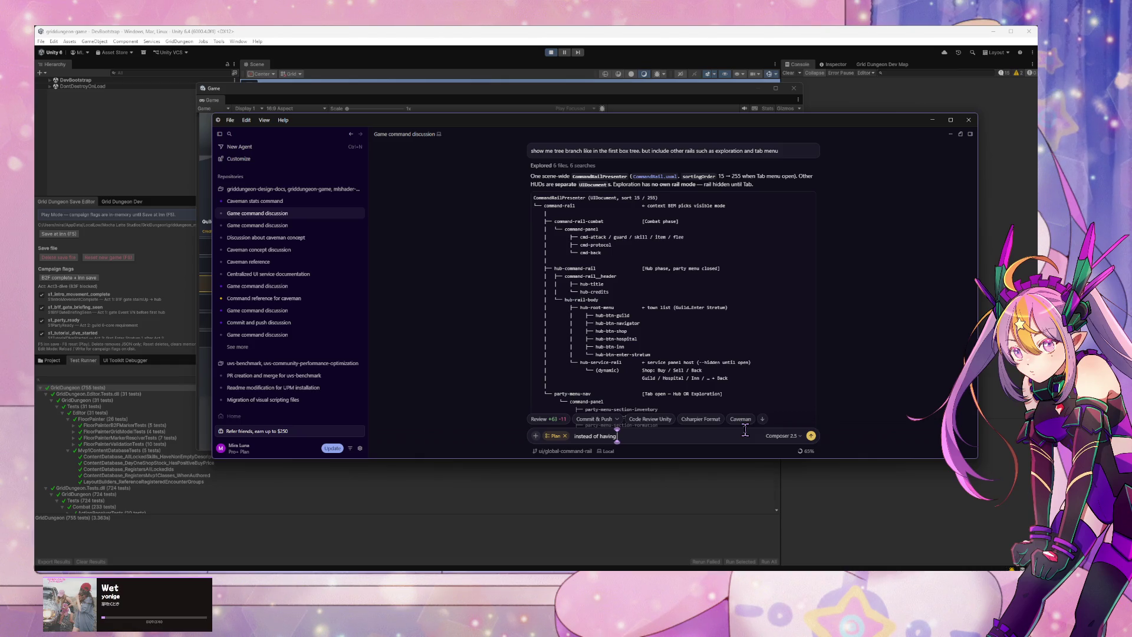
pyautogui.write('commands alre')
pyautogui.press('BackSpace')
pyautogui.press('BackSpace')
pyautogui.press('BackSpace')
pyautogui.write('actions al')
pyautogui.write('ready defined')
pyautogui.write(' in command')
pyautogui.write(' rail U')
pyautogui.write('XML')
pyautogui.write('. I wa')
pyautogui.press('BackSpace')
pyautogui.press('BackSpace')
pyautogui.press('BackSpace')
pyautogui.write('look')
pyautogui.press('BackSpace')
pyautogui.press('BackSpace')
pyautogui.press('BackSpace')
pyautogui.write('plan to refactor this')
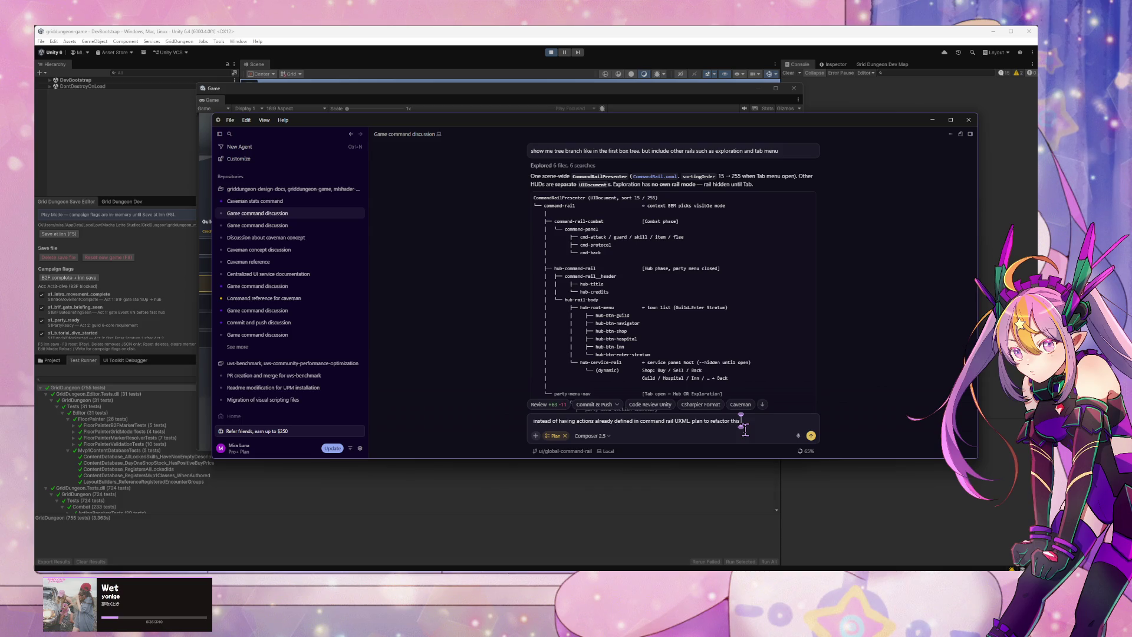
pyautogui.write(' to have it define')
pyautogui.write(' by c')
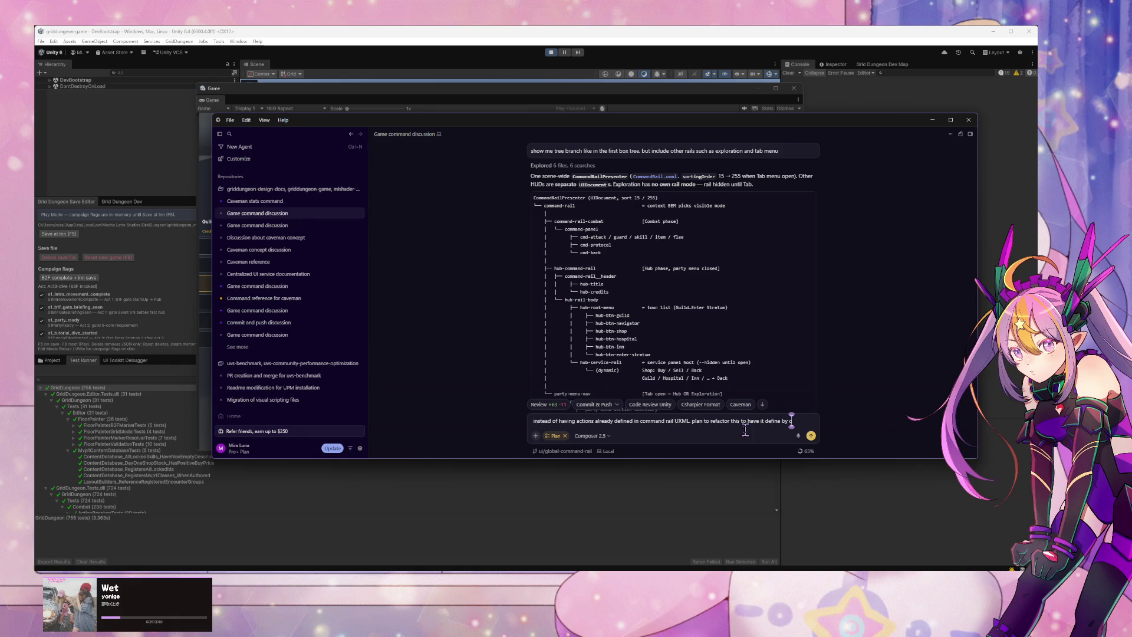
pyautogui.write('ode.')
pyautogui.write(' that')
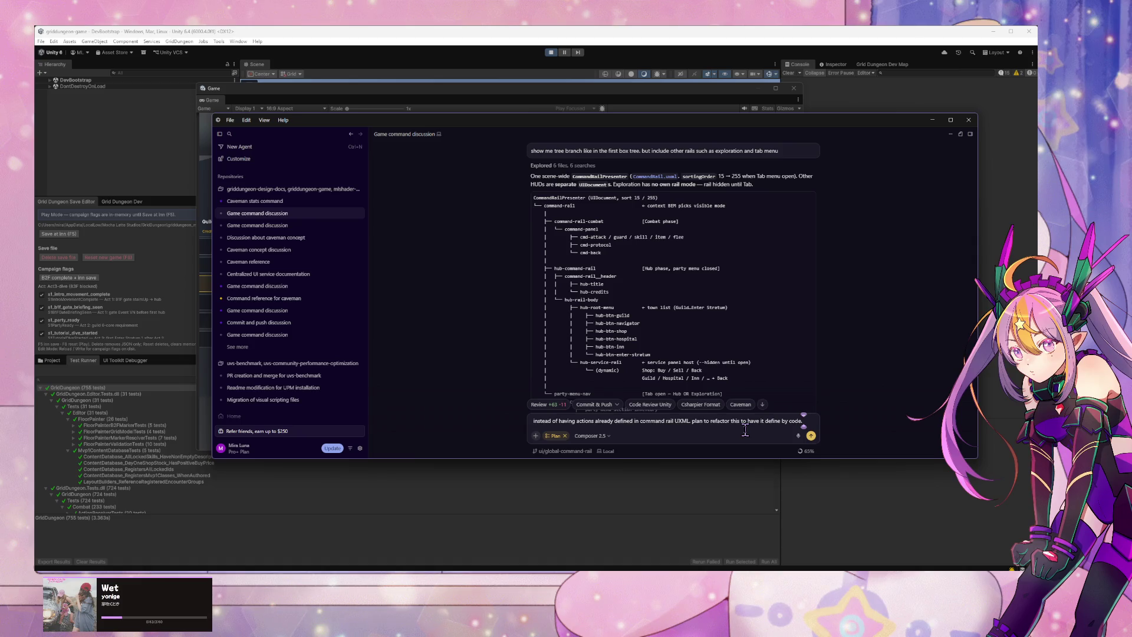
pyautogui.write(' way ther')
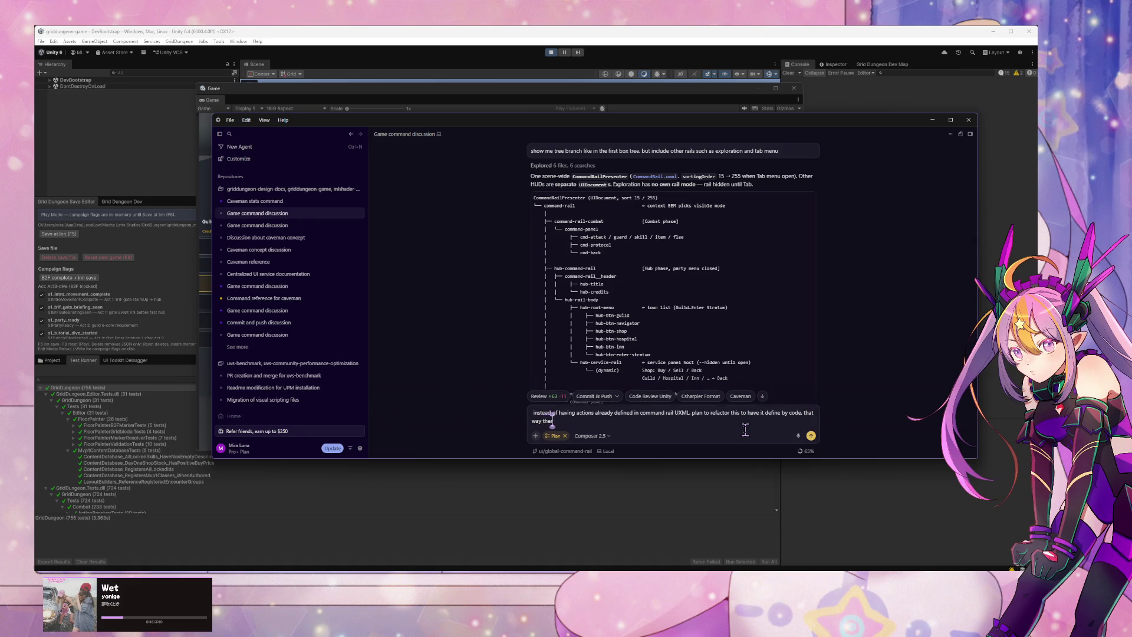
pyautogui.write('e is only o')
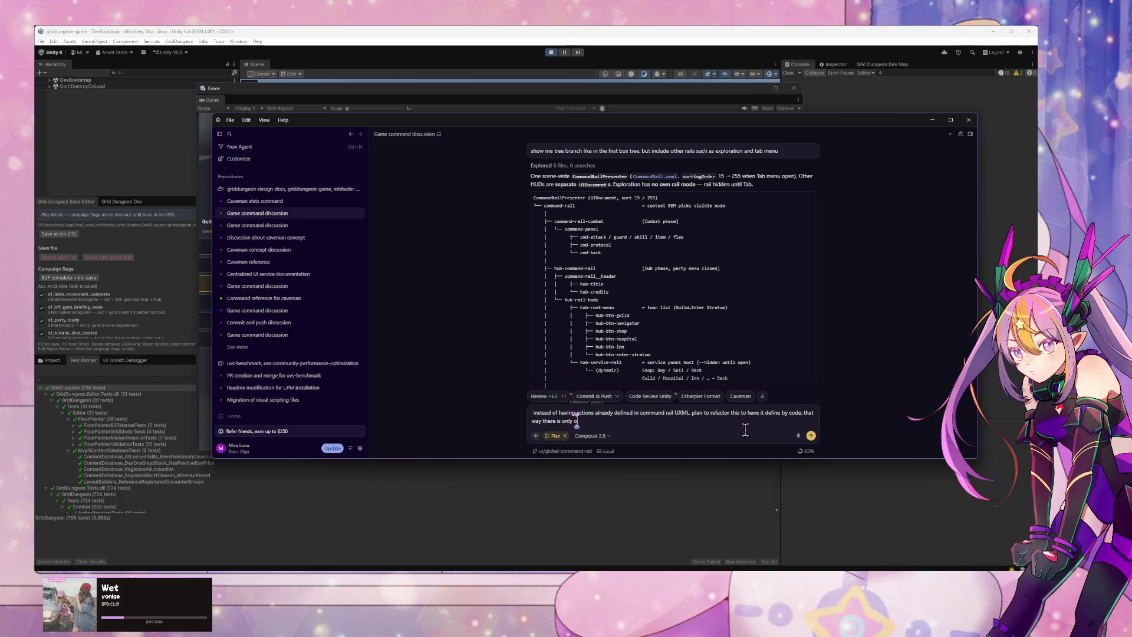
pyautogui.write('ne command rail')
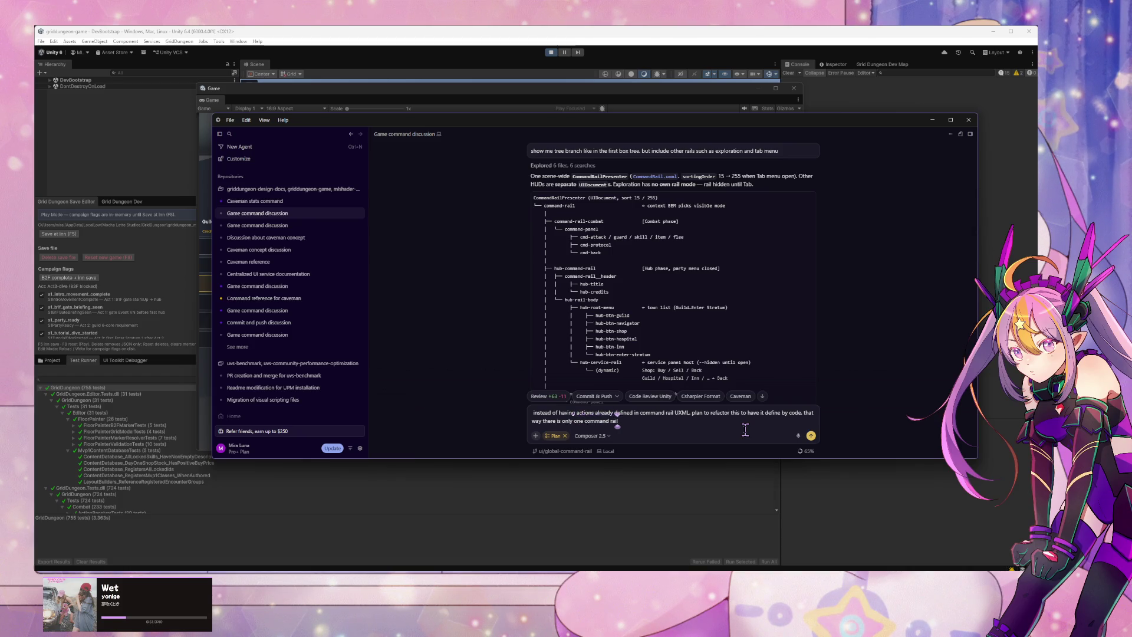
pyautogui.press('Return')
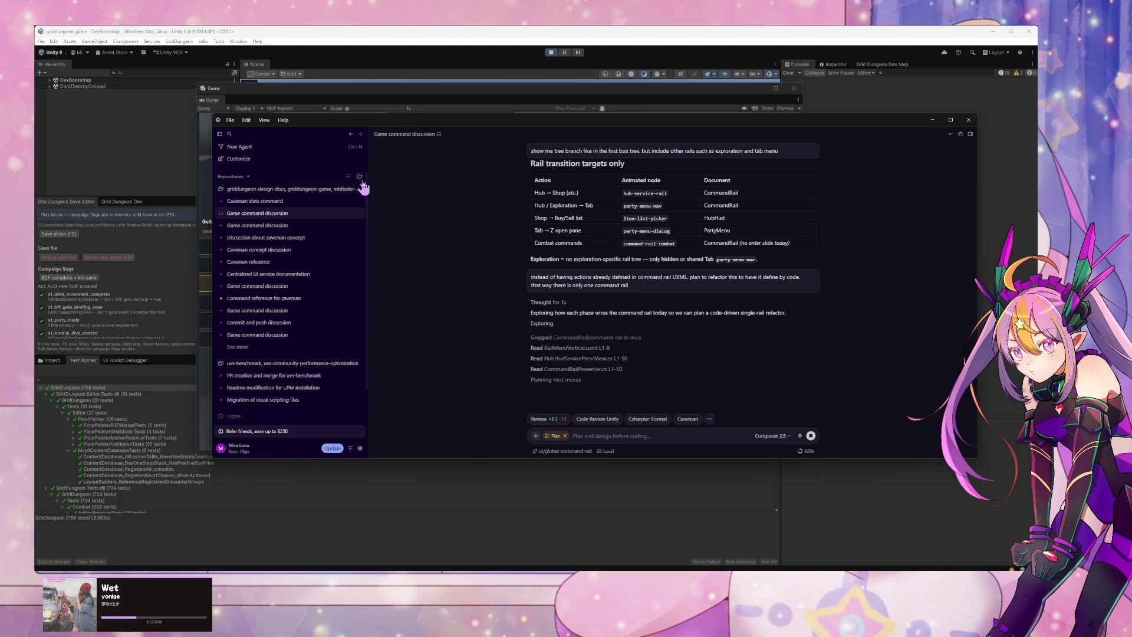
# Step: Dismiss the stray folder picker and scroll the chat while the agent explores the rail wiring
pyautogui.click(359, 177)
pyautogui.press('Escape')
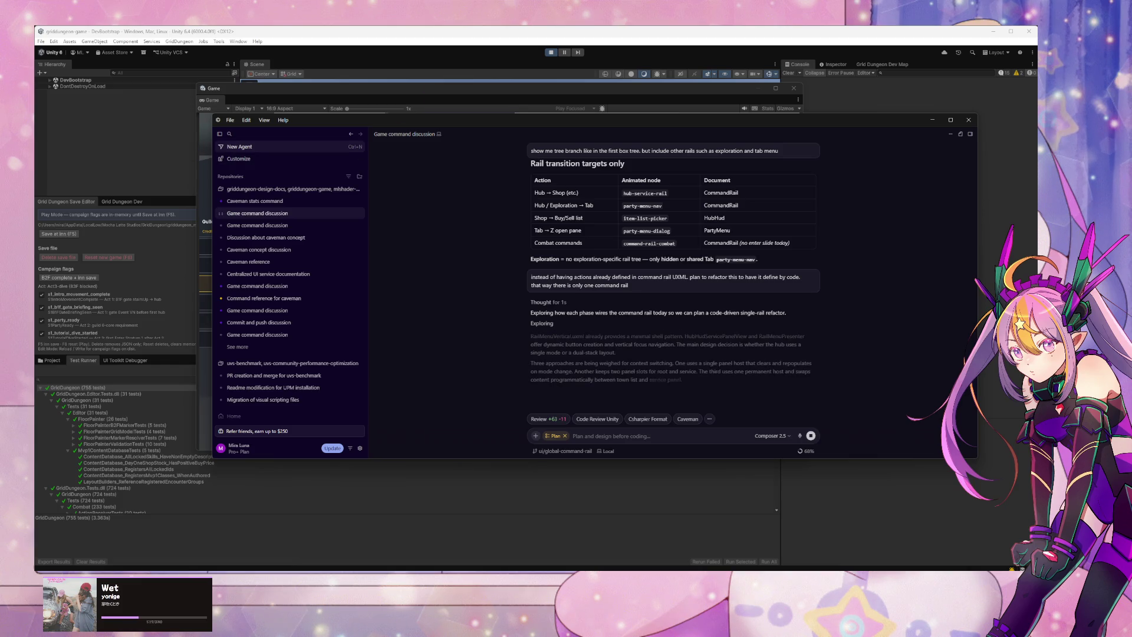
pyautogui.scroll(10, 592, 242)
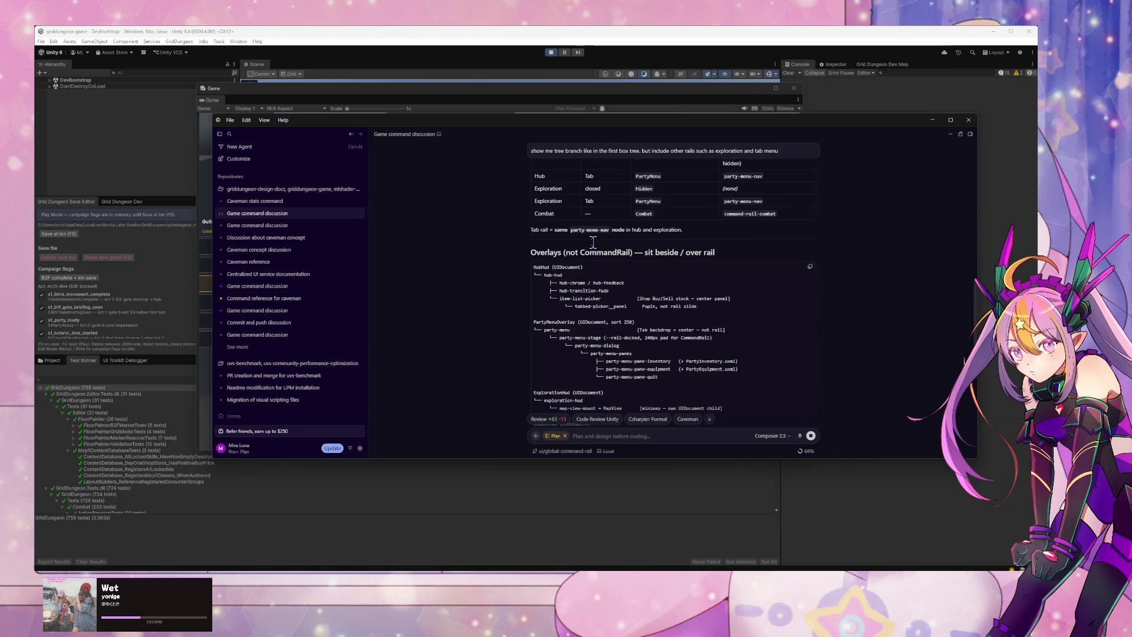
pyautogui.scroll(-3, 593, 242)
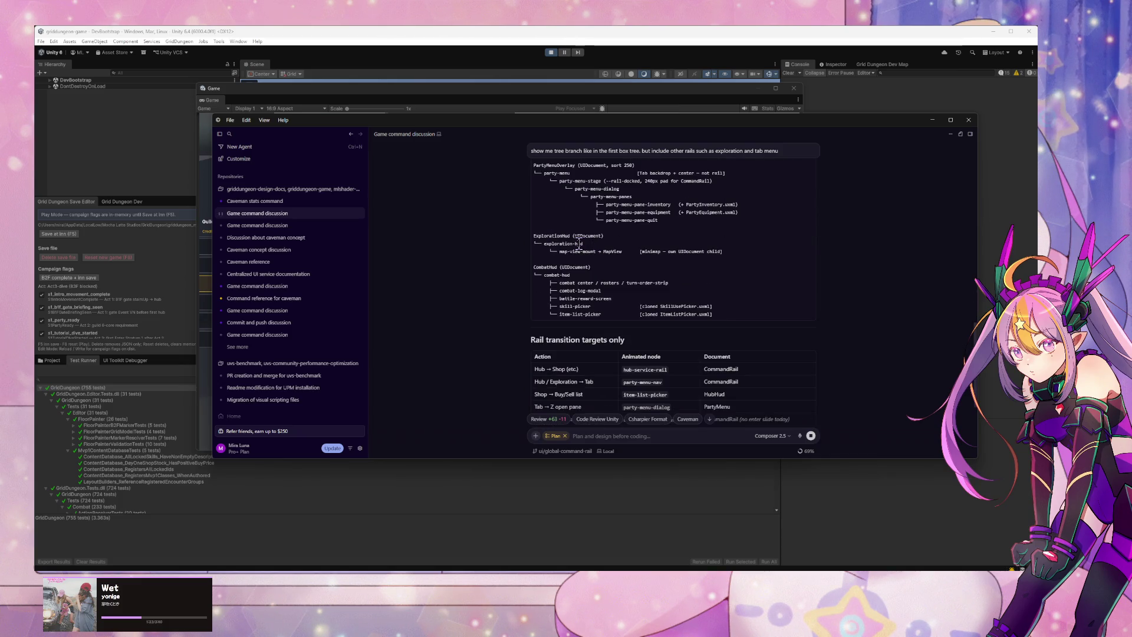
pyautogui.scroll(-3, 559, 260)
pyautogui.scroll(5, 559, 260)
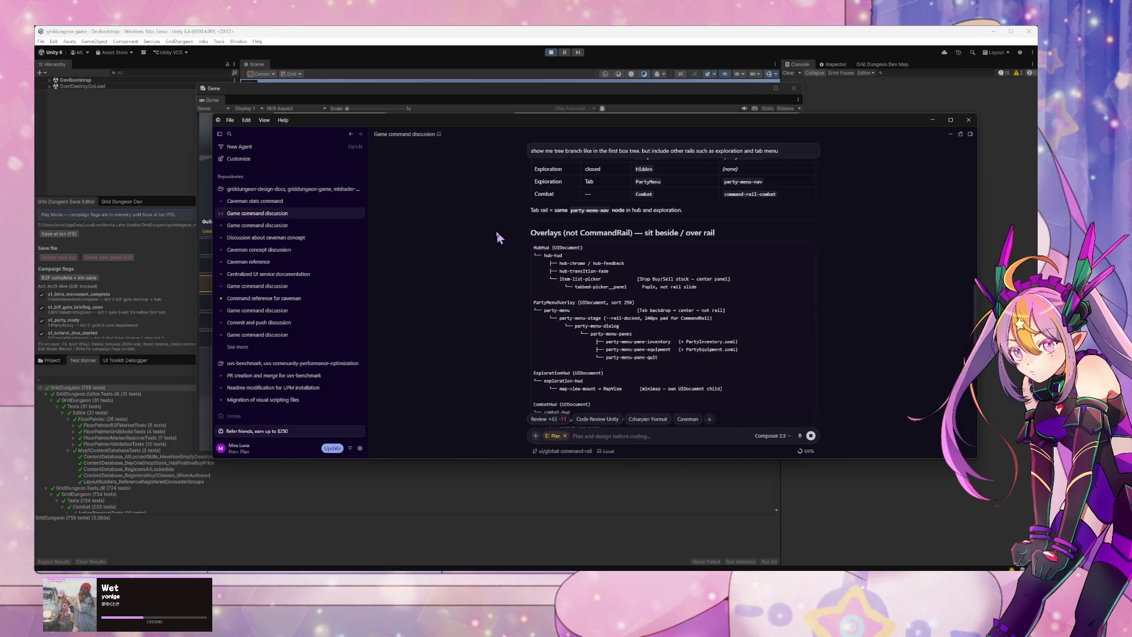
pyautogui.scroll(1, 497, 235)
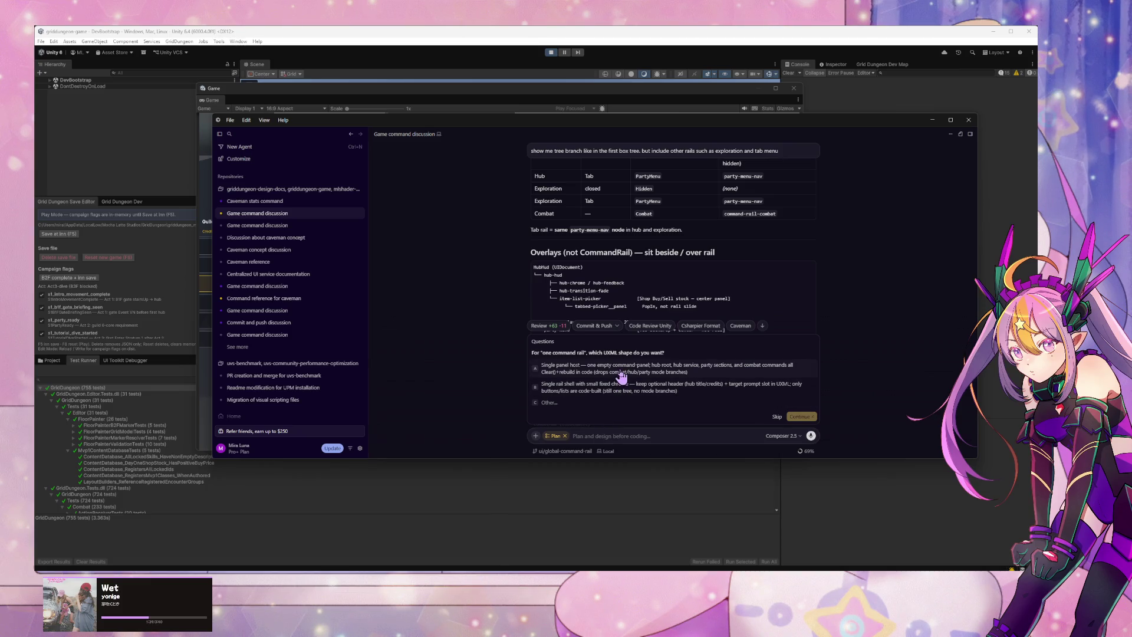
# Step: Answer with a custom reply: separate optional headers into their own service component like the single rail
pyautogui.click(561, 413)
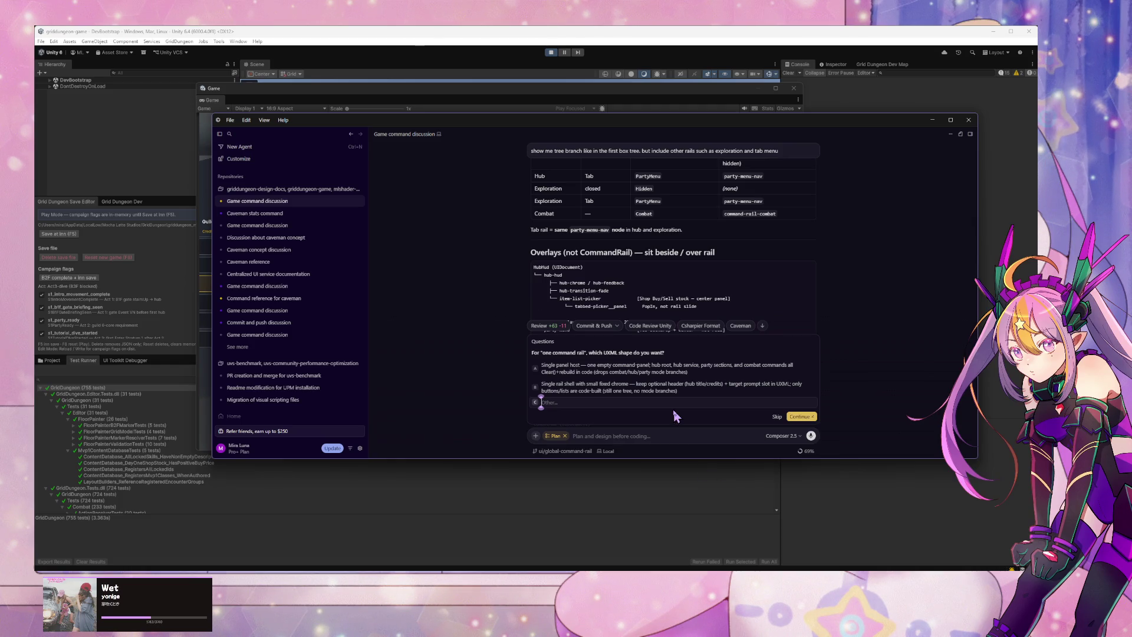
pyautogui.write('plan to s')
pyautogui.write('eparate opt')
pyautogui.write('ional header')
pyautogui.write('s into a s')
pyautogui.write('eparated')
pyautogui.write(' service com')
pyautogui.write('ponent')
pyautogui.write(' like single rai')
pyautogui.write('l c')
pyautogui.write('hell')
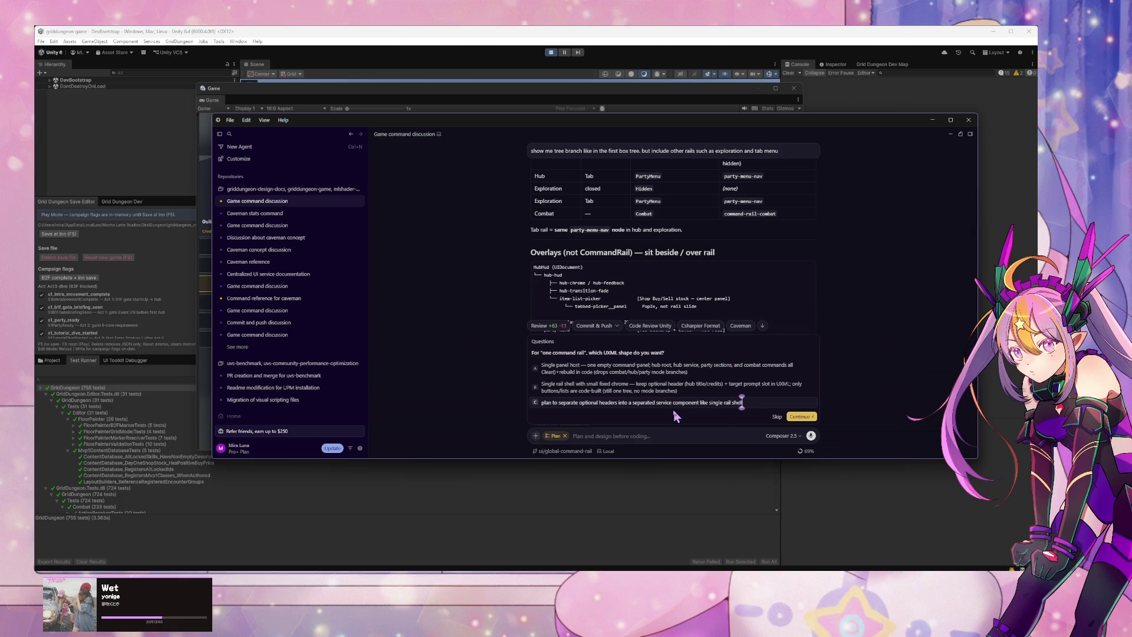
pyautogui.press('Return')
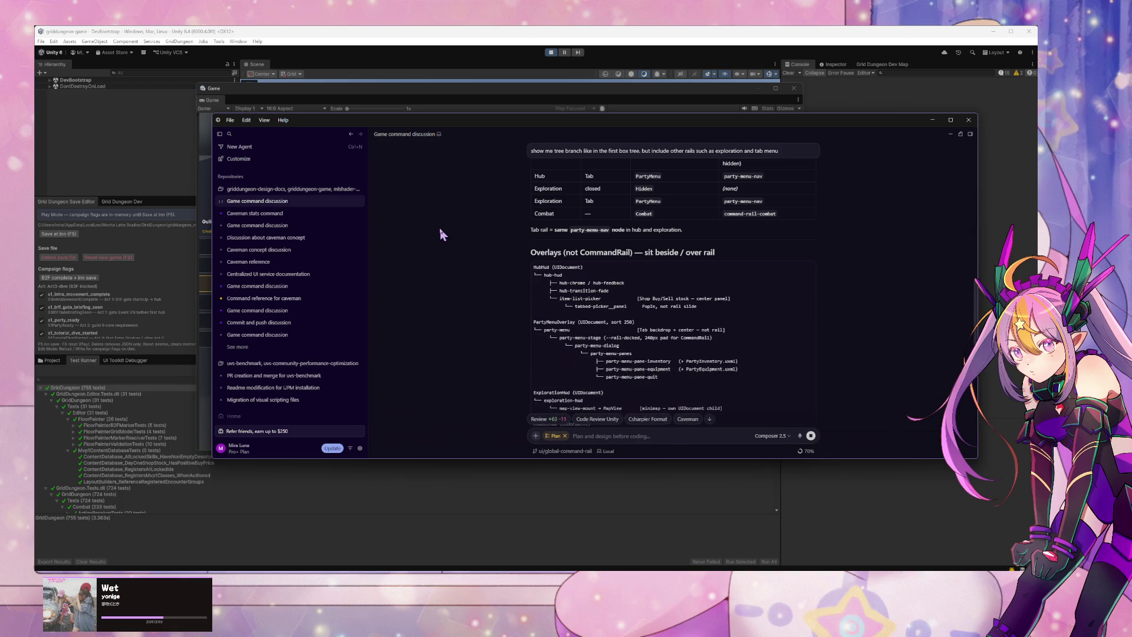
# Step: Start a new empty agent chat for the griddungeon repository
pyautogui.scroll(-10, 624, 325)
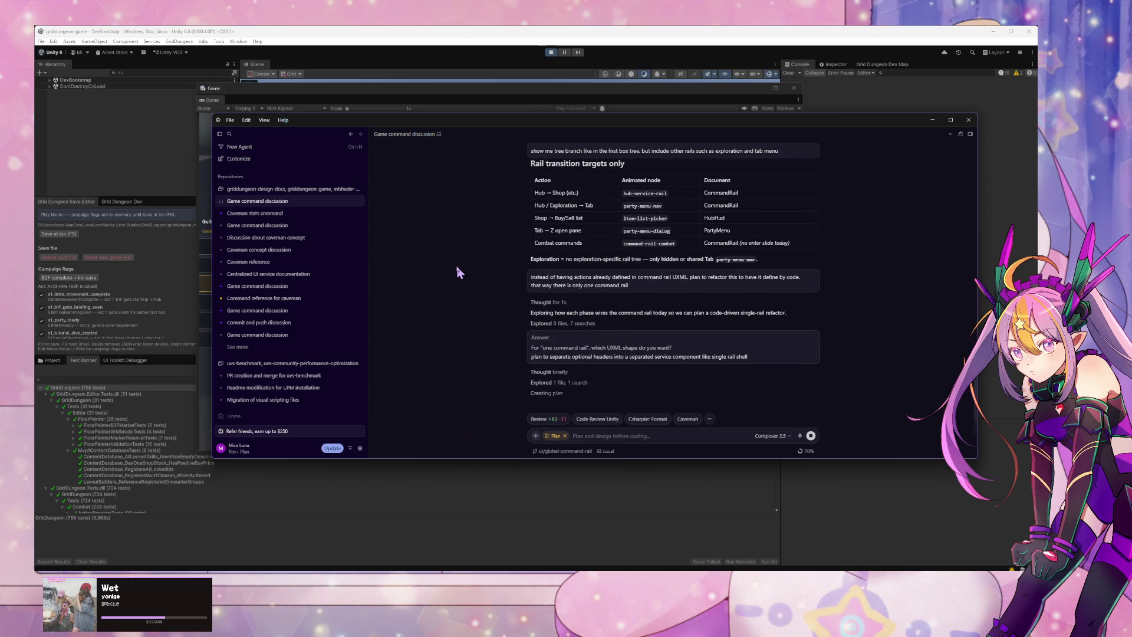
pyautogui.click(617, 436)
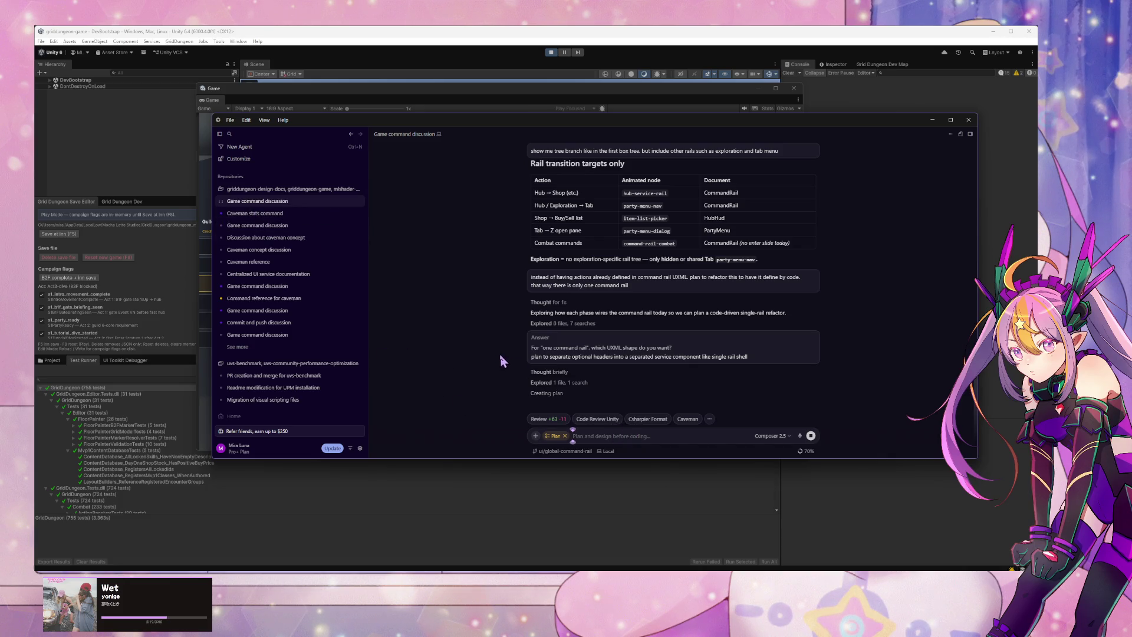
pyautogui.scroll(10, 581, 344)
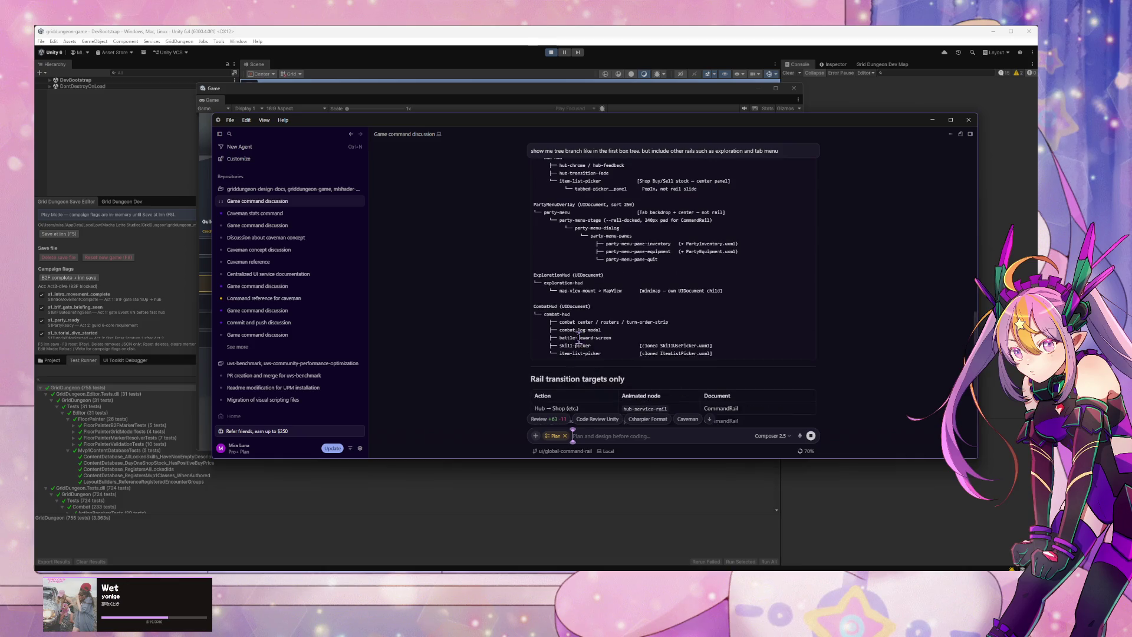
pyautogui.click(357, 190)
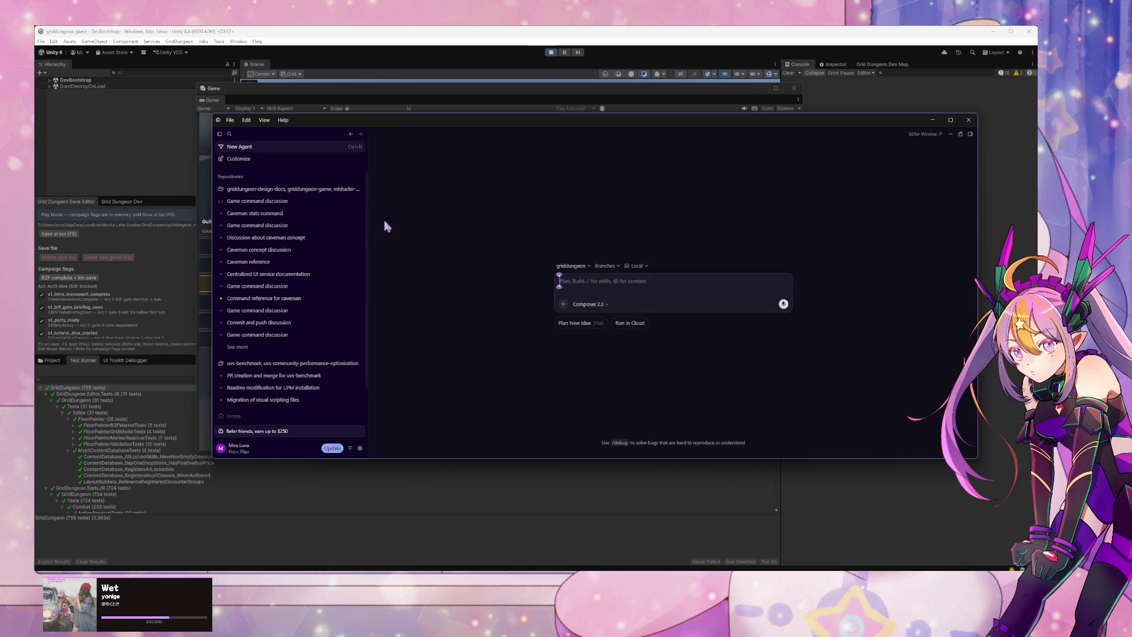
# Step: Switch the new chat into caveman mode with /caveman
pyautogui.write('/caveman-stats')
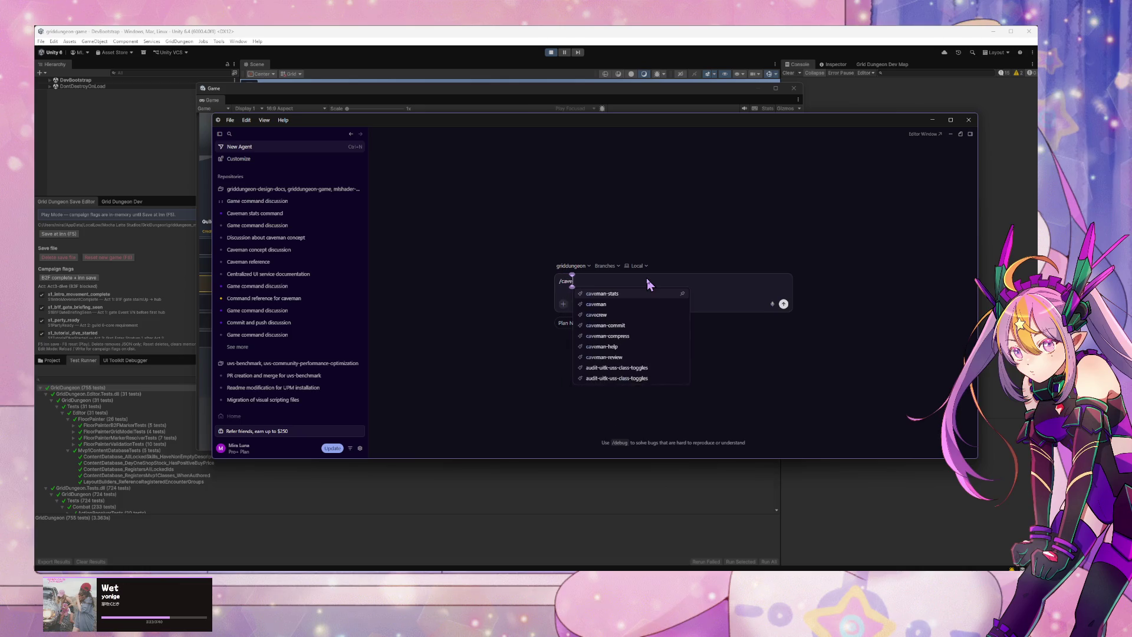
pyautogui.hotkey('ctrl', 'a')
pyautogui.press('BackSpace')
pyautogui.write('/caveman')
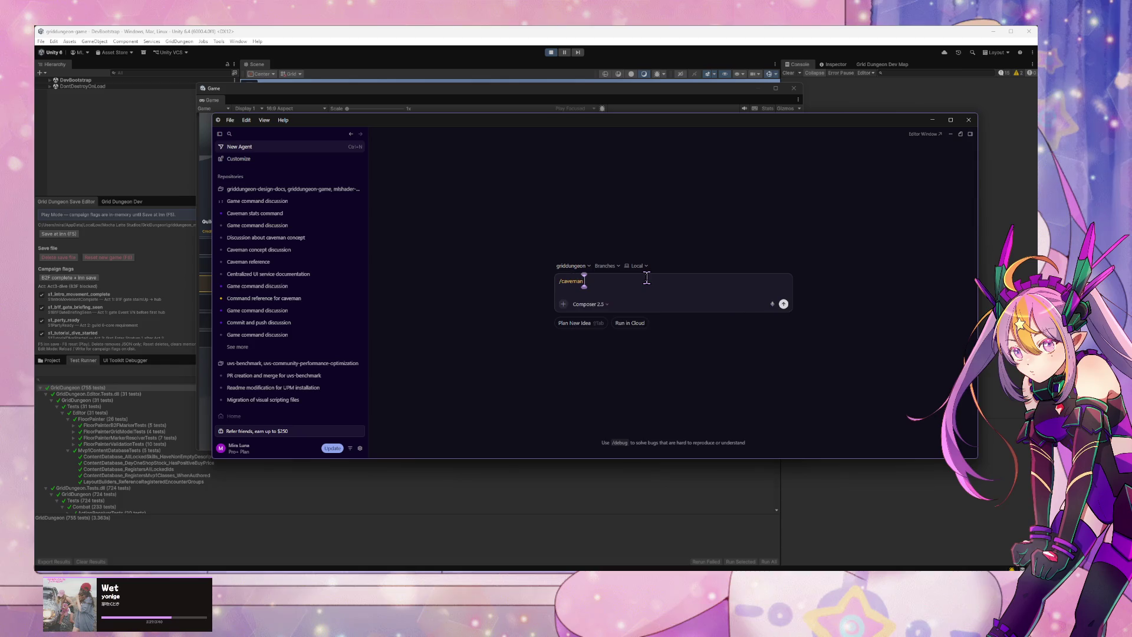
pyautogui.press('Return')
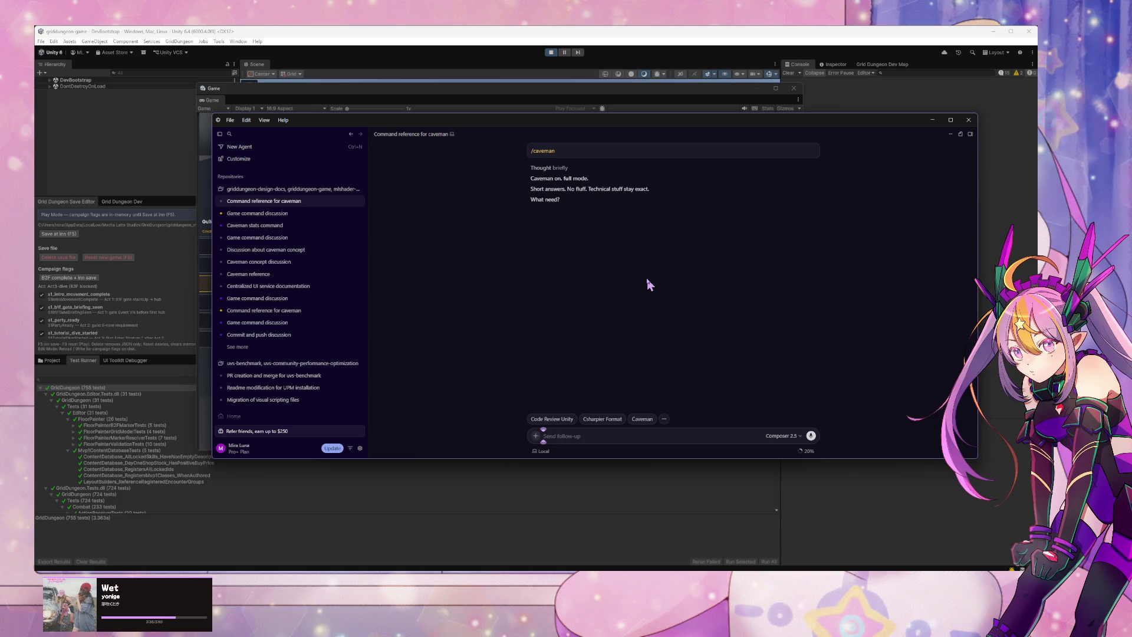
# Step: Ask to visualize the tabpicker UXML tree and whether skill/item branching happens in UXML or C#
pyautogui.write('visual')
pyautogui.write('ize')
pyautogui.write(' UXML')
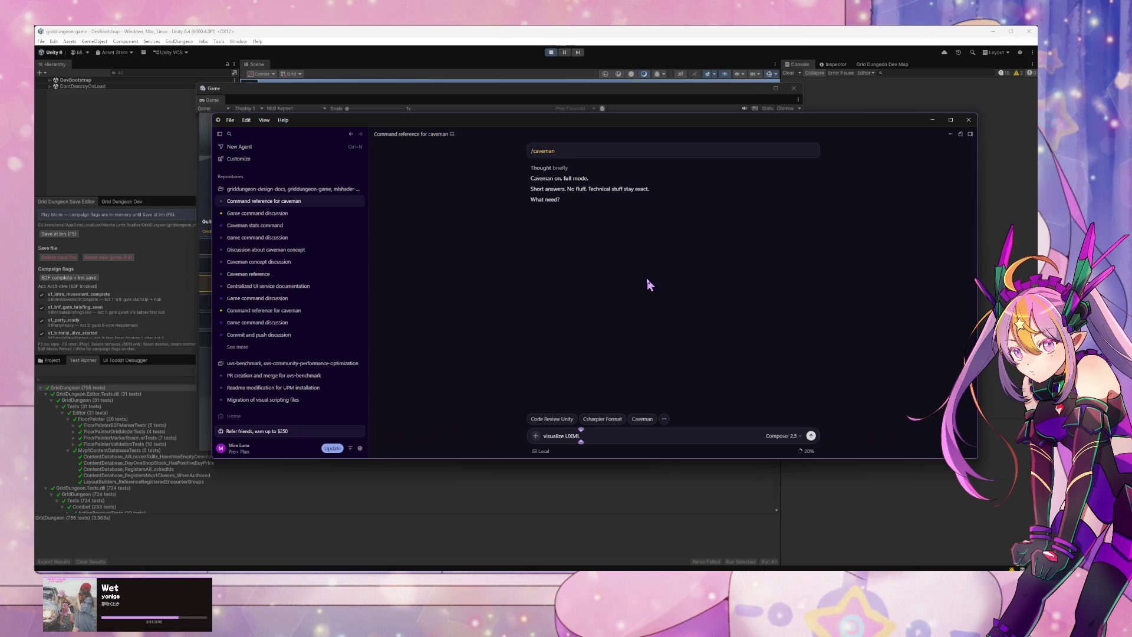
pyautogui.press('BackSpace')
pyautogui.press('BackSpace')
pyautogui.press('BackSpace')
pyautogui.write('tabpicker')
pyautogui.write(' UXML')
pyautogui.hotkey('ctrl', 'Left')
pyautogui.hotkey('ctrl', 'Left')
pyautogui.hotkey('ctrl', 'Right')
pyautogui.hotkey('ctrl', 'Right')
pyautogui.write('nto tre')
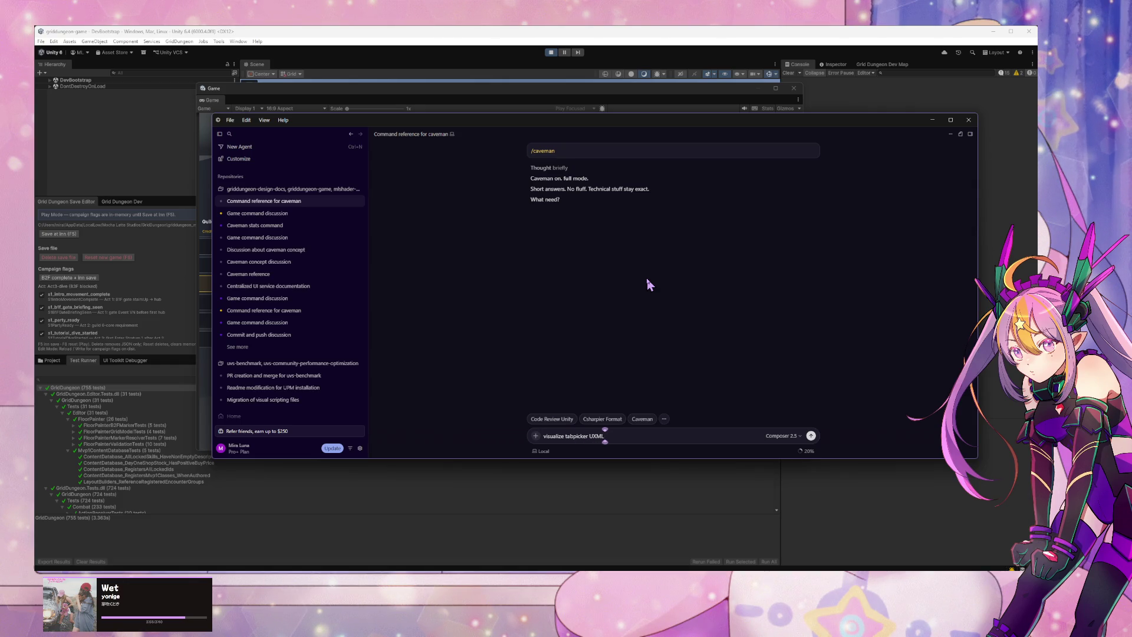
pyautogui.write('e structure.')
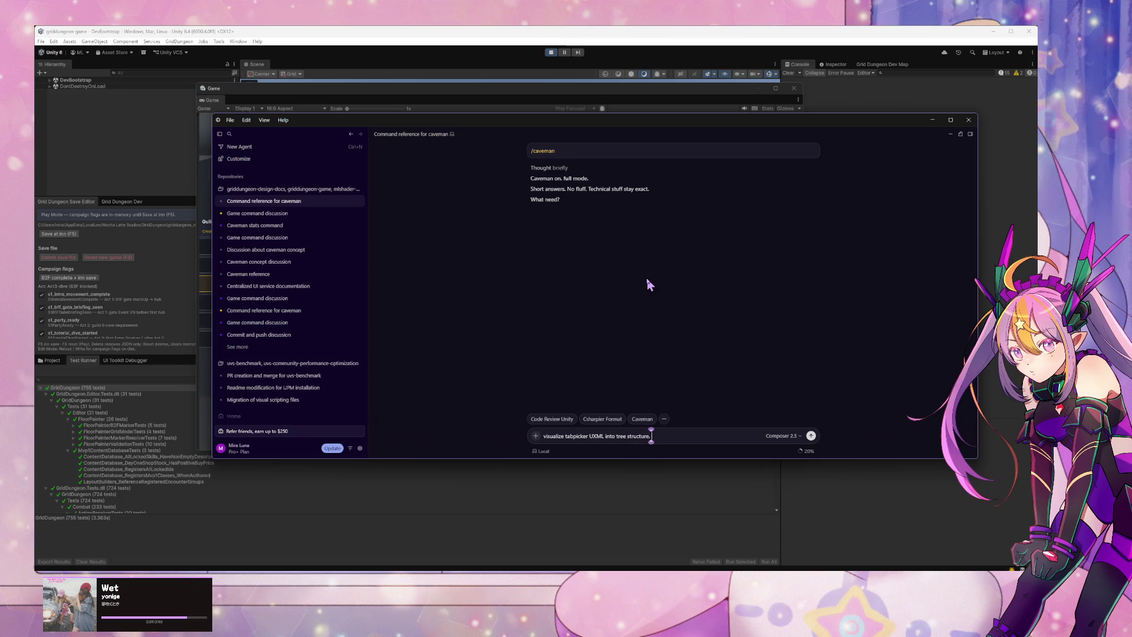
pyautogui.write(' do')
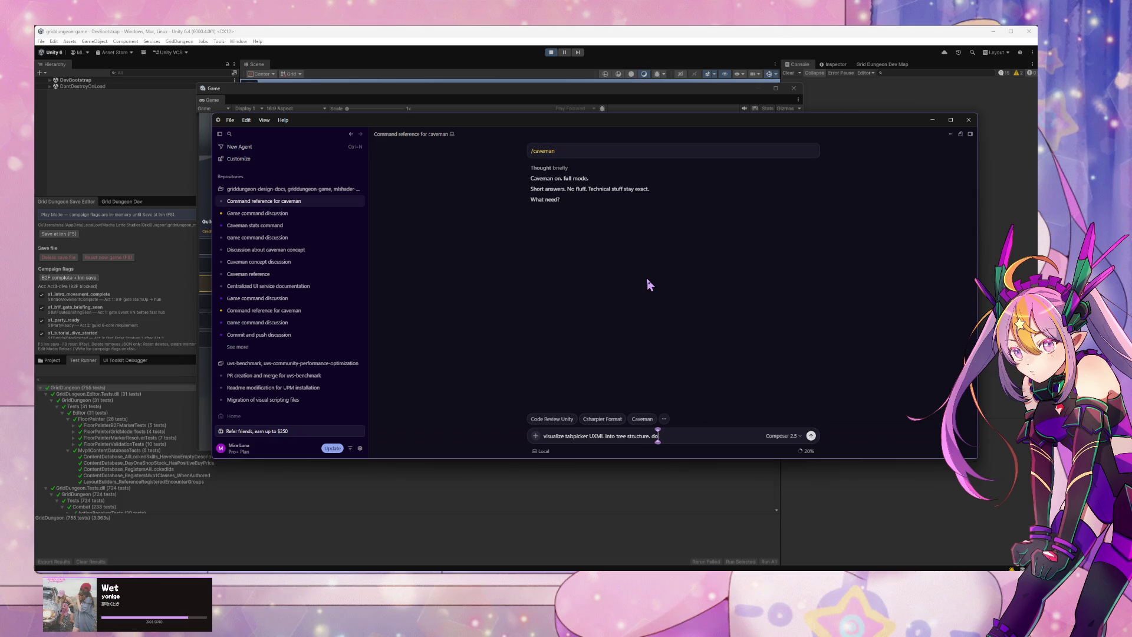
pyautogui.write(' we branch in')
pyautogui.press('BackSpace')
pyautogui.press('BackSpace')
pyautogui.press('BackSpace')
pyautogui.write('tabpick')
pyautogui.write('er in')
pyautogui.press('BackSpace')
pyautogui.press('BackSpace')
pyautogui.write('to')
pyautogui.write(' skill/item')
pyautogui.write(' in UXML')
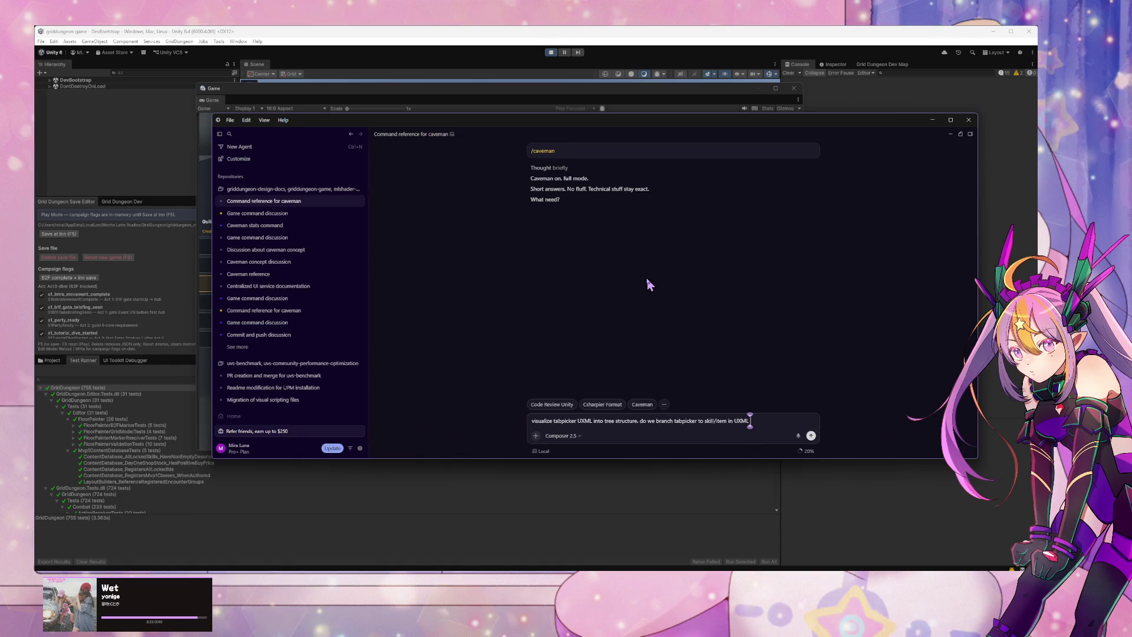
pyautogui.write(' or c#?')
pyautogui.press('Return')
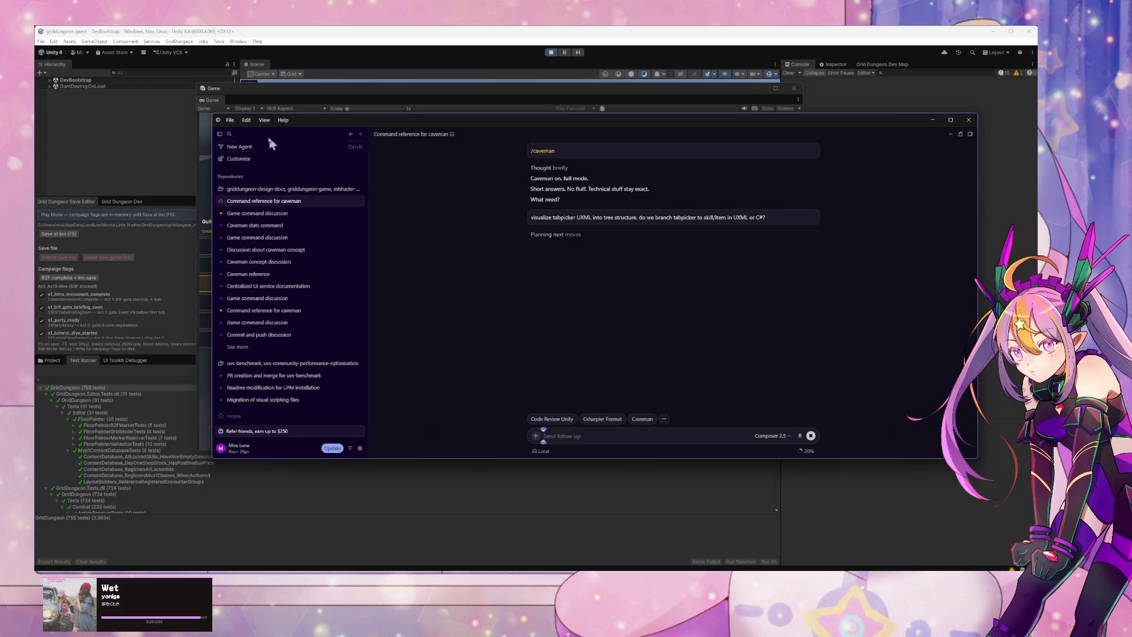
# Step: Open 'Game command discussion' and read sections 1–3 of its code-driven single command rail plan
pyautogui.moveTo(260, 214)
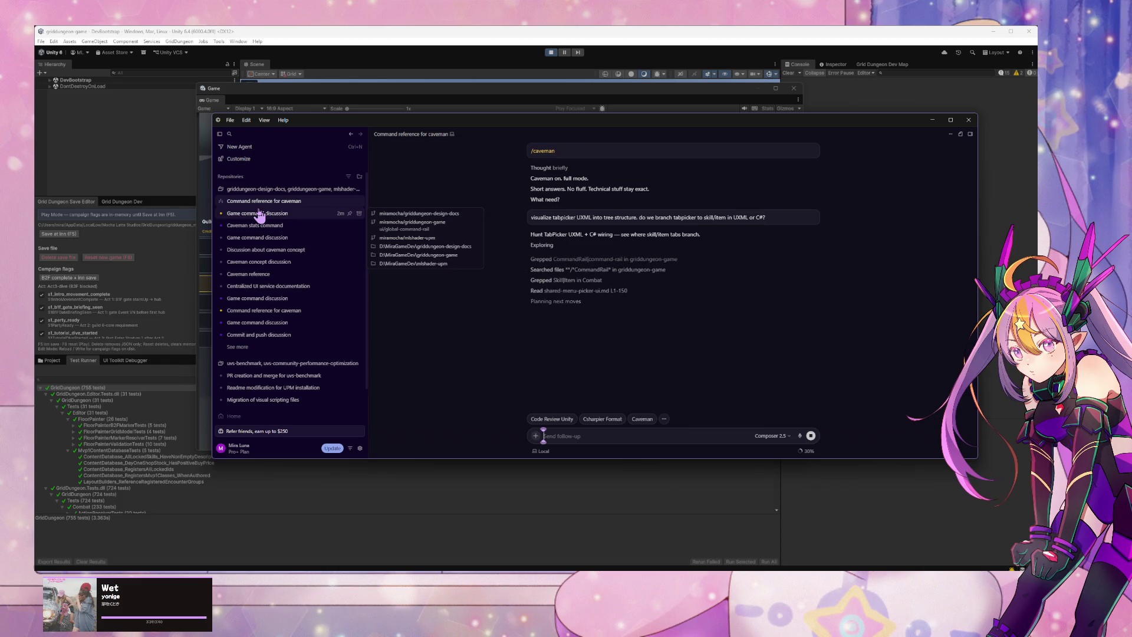
pyautogui.click(259, 214)
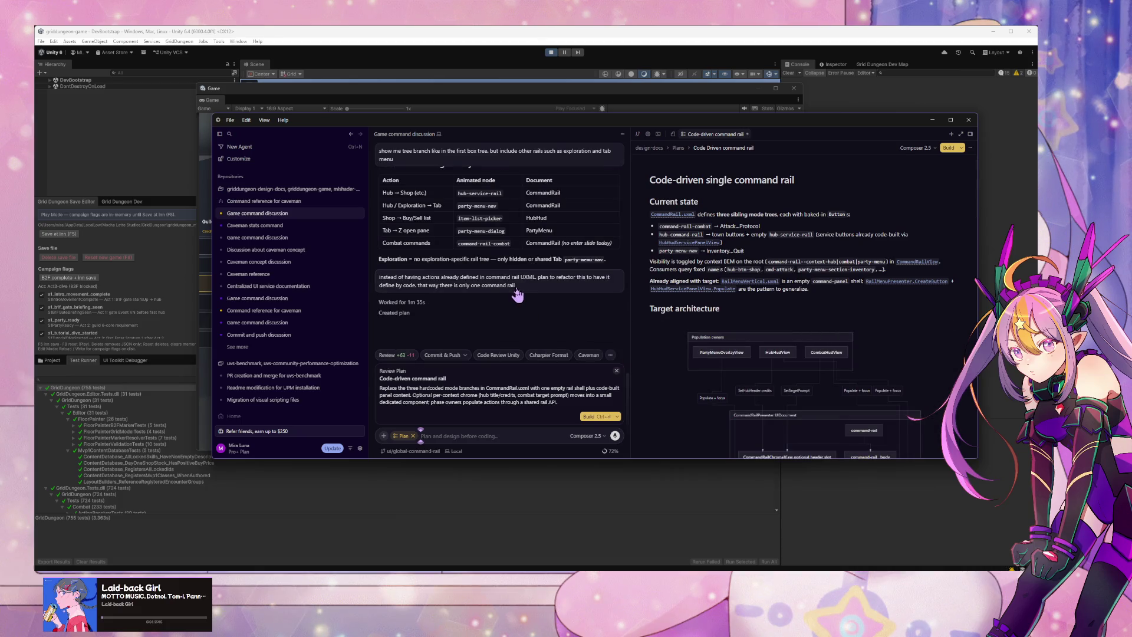
pyautogui.scroll(2, 517, 295)
pyautogui.scroll(1, 518, 293)
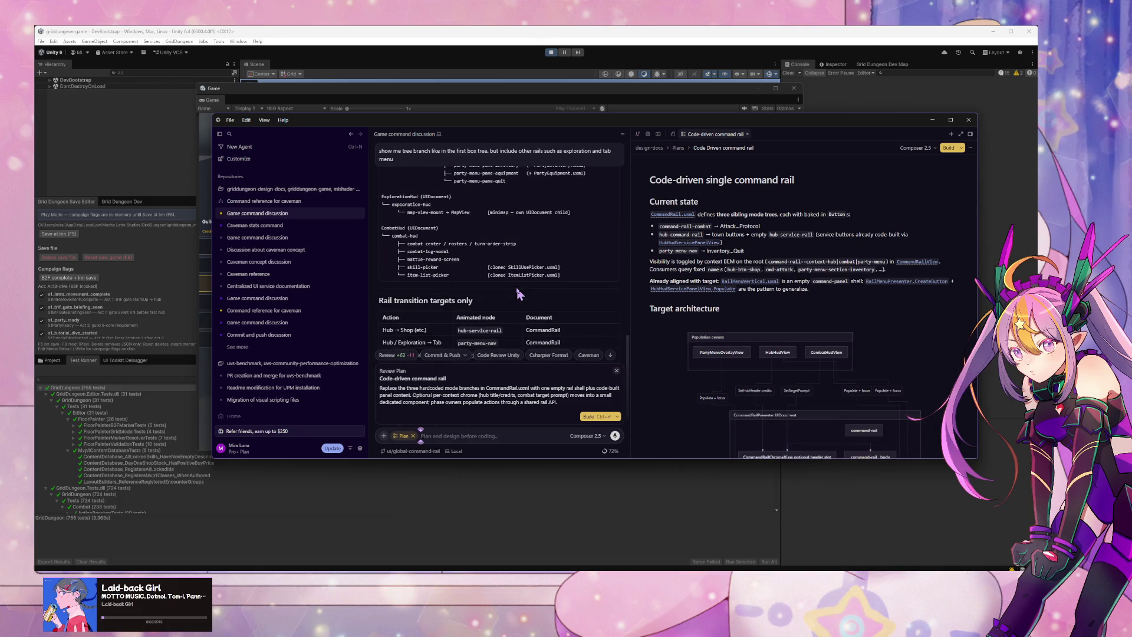
pyautogui.scroll(1, 518, 293)
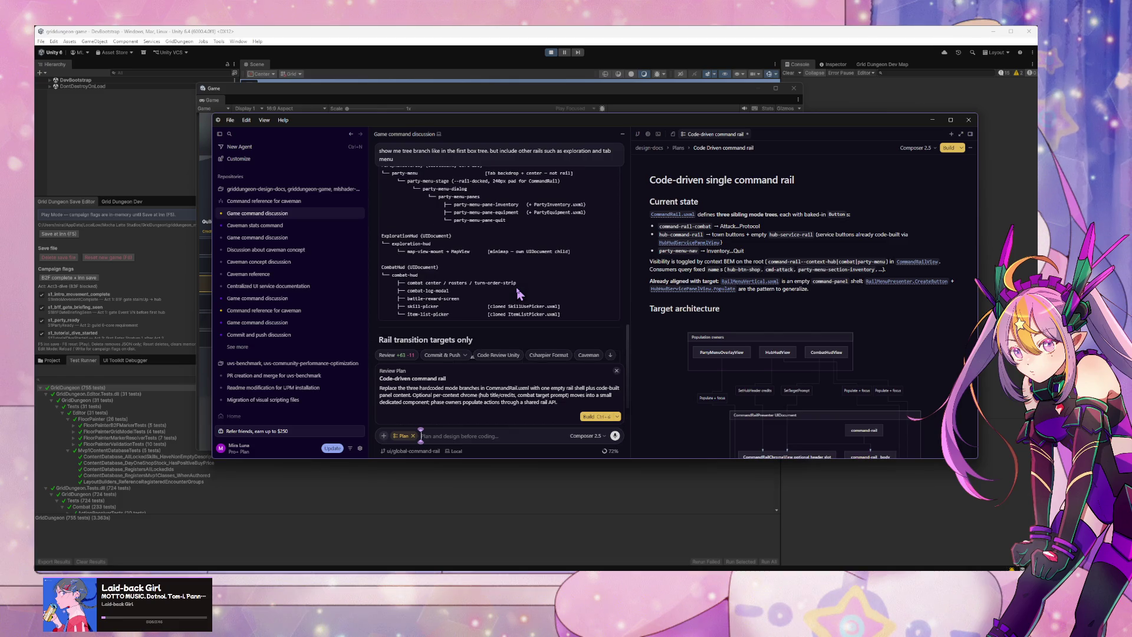
pyautogui.scroll(3, 518, 293)
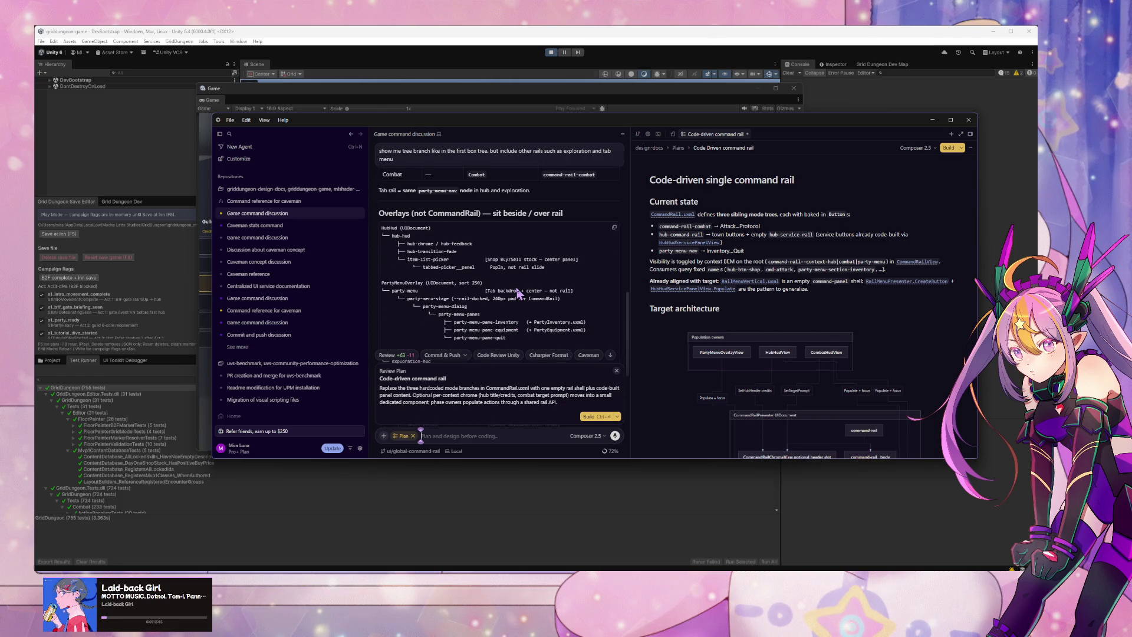
pyautogui.scroll(-5, 518, 293)
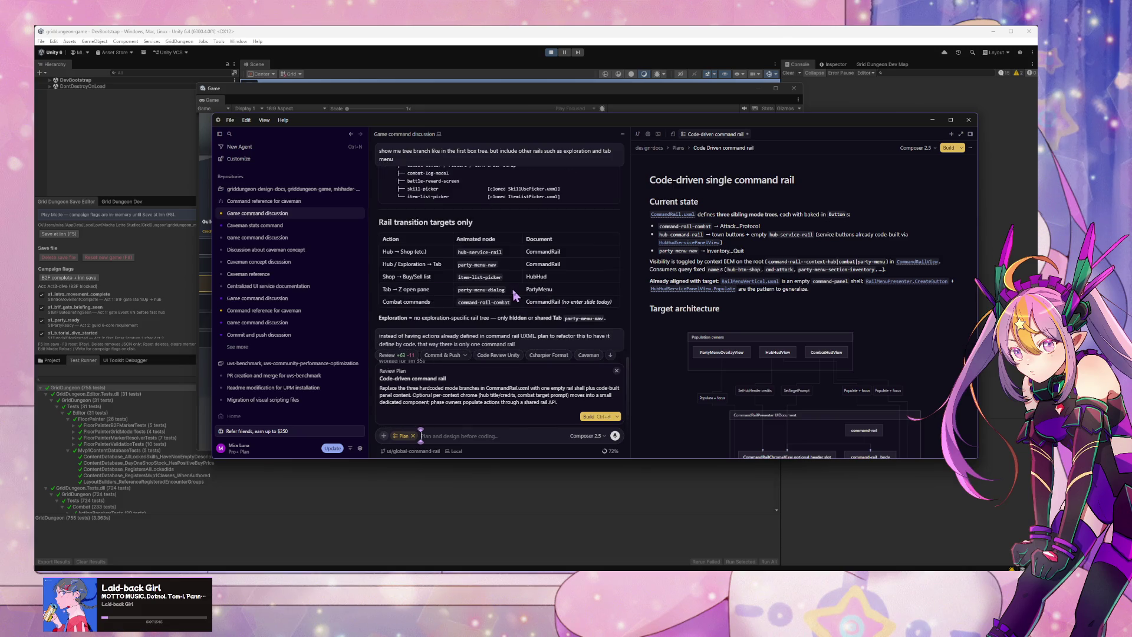
pyautogui.scroll(-2, 514, 295)
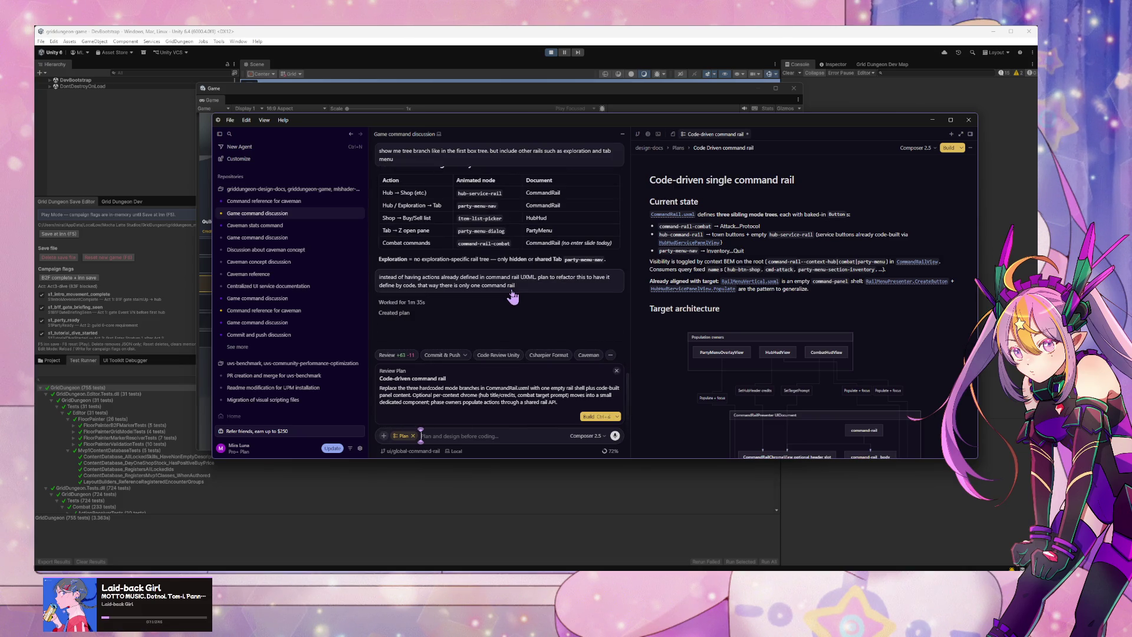
pyautogui.scroll(1, 513, 296)
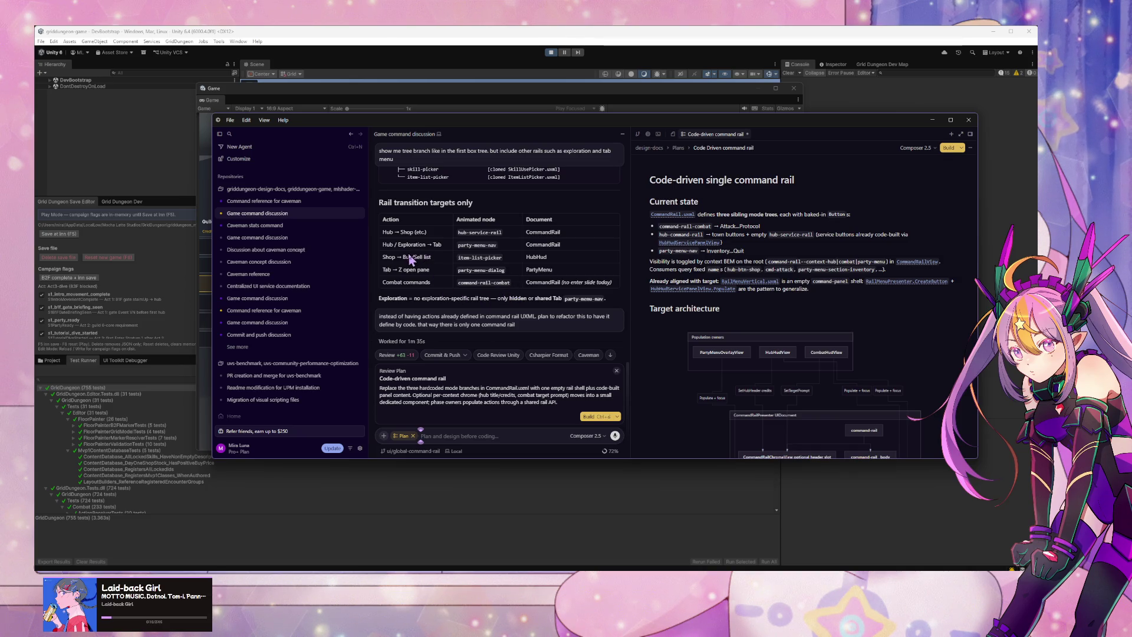
pyautogui.scroll(-1, 400, 259)
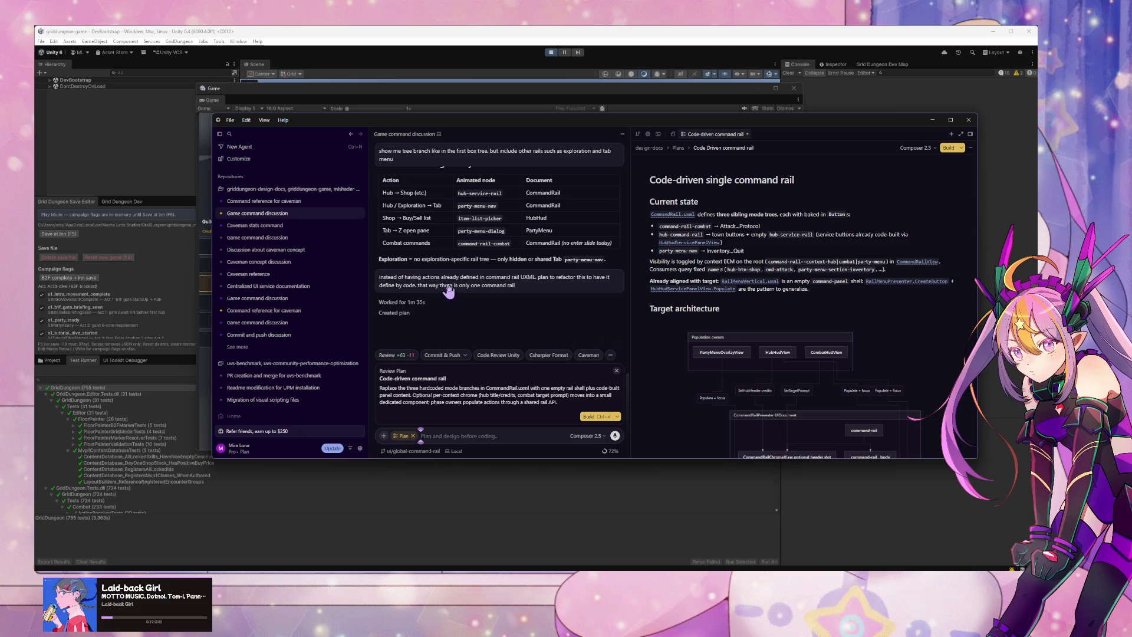
pyautogui.scroll(-3, 801, 398)
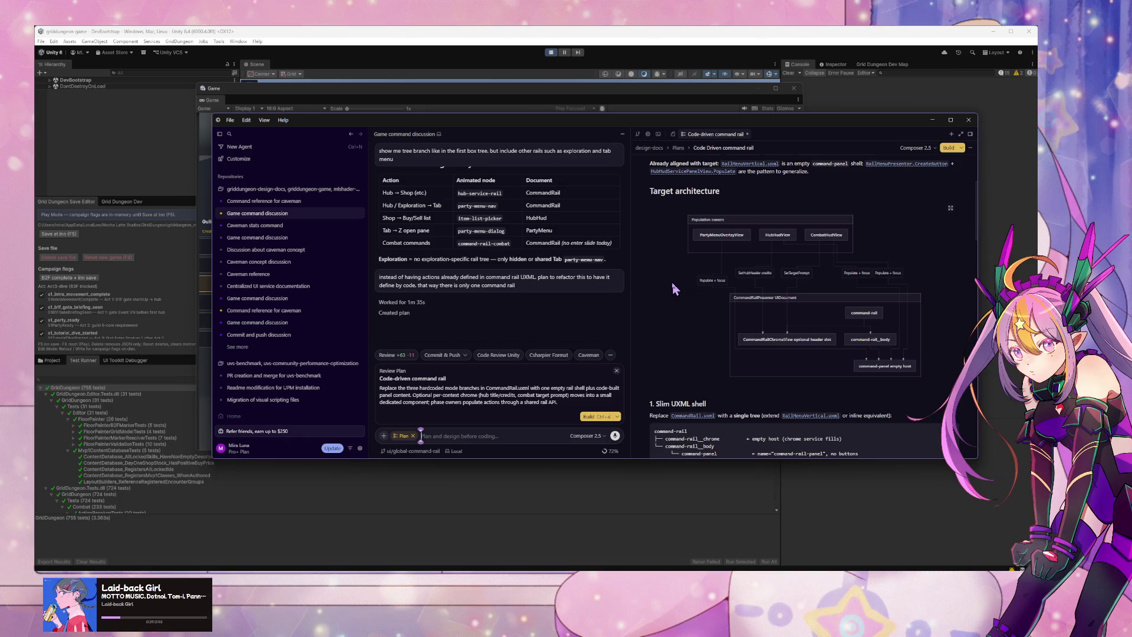
pyautogui.scroll(-3, 674, 289)
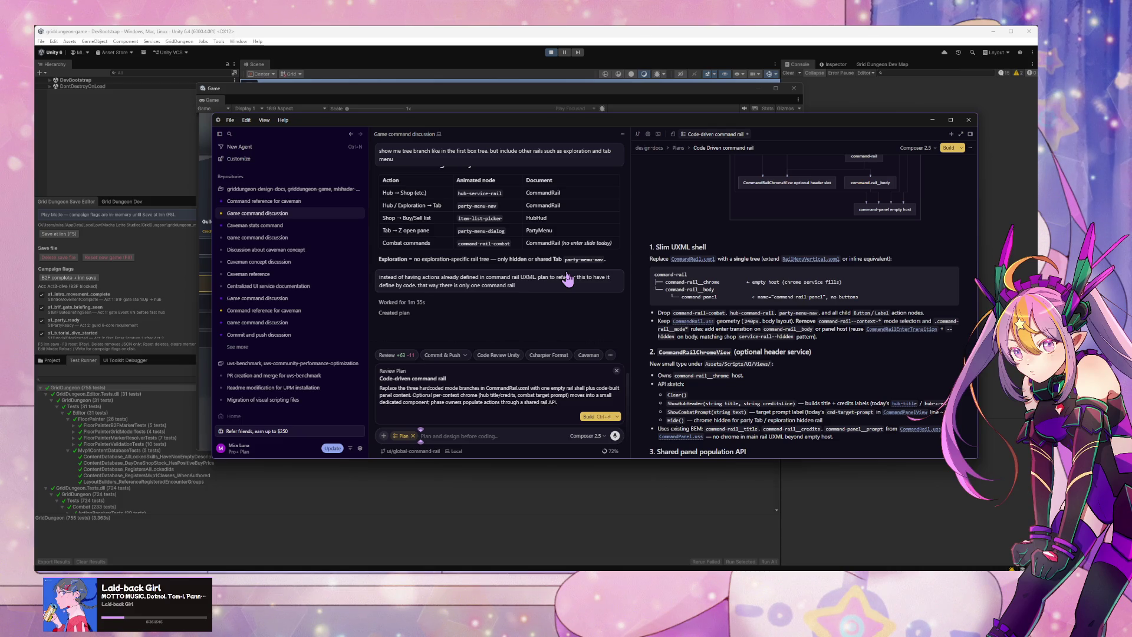
pyautogui.click(244, 201)
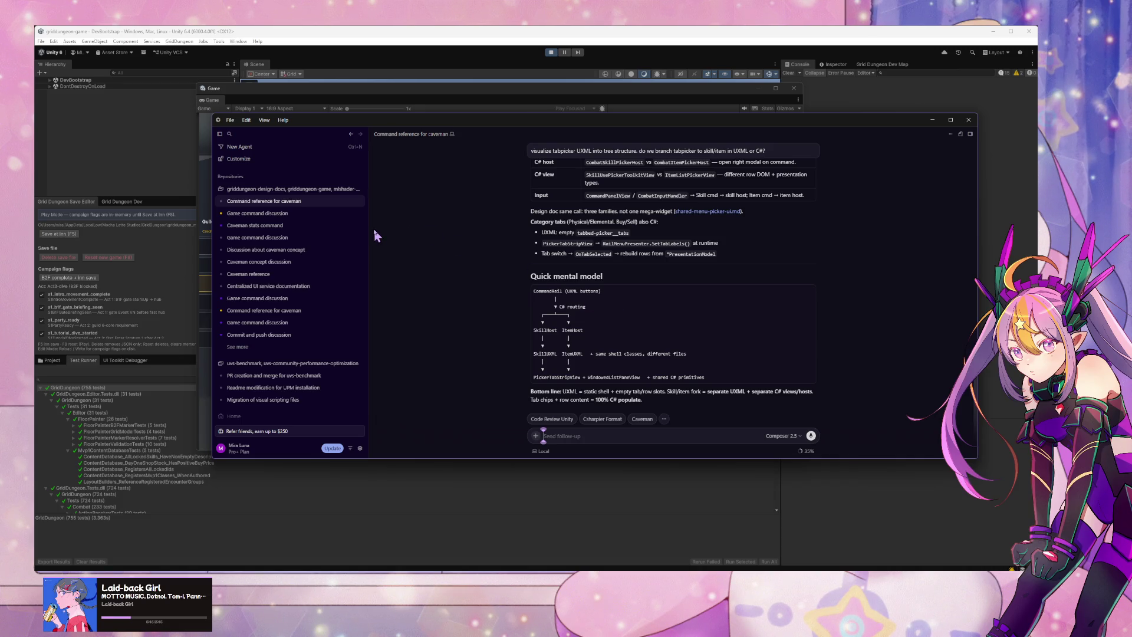
pyautogui.moveTo(323, 245)
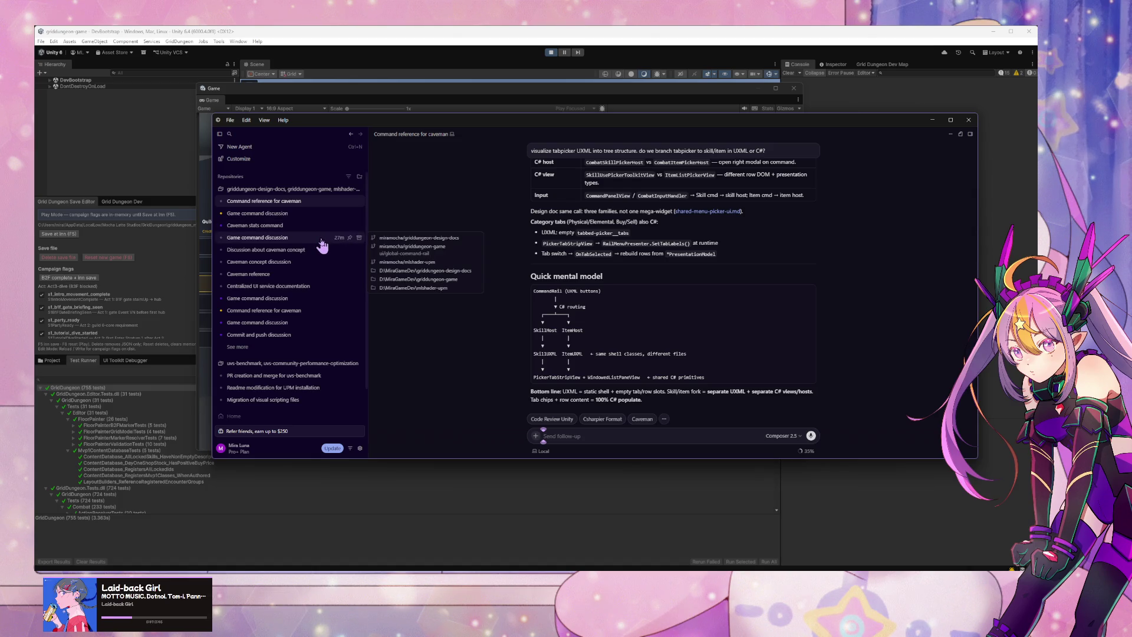
pyautogui.click(280, 214)
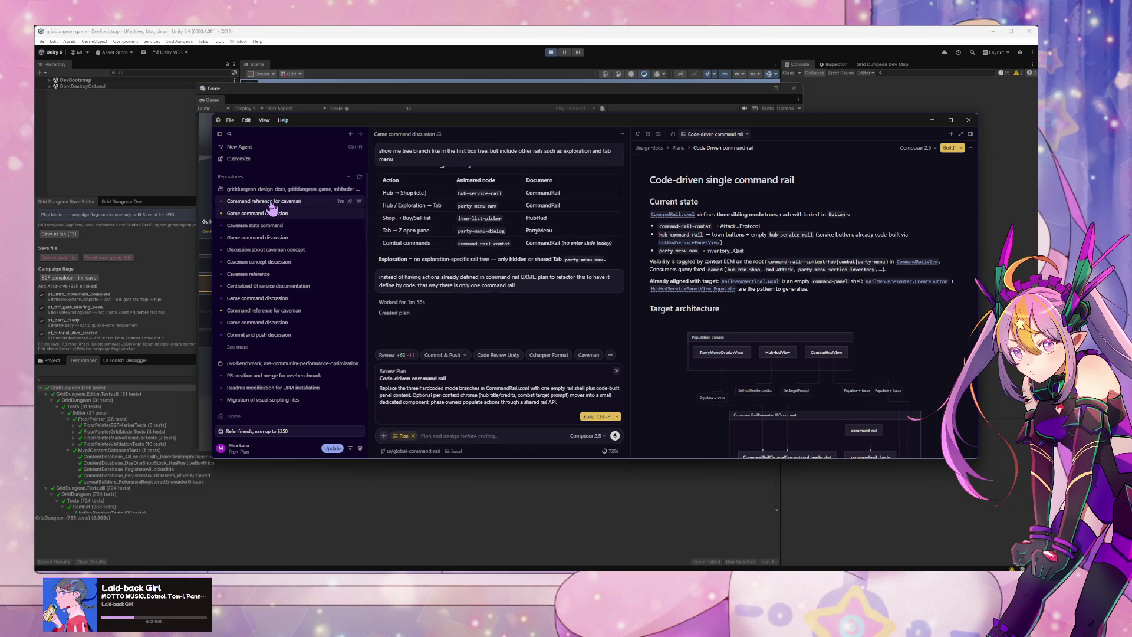
pyautogui.click(271, 202)
pyautogui.moveTo(305, 228)
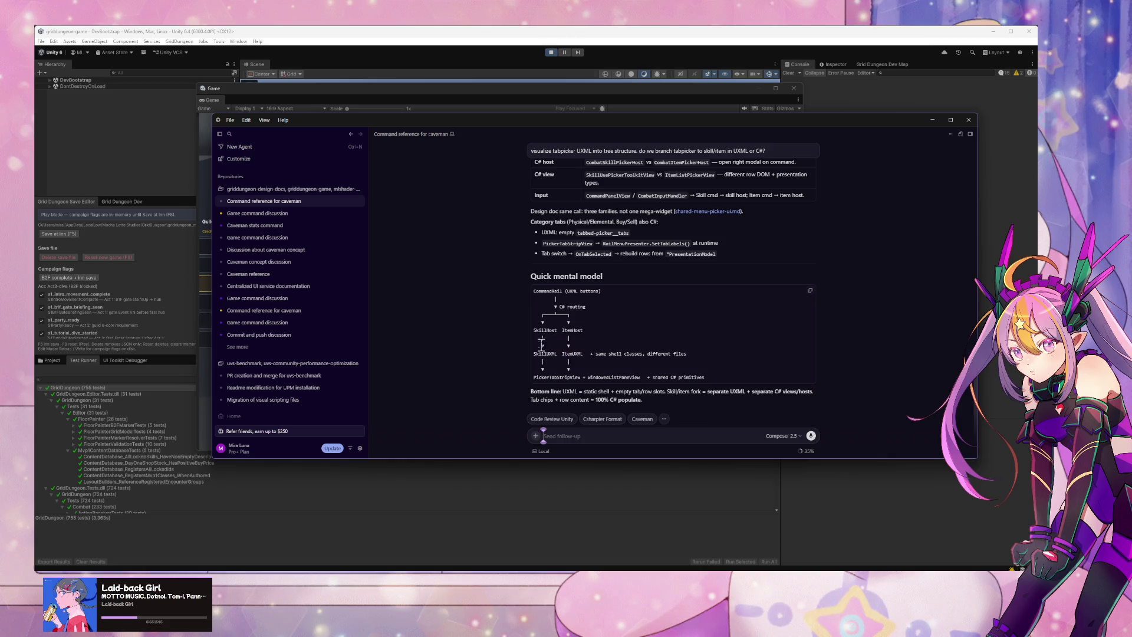
pyautogui.click(283, 213)
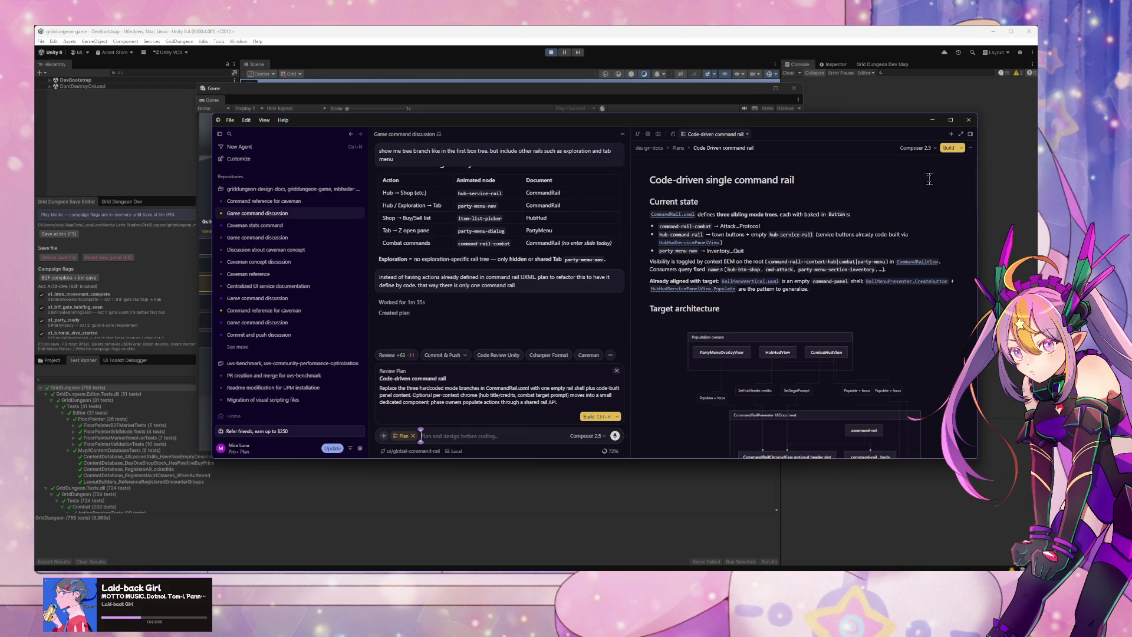
pyautogui.click(960, 149)
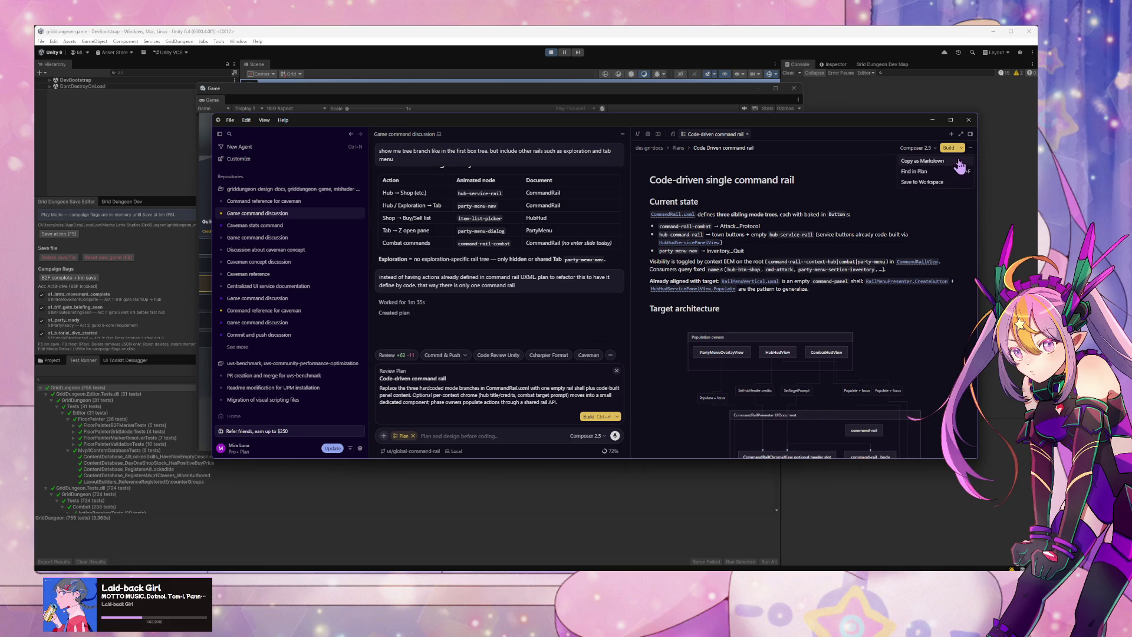
# Step: Dismiss the plan's action list and review card and leave Plan mode
pyautogui.click(957, 162)
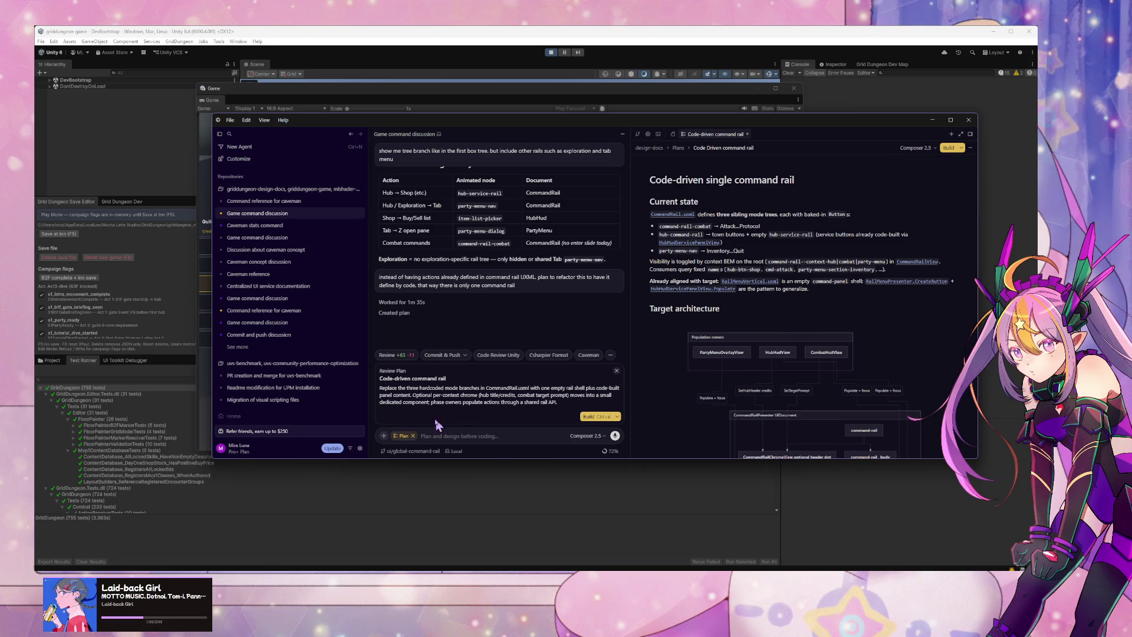
pyautogui.click(616, 371)
pyautogui.click(413, 437)
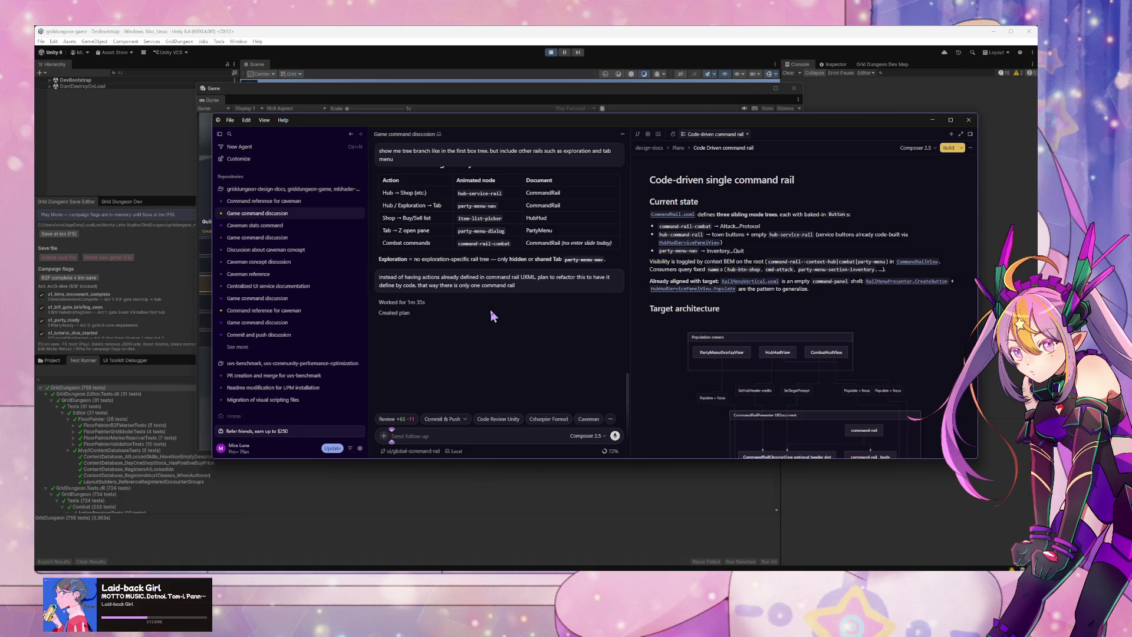
# Step: Ask the agent to create a skill for visualizing UXML, modelled on the CommandRailPresenter work
pyautogui.write('create')
pyautogui.write(' a skill')
pyautogui.moveTo(628, 395); pyautogui.dragTo(603, 171)
pyautogui.scroll(-2, 568, 242)
pyautogui.scroll(2, 568, 245)
pyautogui.scroll(1, 609, 293)
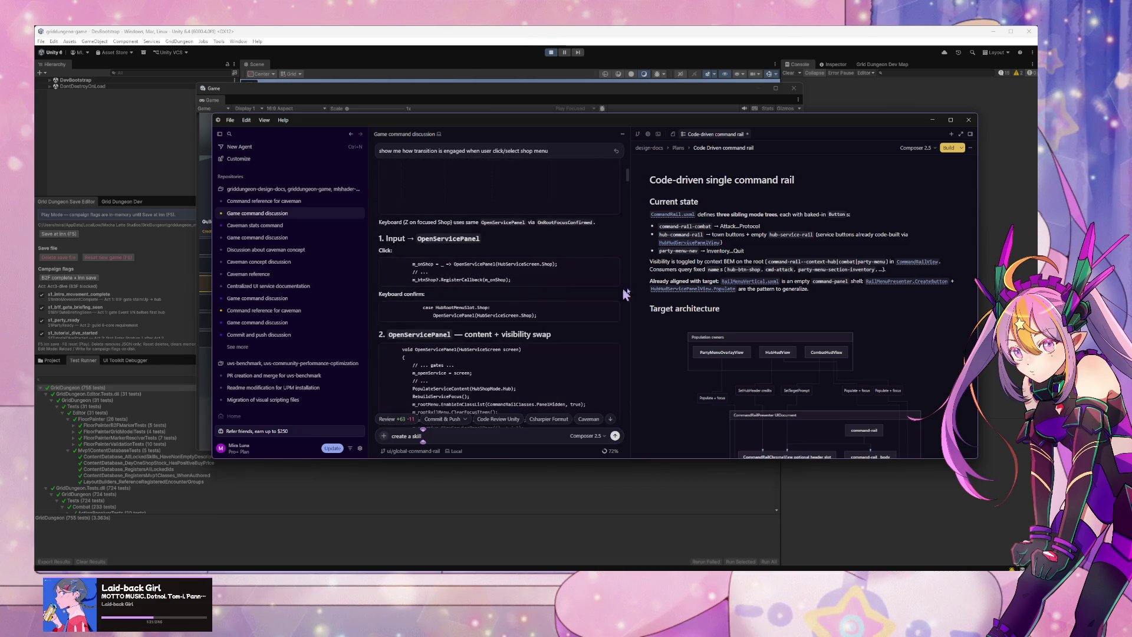
pyautogui.moveTo(628, 175); pyautogui.dragTo(632, 414)
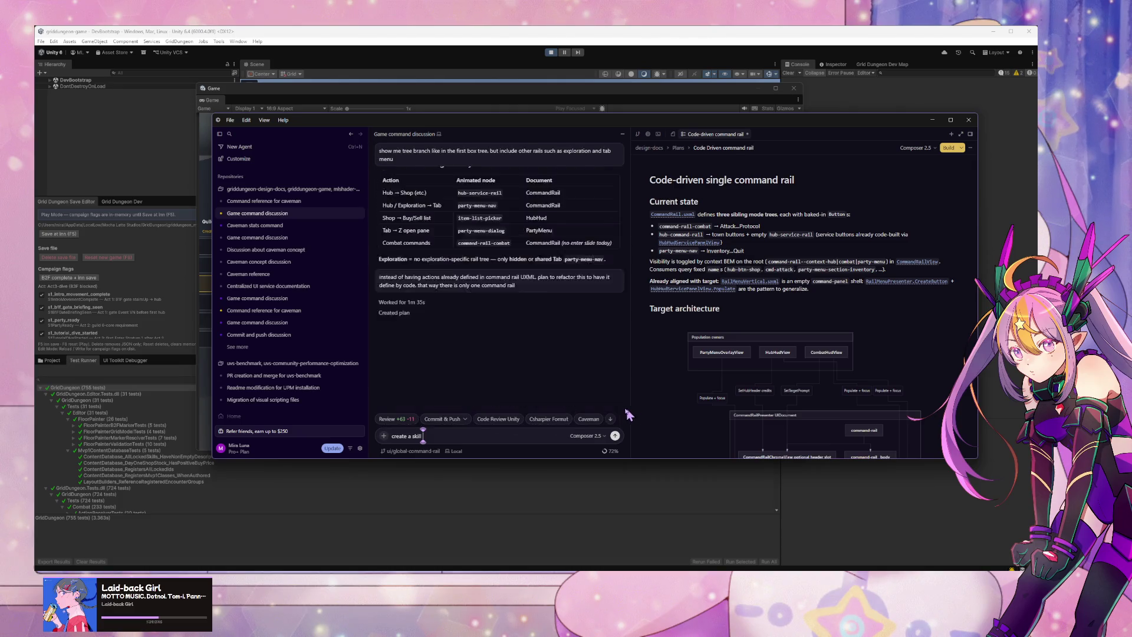
pyautogui.scroll(5, 530, 413)
pyautogui.write('to visualize UXML like how we did it with CommandR')
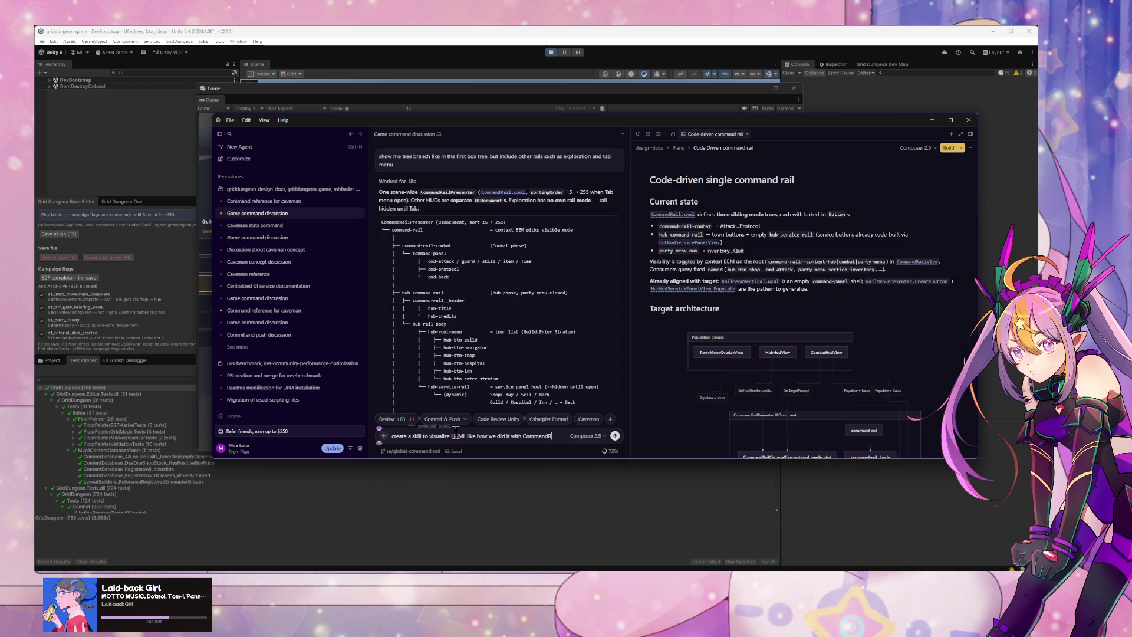
pyautogui.write('ailPRe')
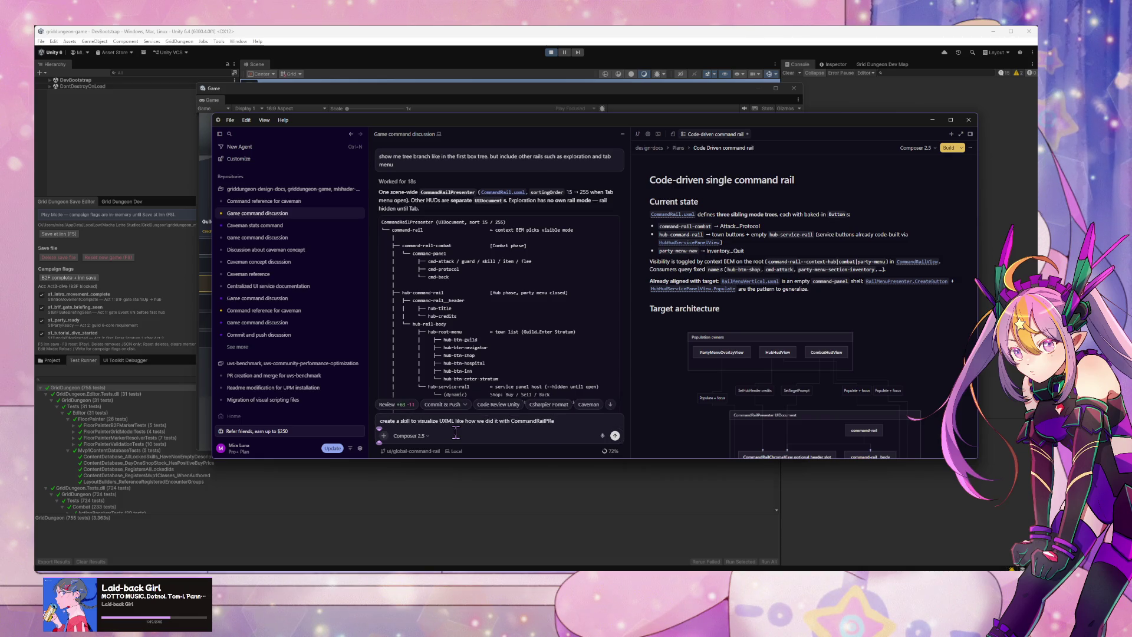
pyautogui.write('senesente')
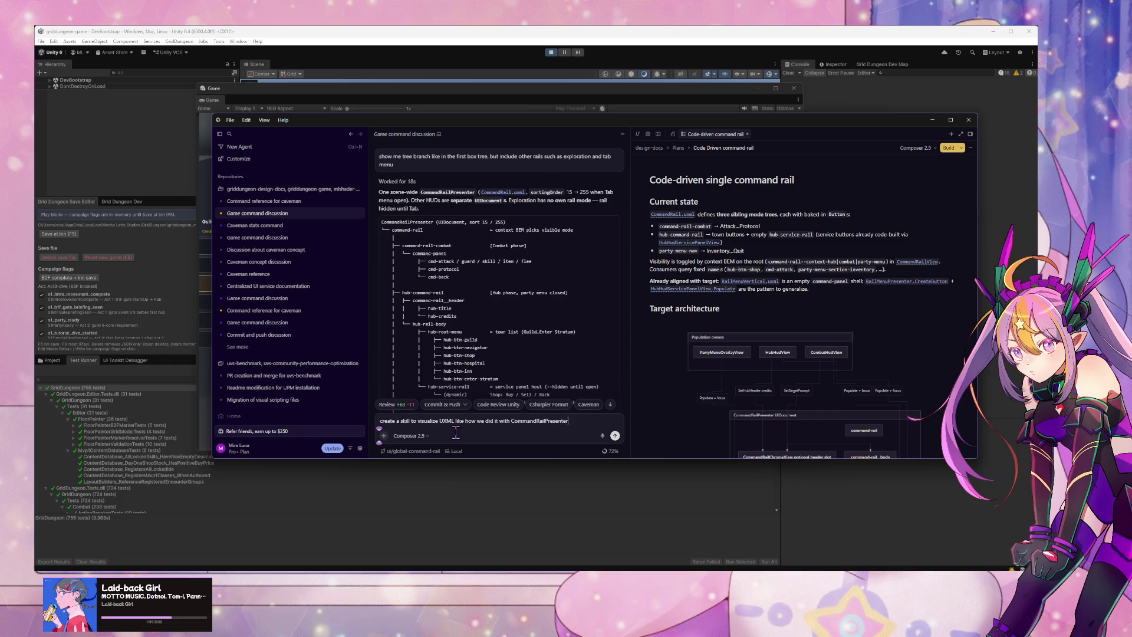
pyautogui.write('r')
pyautogui.press('Return')
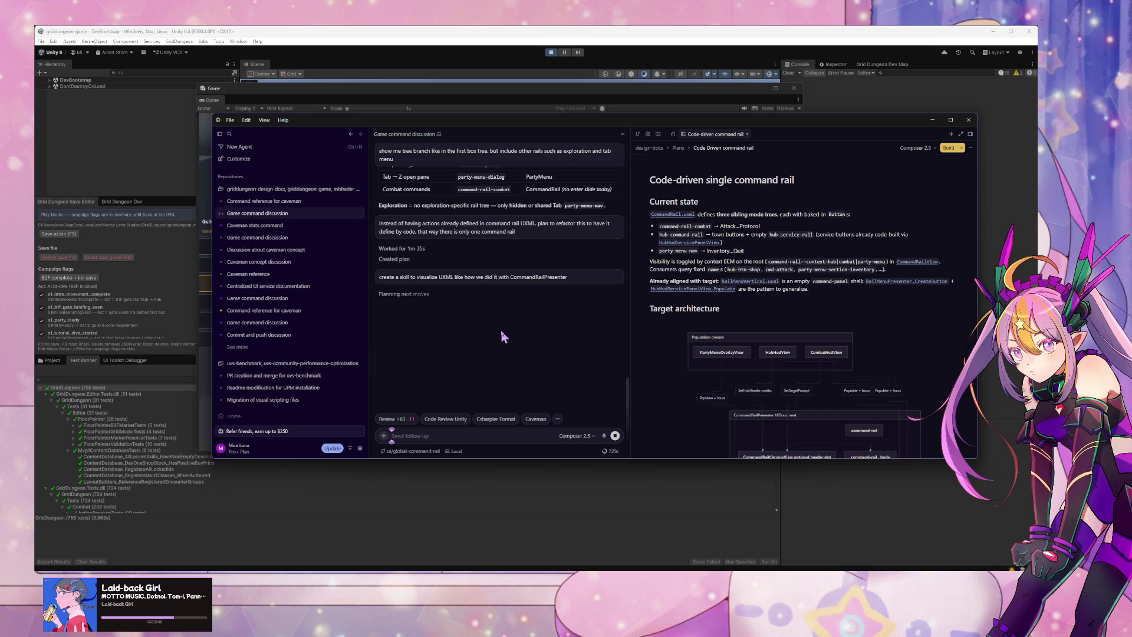
pyautogui.click(958, 150)
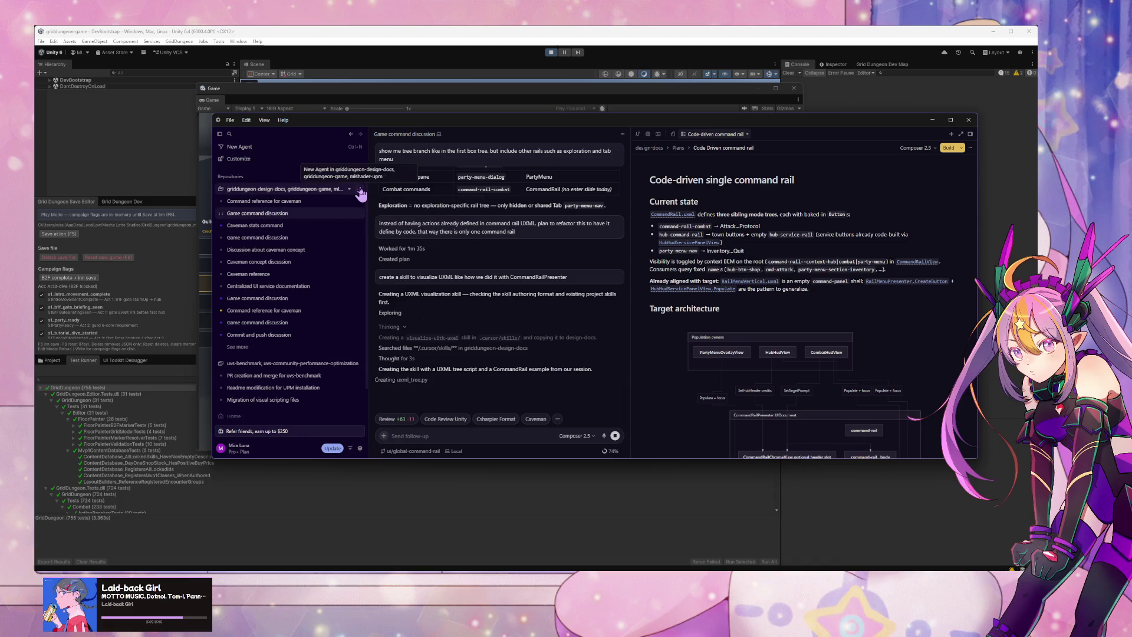
# Step: Start a new agent chat in caveman mode
pyautogui.click(359, 190)
pyautogui.write('/caveman')
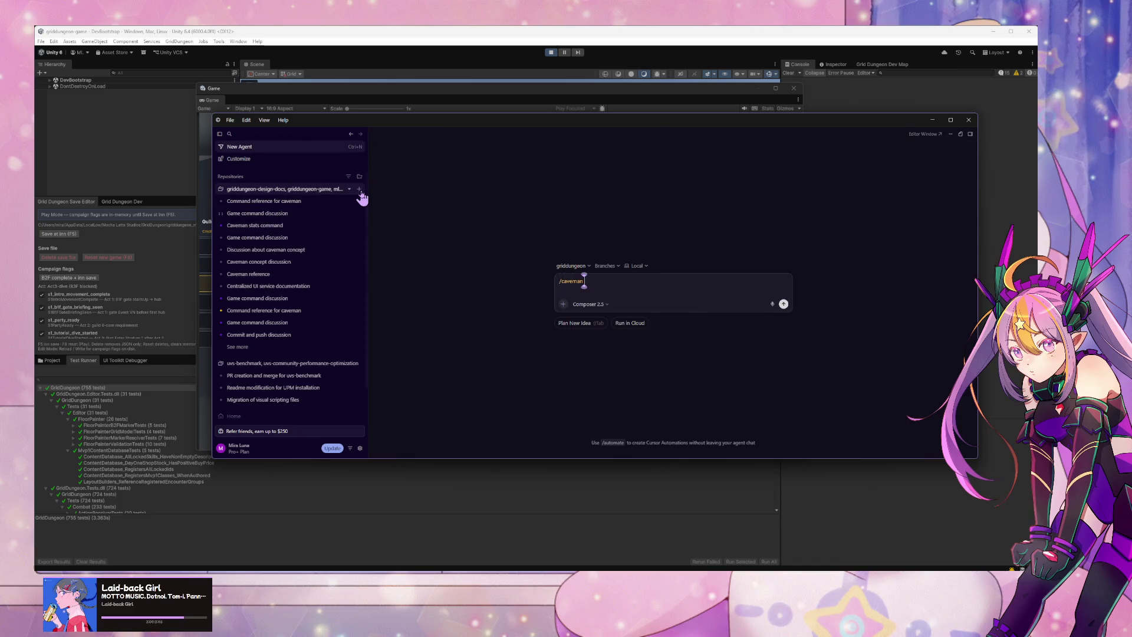
pyautogui.press('Return')
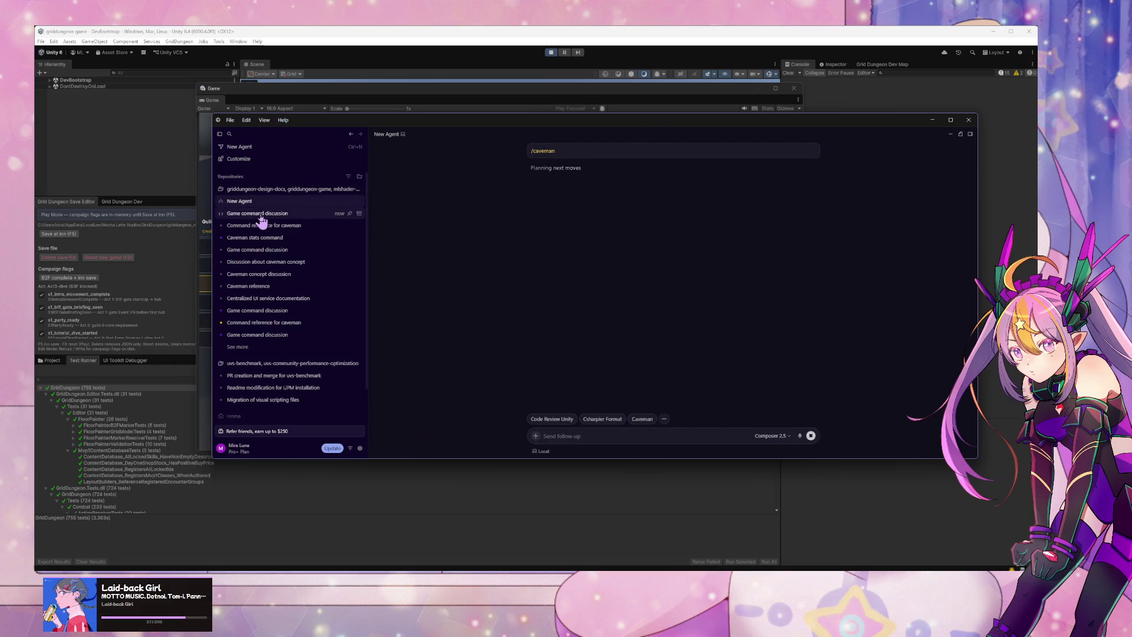
# Step: In 'Game command discussion', instruct: 'commit only the skills. skip reviews'
pyautogui.click(260, 215)
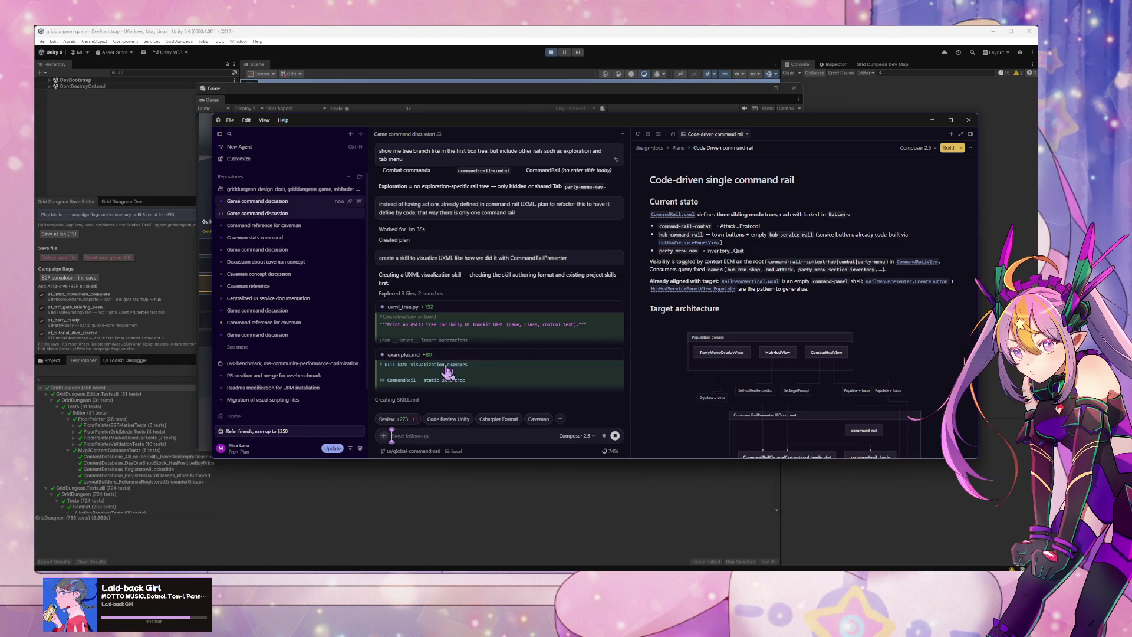
pyautogui.write('commit')
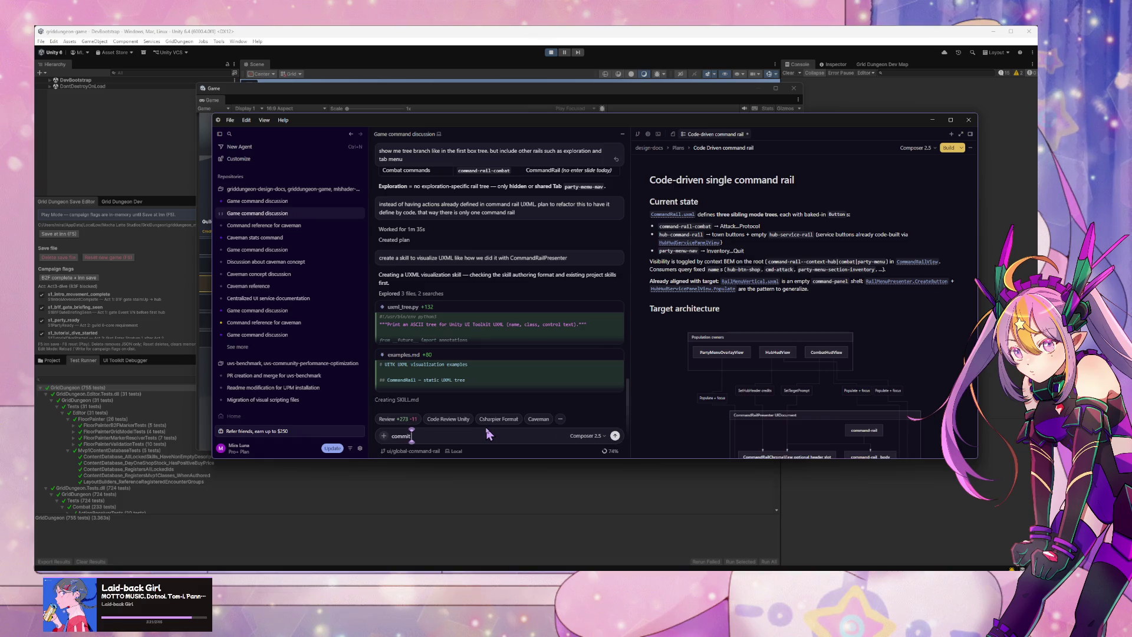
pyautogui.write(' only the s')
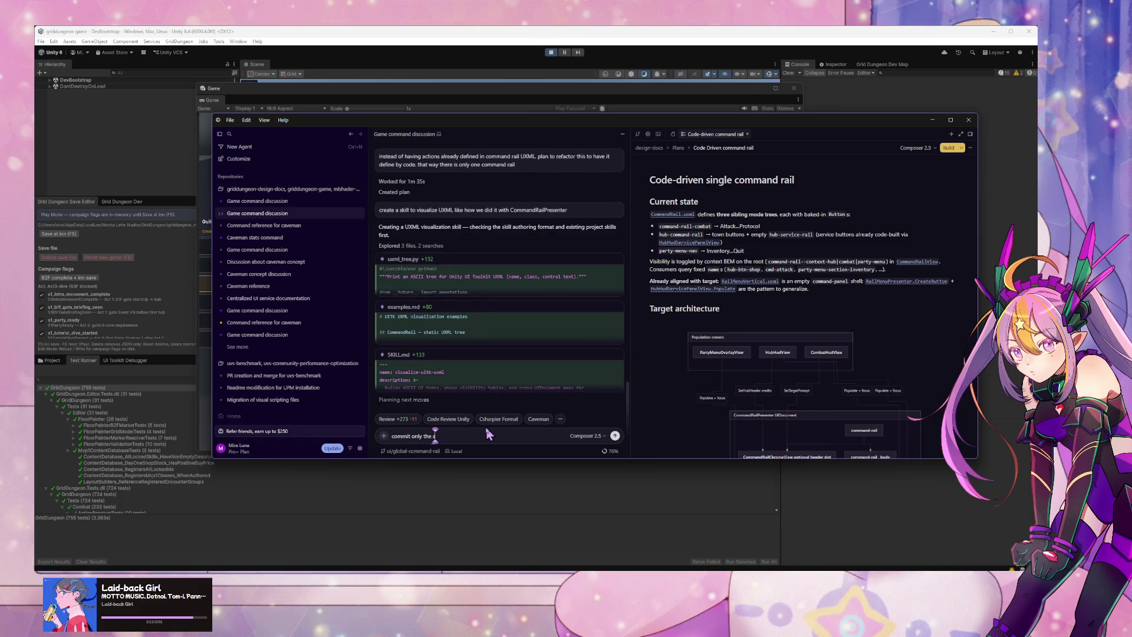
pyautogui.write('kills. skip reviews')
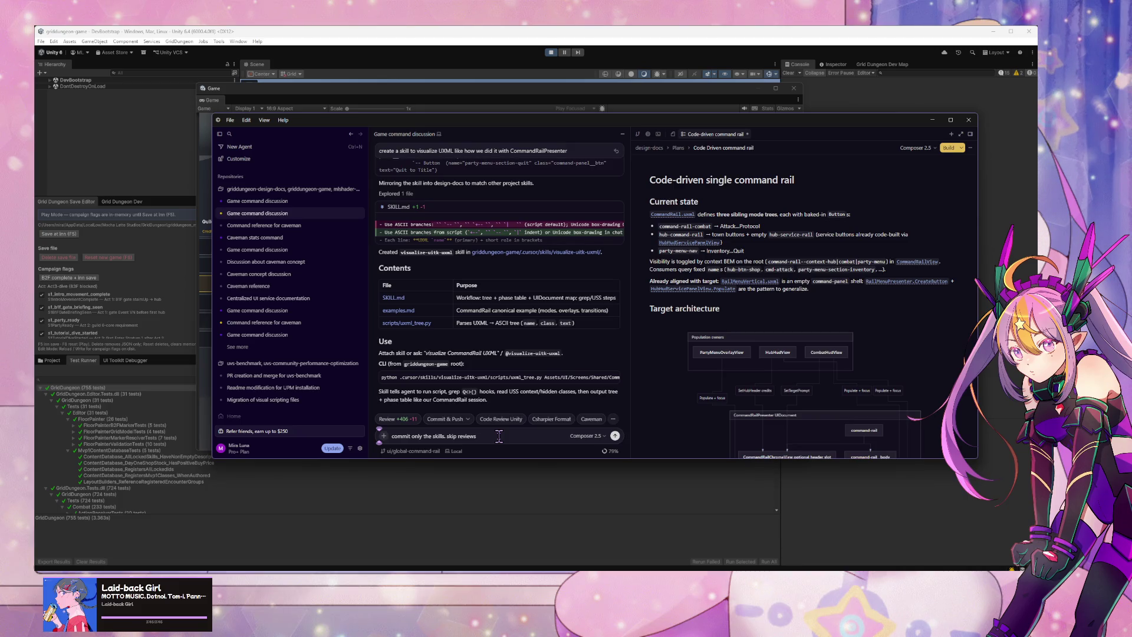
pyautogui.press('Return')
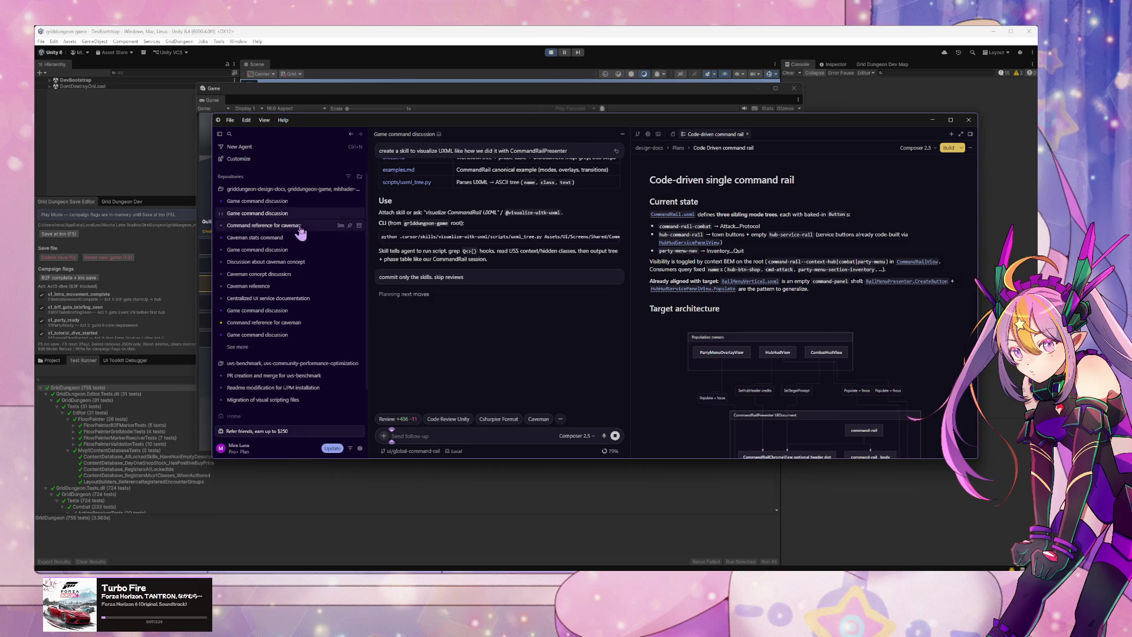
# Step: In the caveman chat, run /visualize-uitk-uxml on TabPicker
pyautogui.click(257, 201)
pyautogui.write('/')
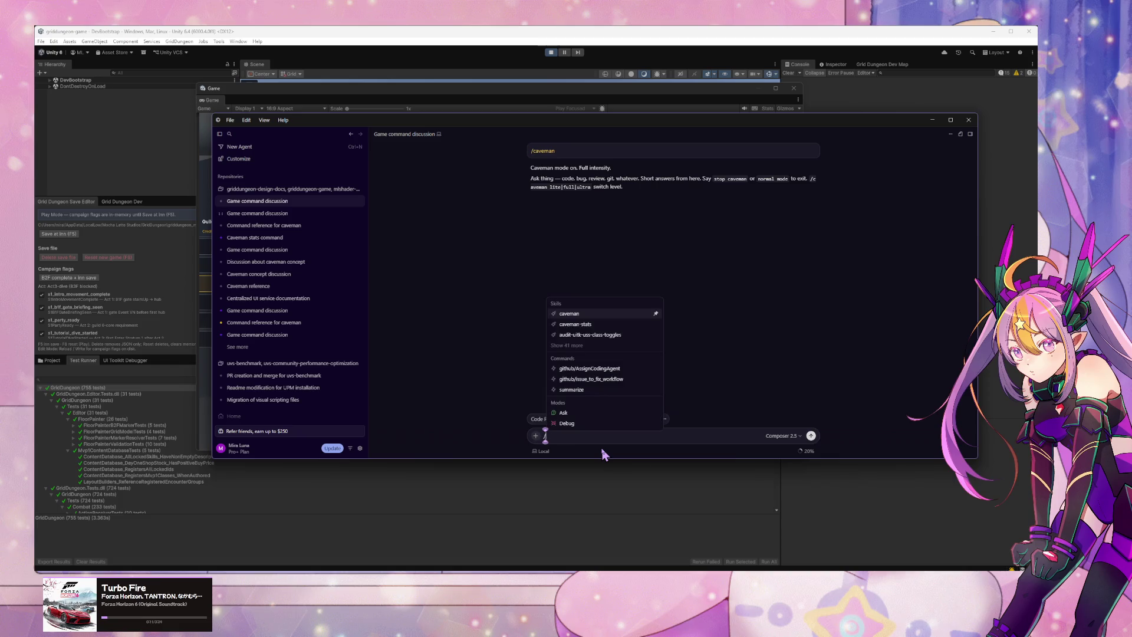
pyautogui.write('visual')
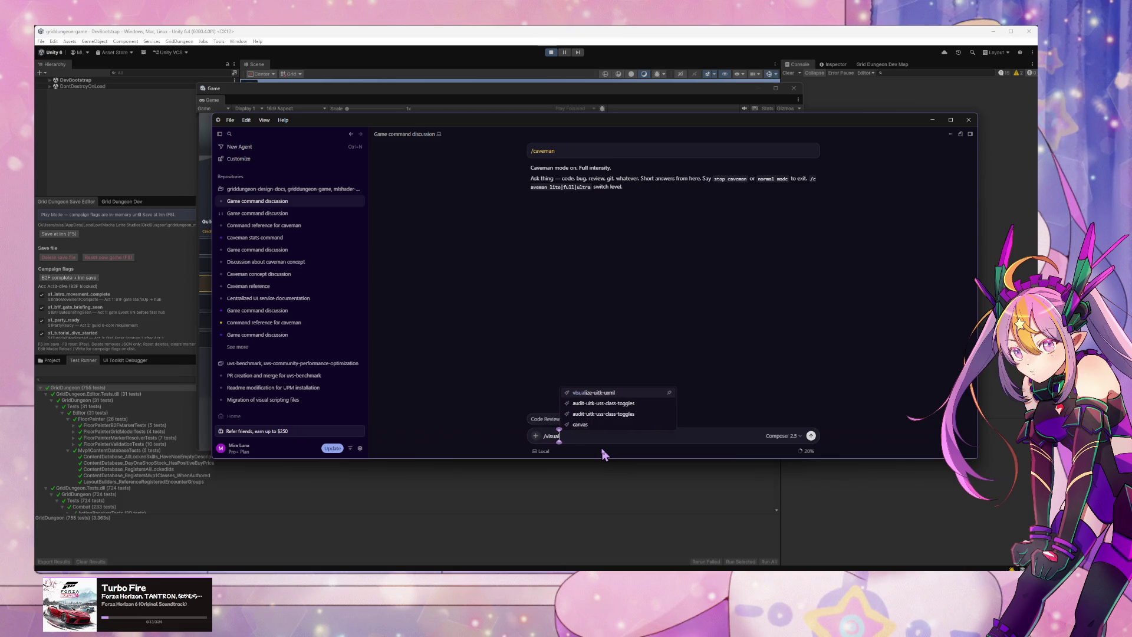
pyautogui.press('Return')
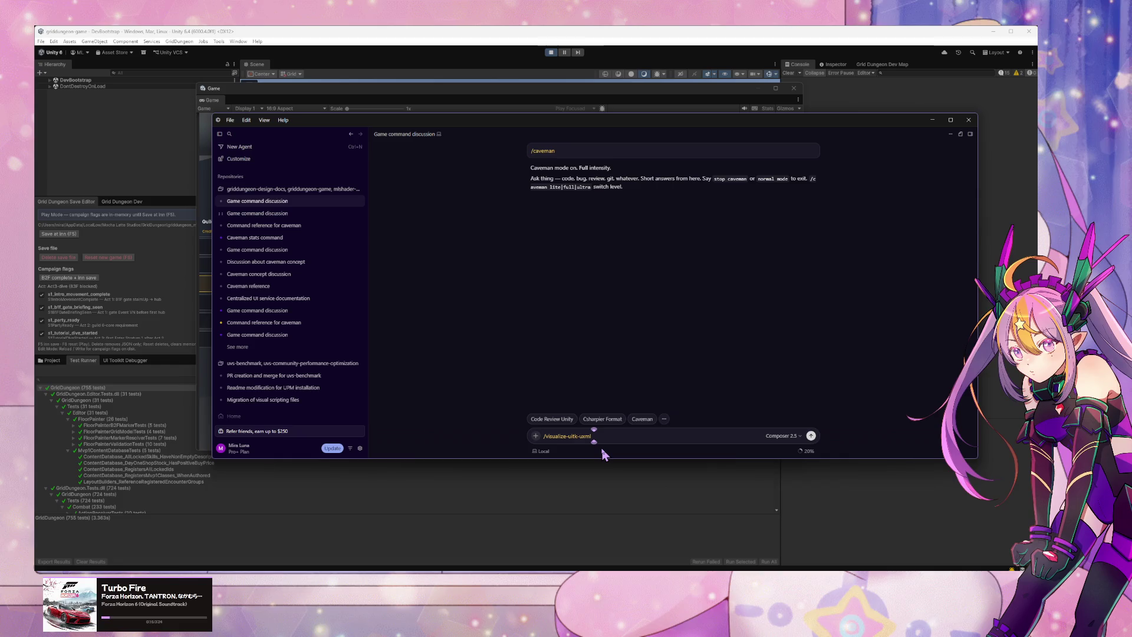
pyautogui.write('abPicker')
pyautogui.press('Return')
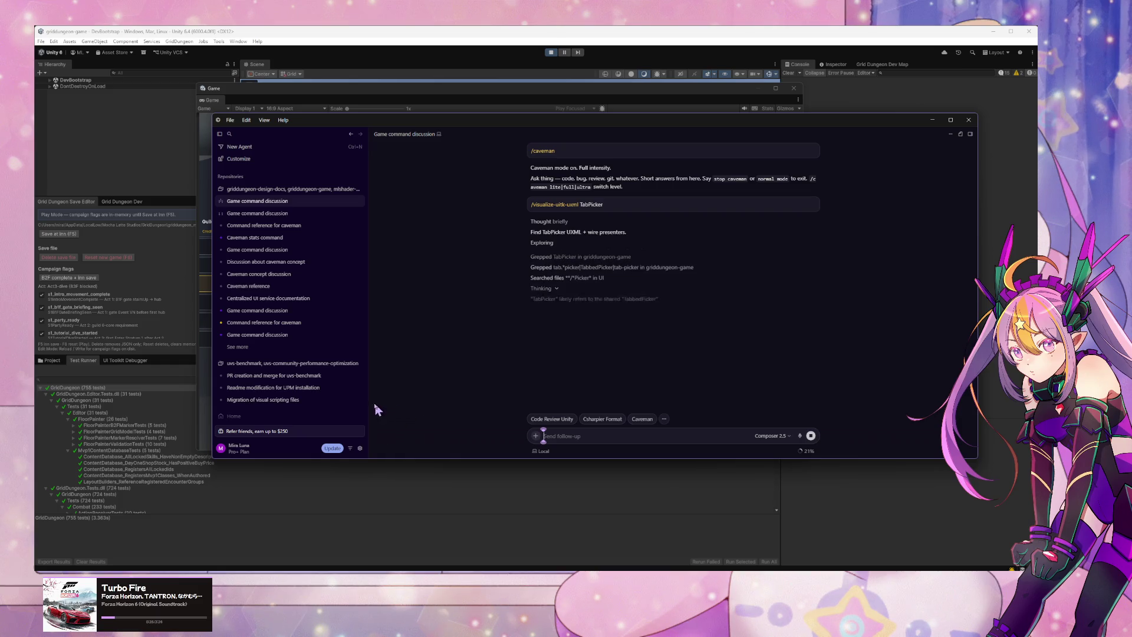
# Step: Return to the command-rail discussion and check the skill-only commit and plan options
pyautogui.click(267, 215)
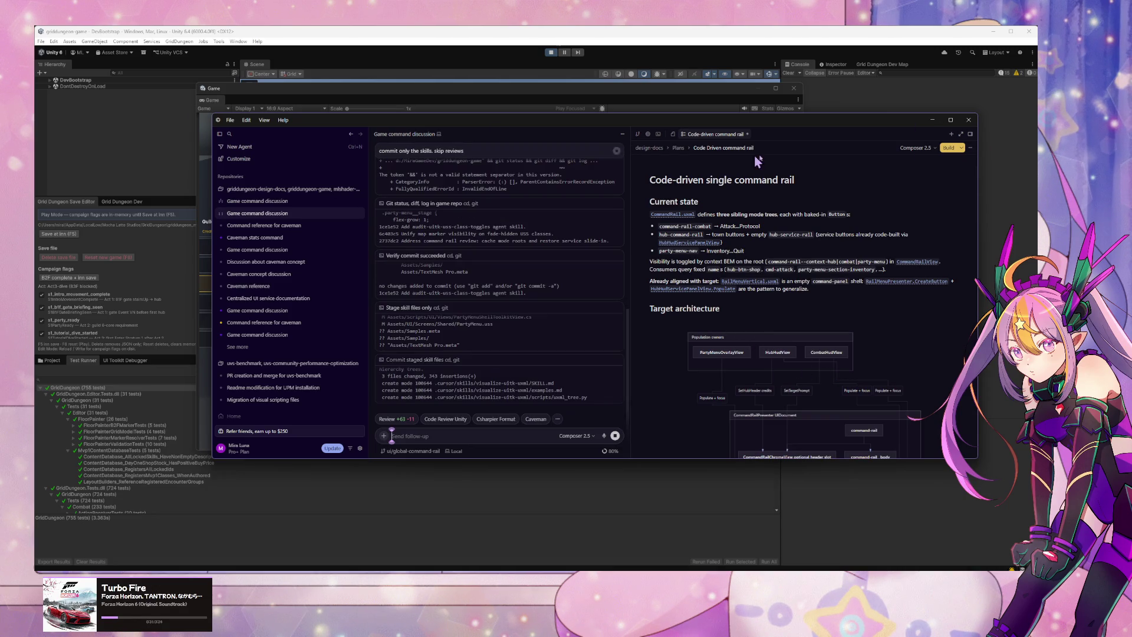
pyautogui.click(970, 148)
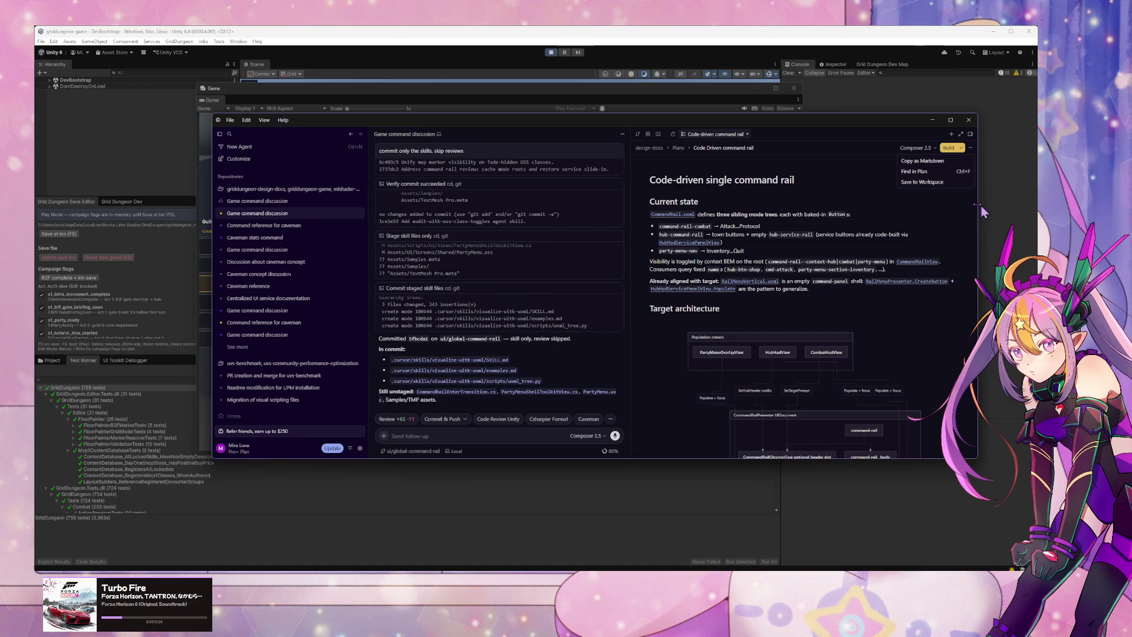
pyautogui.click(920, 161)
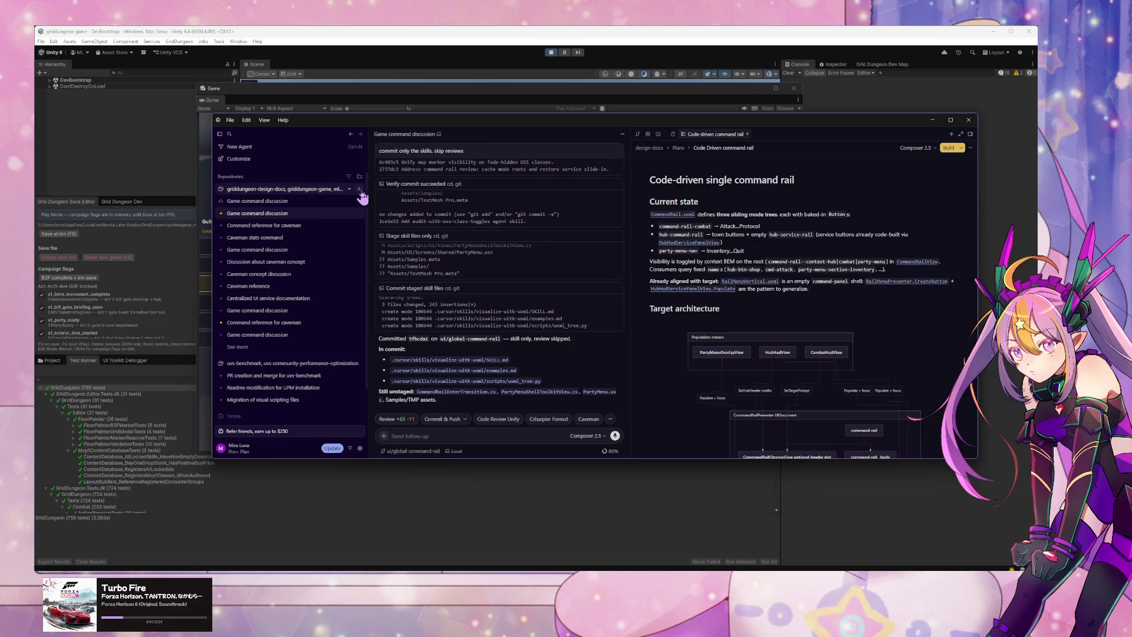
# Step: Start a new caveman-mode chat and send it the pasted code-driven command rail plan
pyautogui.hotkey('ctrl', 'n')
pyautogui.write('/caveman')
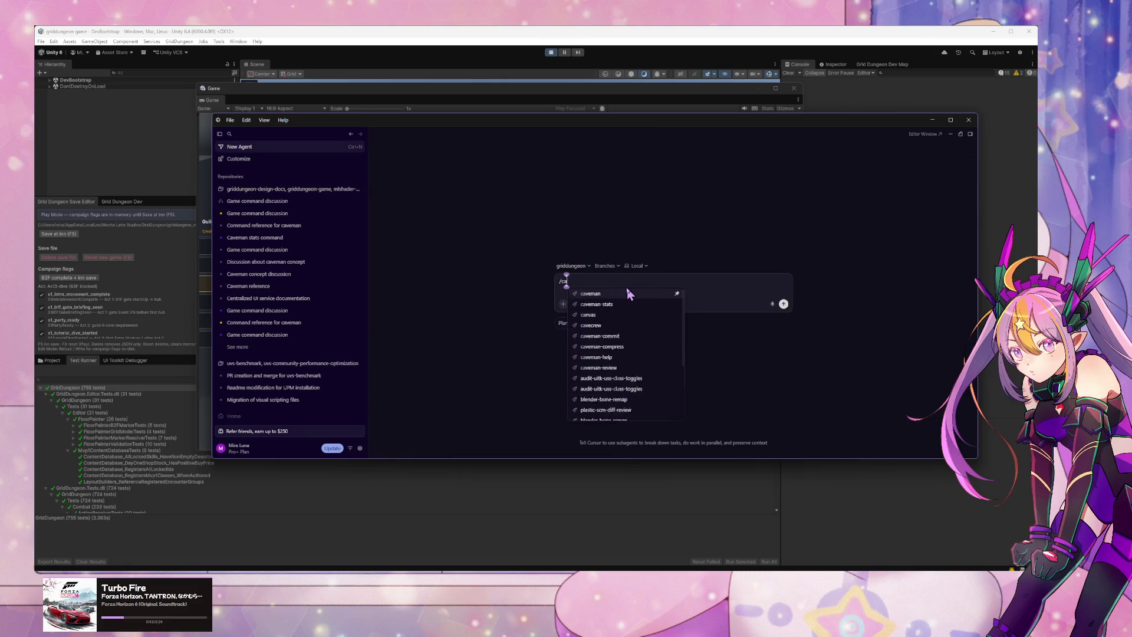
pyautogui.press('Return')
pyautogui.hotkey('ctrl', 'v')
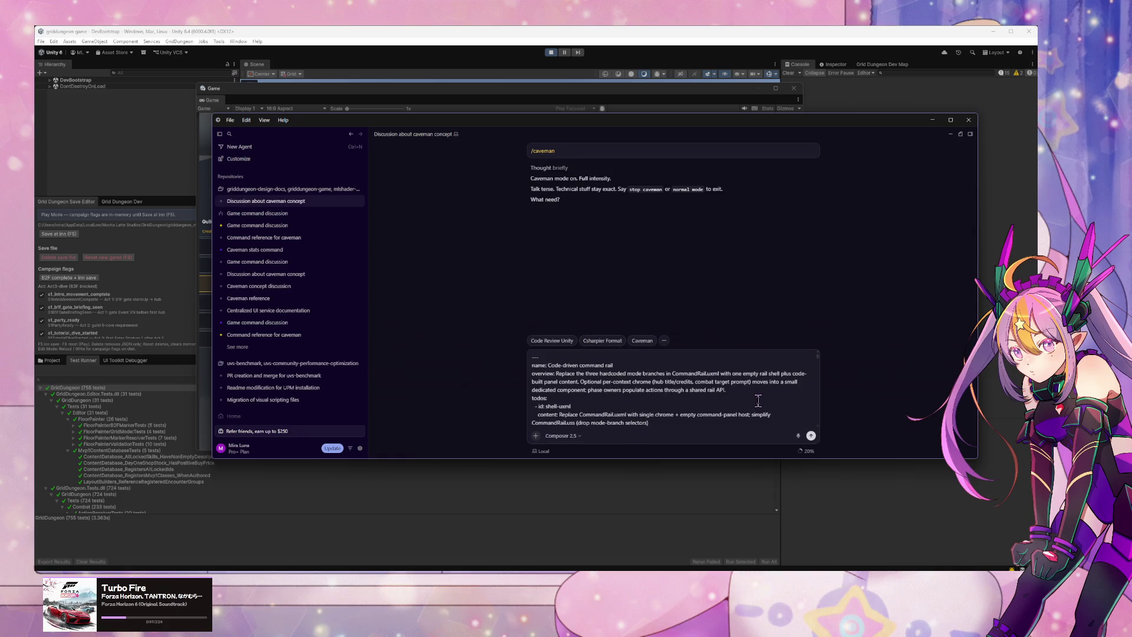
pyautogui.scroll(-5, 753, 394)
pyautogui.scroll(-10, 748, 395)
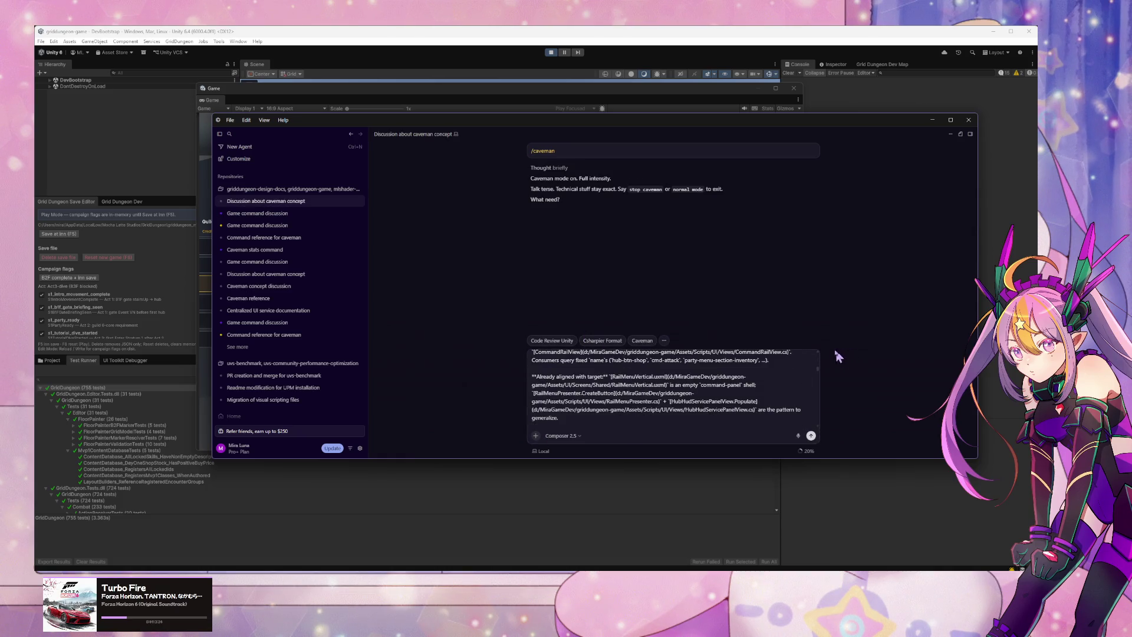
pyautogui.press('Return')
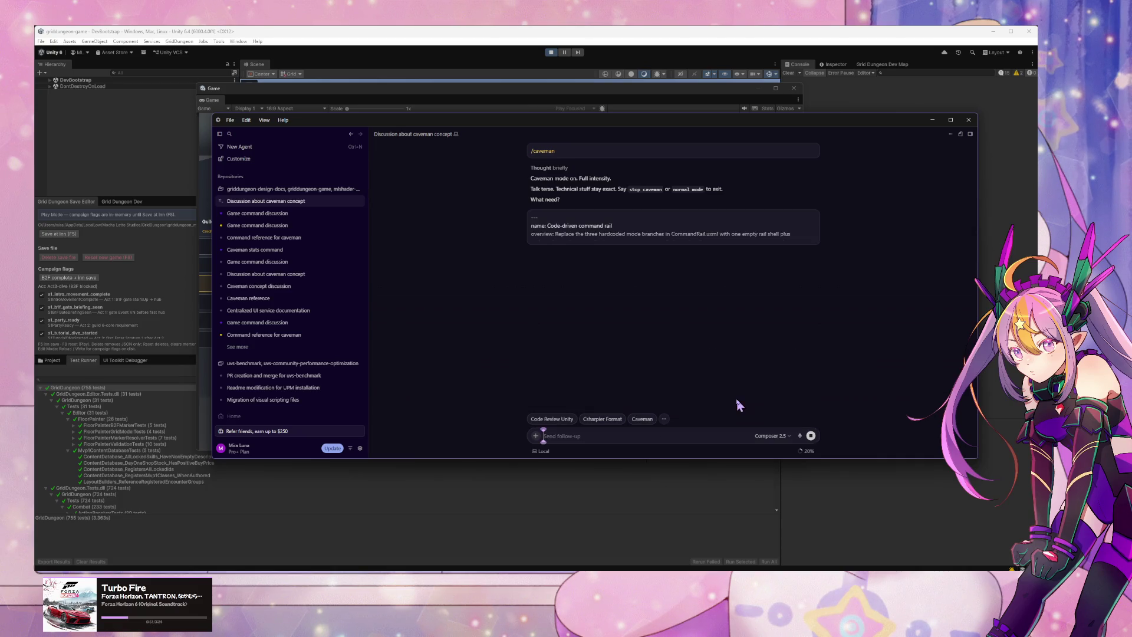
# Step: Open the TabPicker visualization chat to view its key files and Mermaid wiring
pyautogui.click(624, 246)
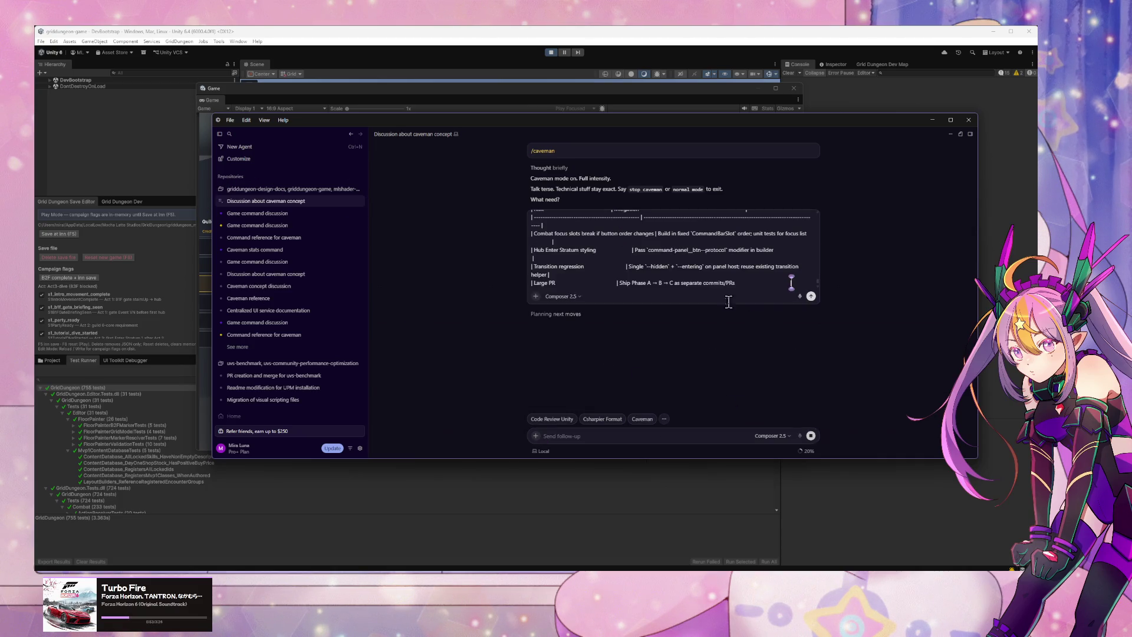
pyautogui.moveTo(257, 207)
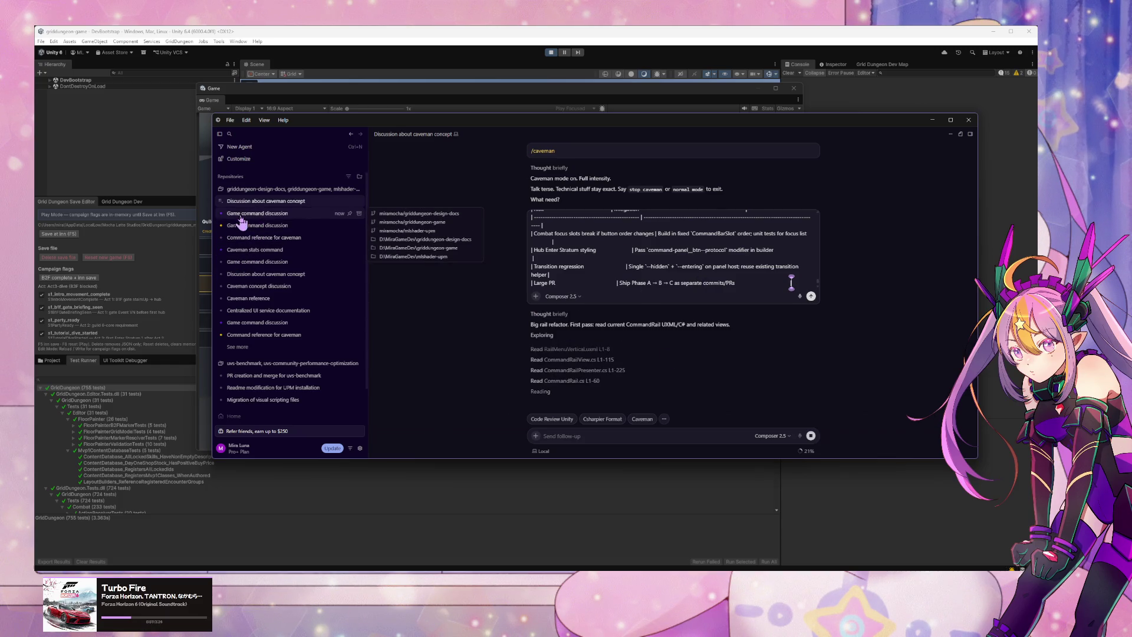
pyautogui.click(257, 214)
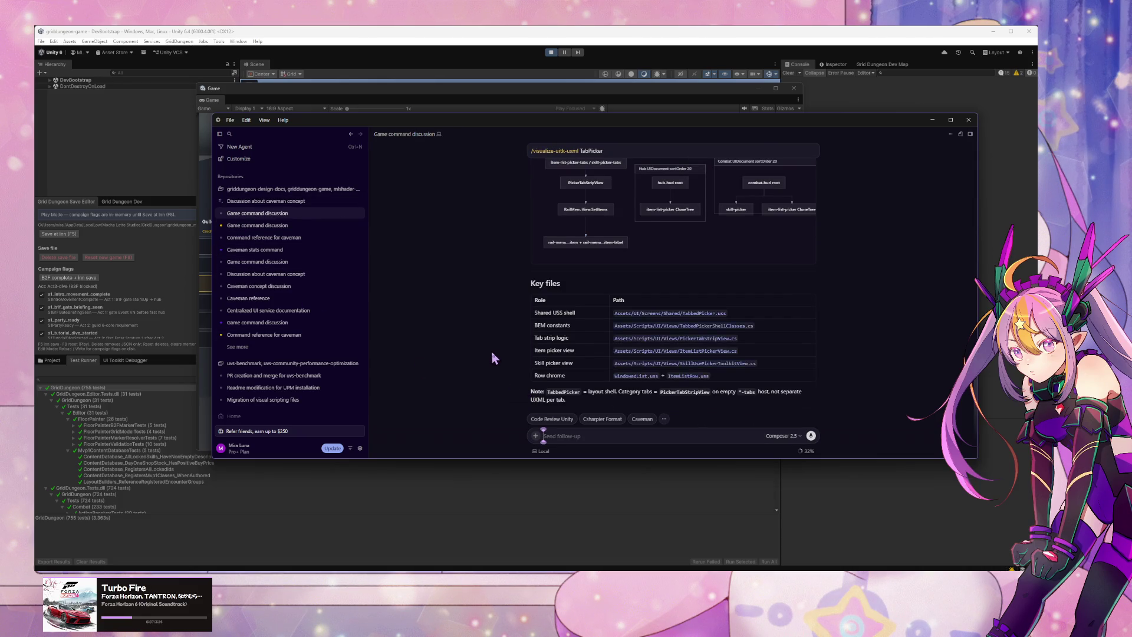
pyautogui.scroll(1, 490, 349)
pyautogui.scroll(3, 553, 330)
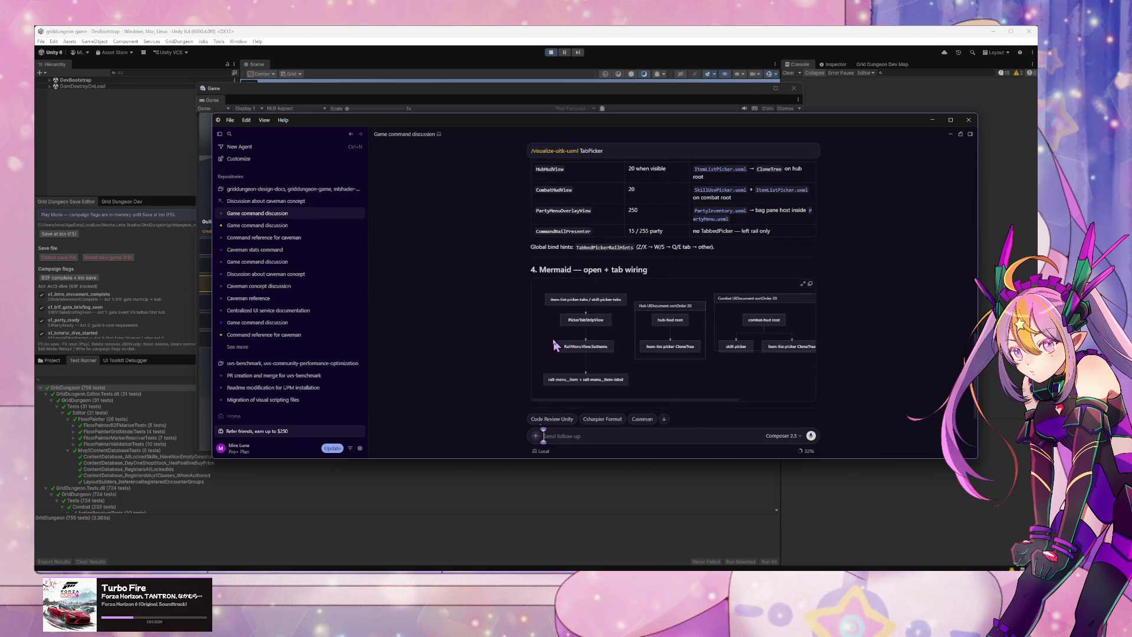
# Step: Scroll the TabPicker summary and briefly check the command-rail discussion's plan
pyautogui.scroll(3, 554, 338)
pyautogui.scroll(3, 553, 342)
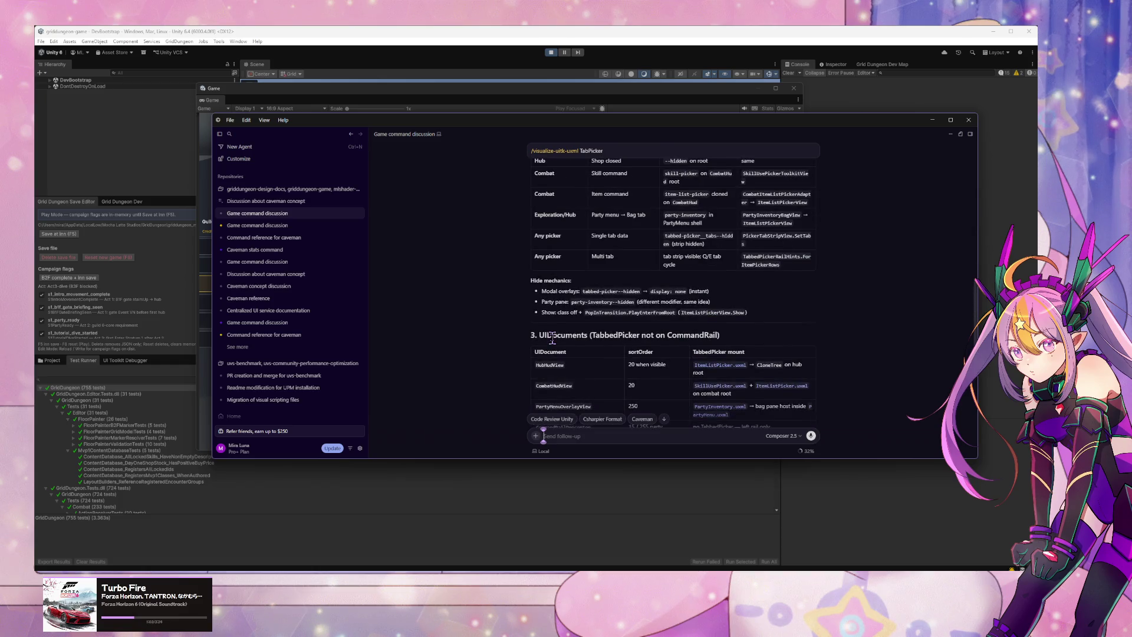
pyautogui.scroll(-5, 551, 337)
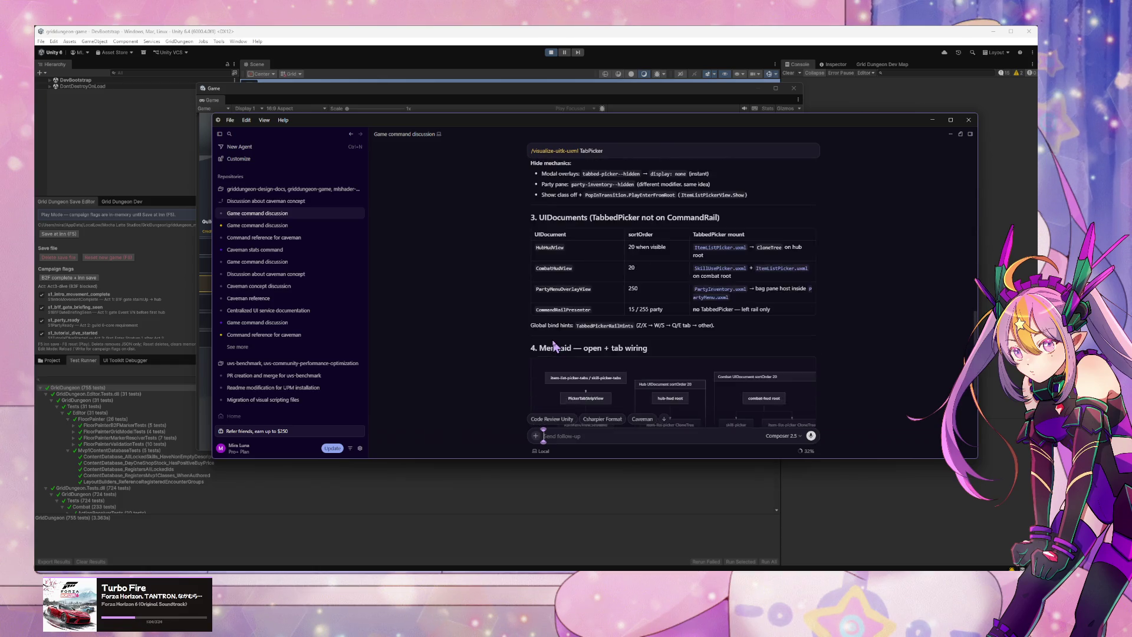
pyautogui.click(260, 226)
pyautogui.moveTo(260, 230)
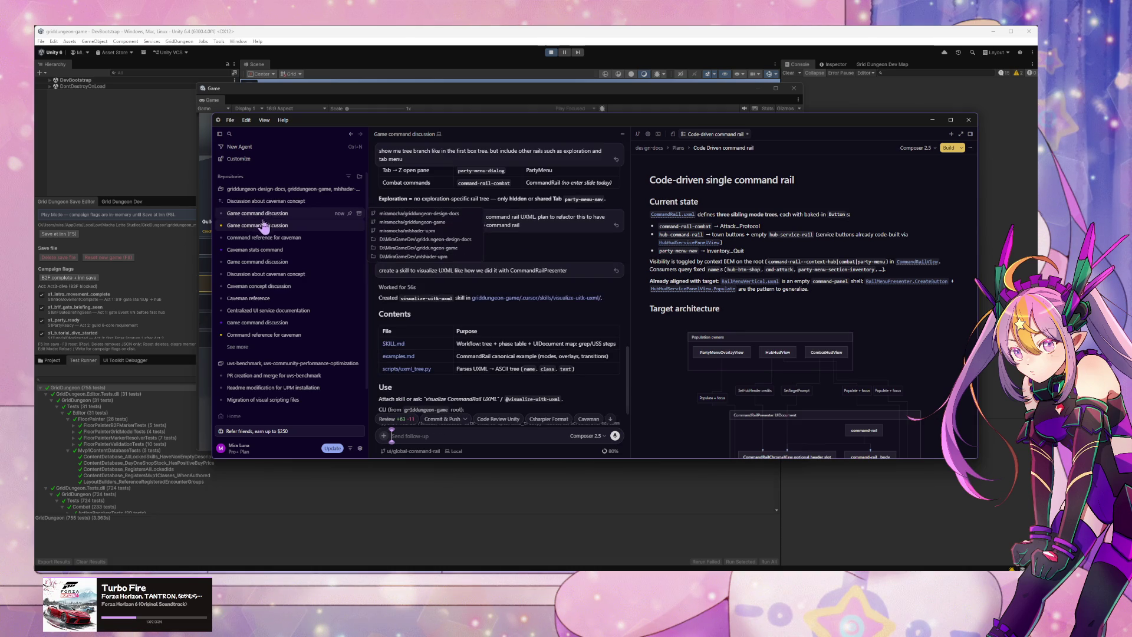
pyautogui.scroll(-5, 492, 261)
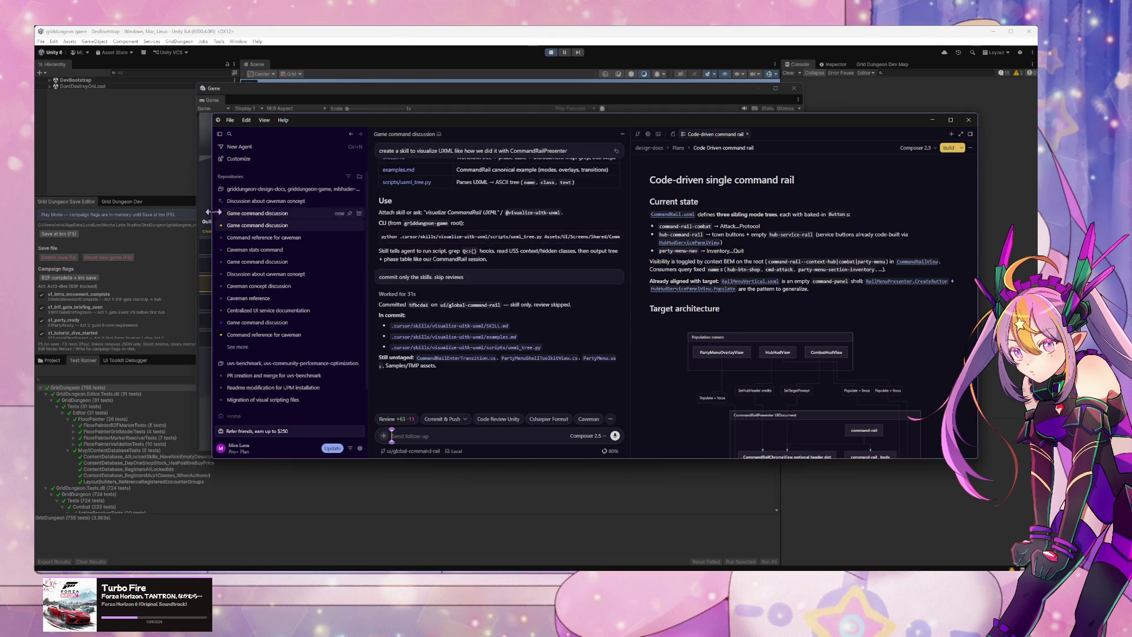
# Step: Reread the TabPicker visualization summary, then open 'Discussion about caveman concept'
pyautogui.click(293, 214)
pyautogui.scroll(3, 648, 291)
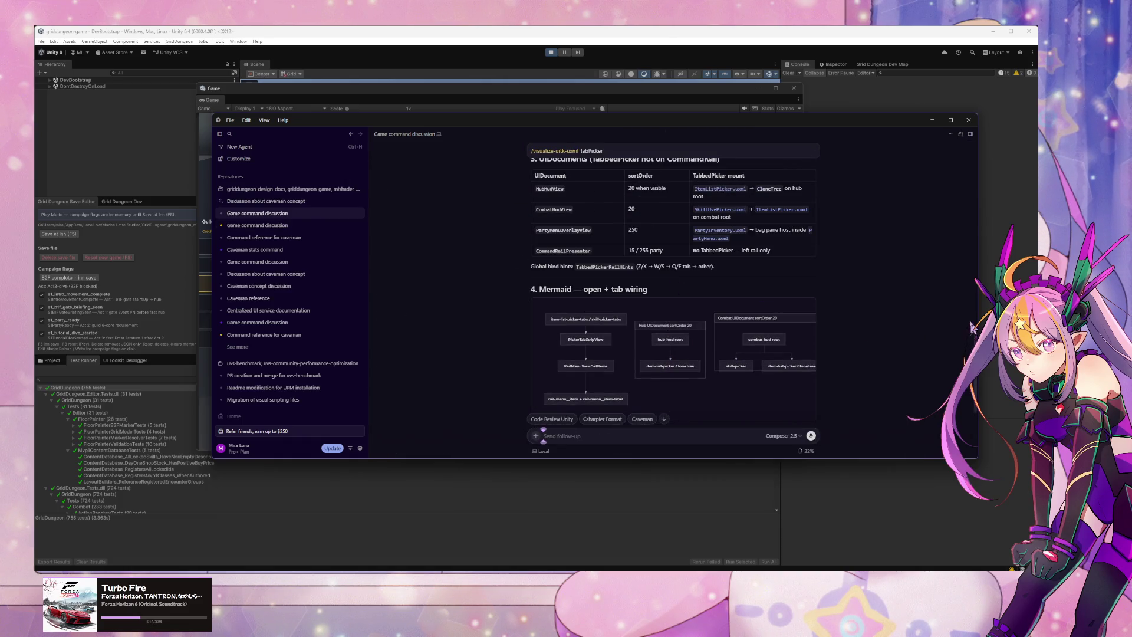
pyautogui.scroll(-1, 755, 318)
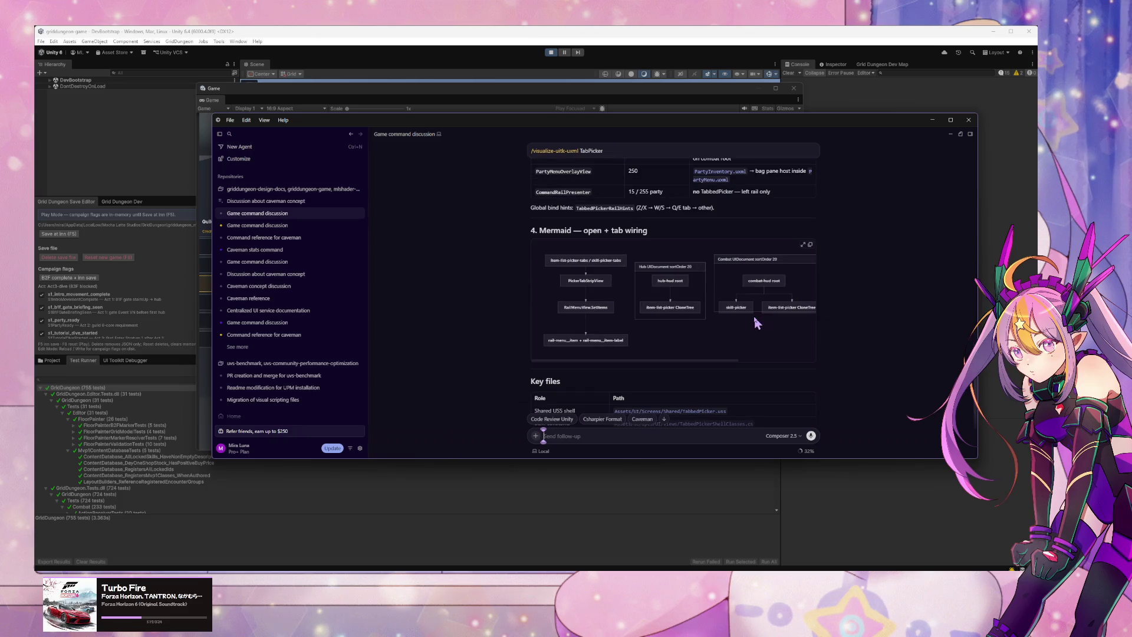
pyautogui.scroll(1, 753, 316)
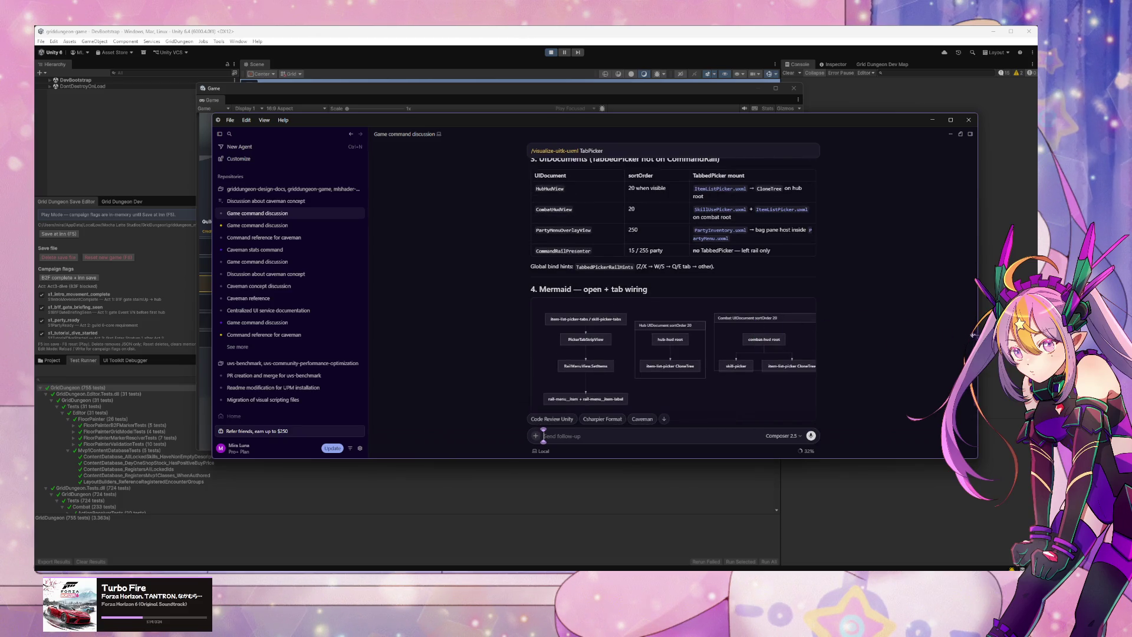
pyautogui.scroll(5, 979, 225)
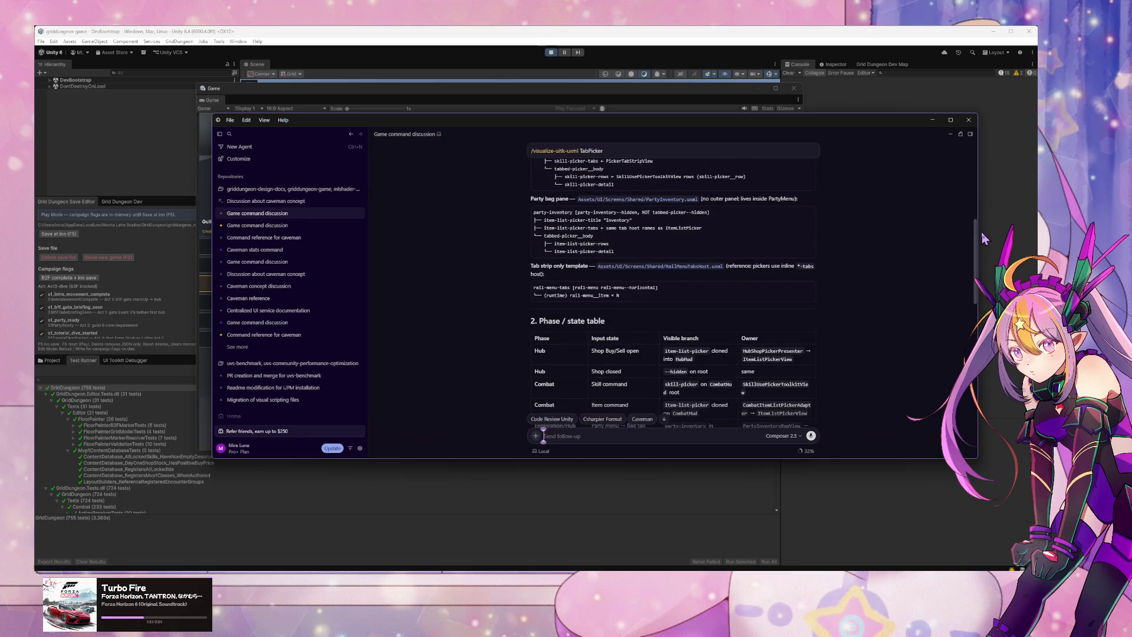
pyautogui.scroll(4, 978, 221)
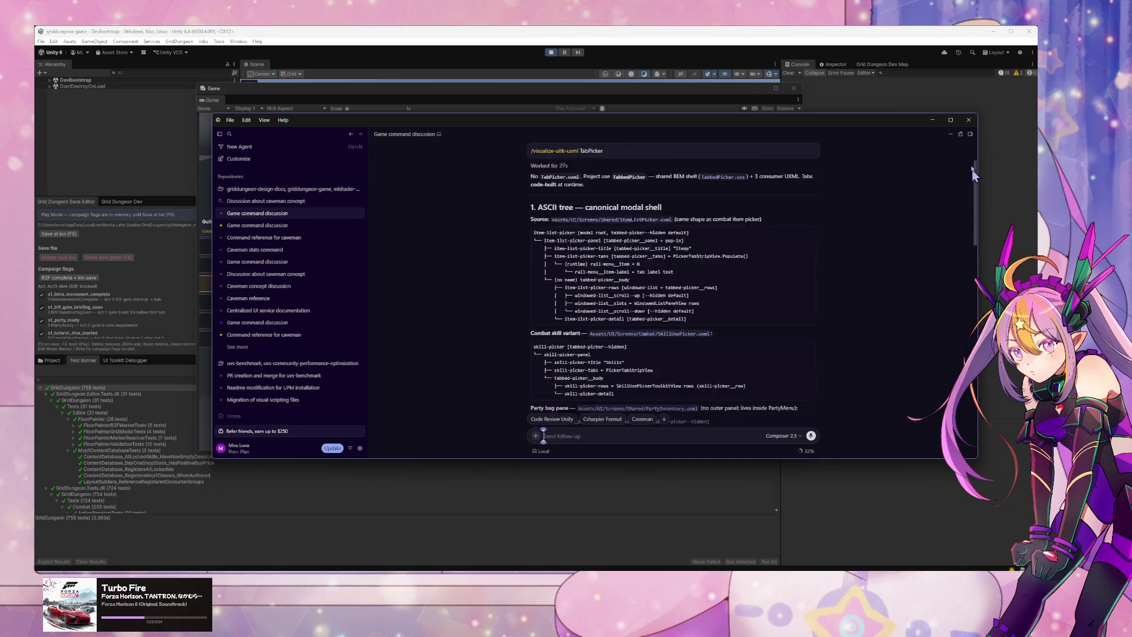
pyautogui.scroll(-1, 975, 163)
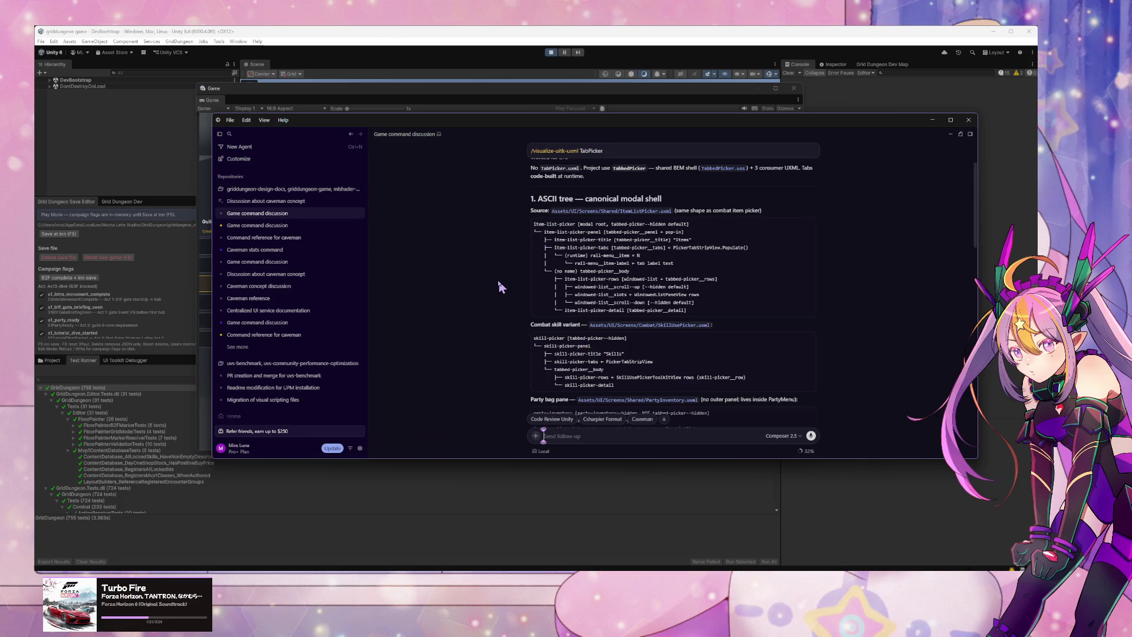
pyautogui.scroll(-2, 496, 286)
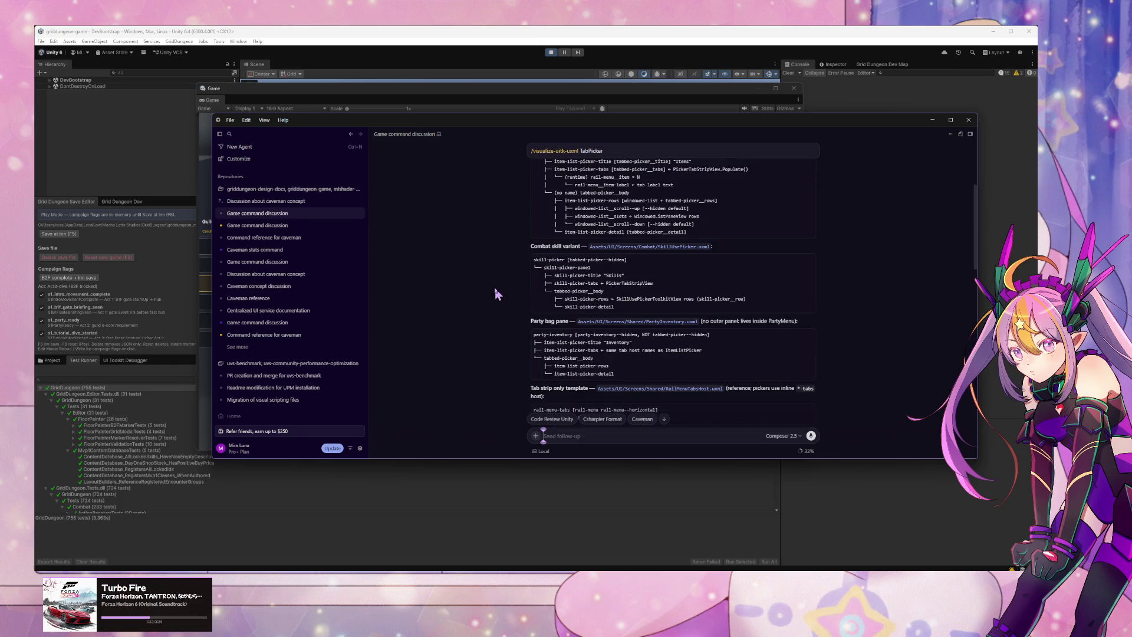
pyautogui.scroll(1, 496, 294)
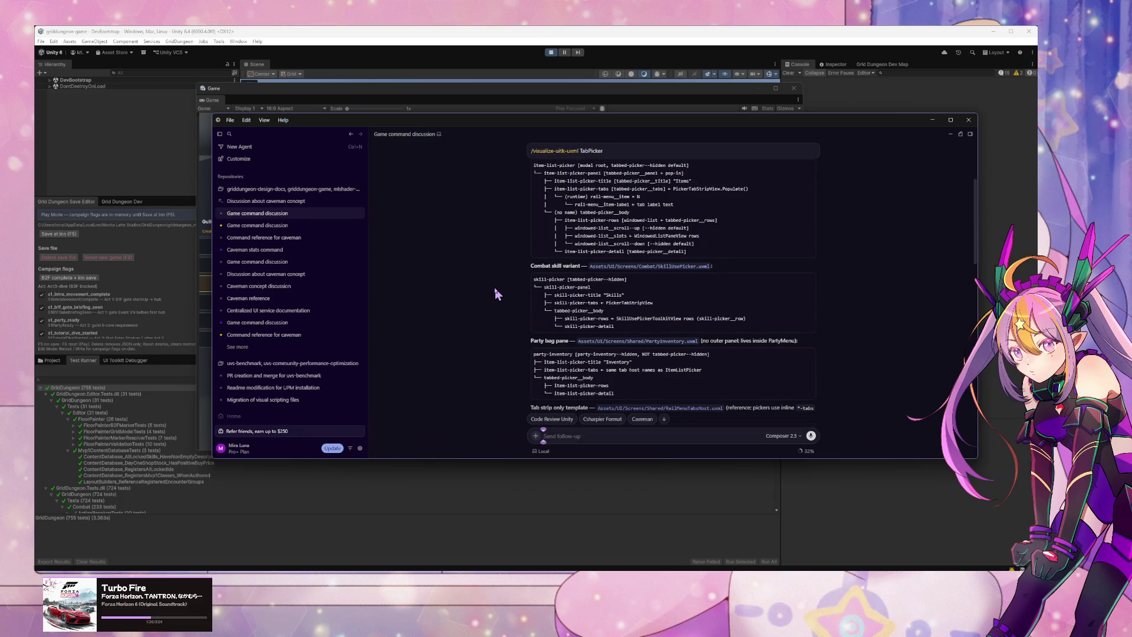
pyautogui.scroll(1, 497, 294)
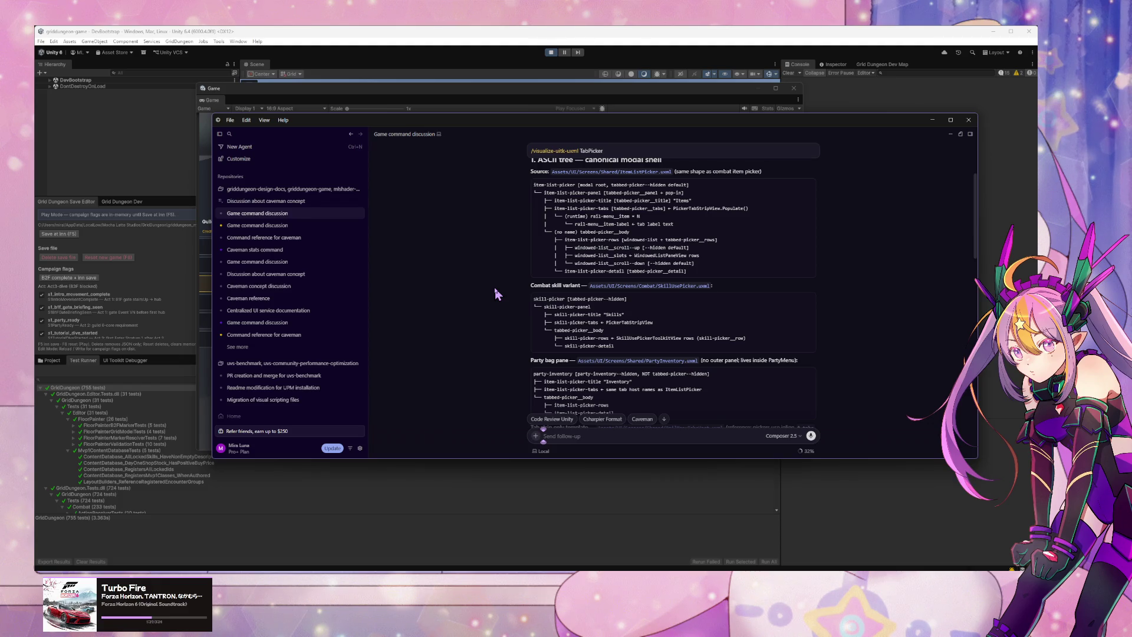
pyautogui.scroll(-3, 496, 293)
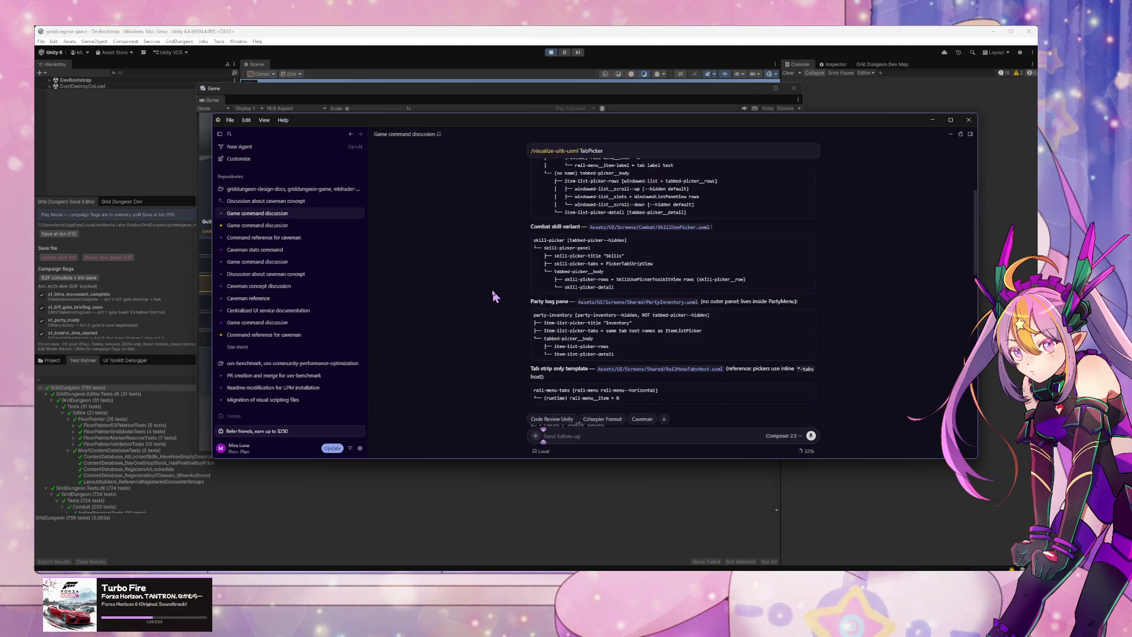
pyautogui.scroll(-5, 494, 296)
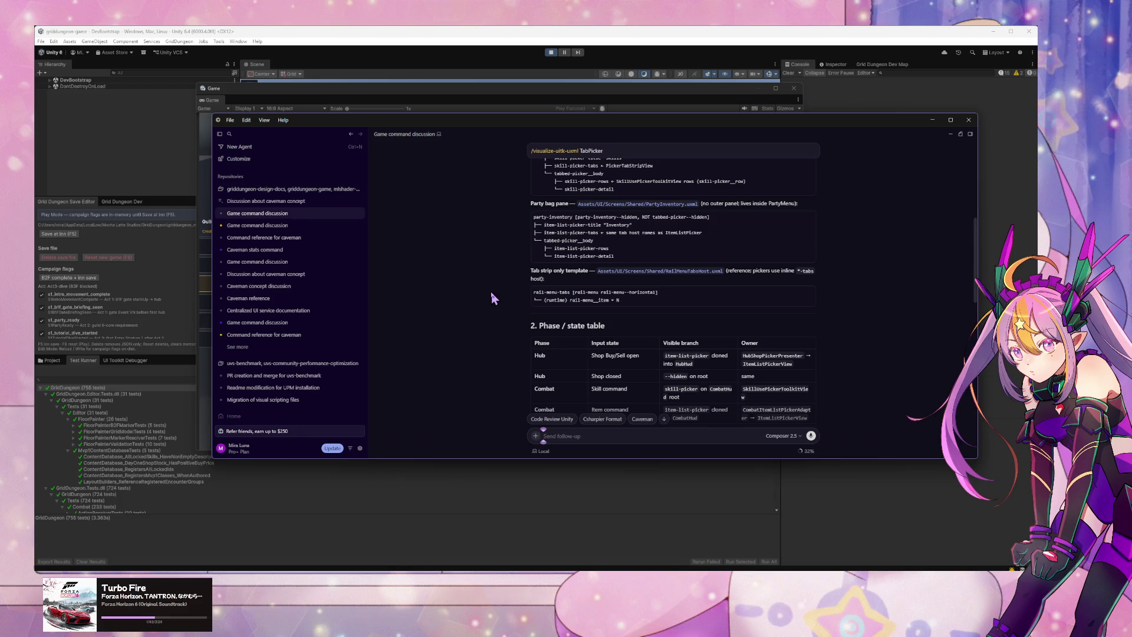
pyautogui.scroll(-9, 495, 296)
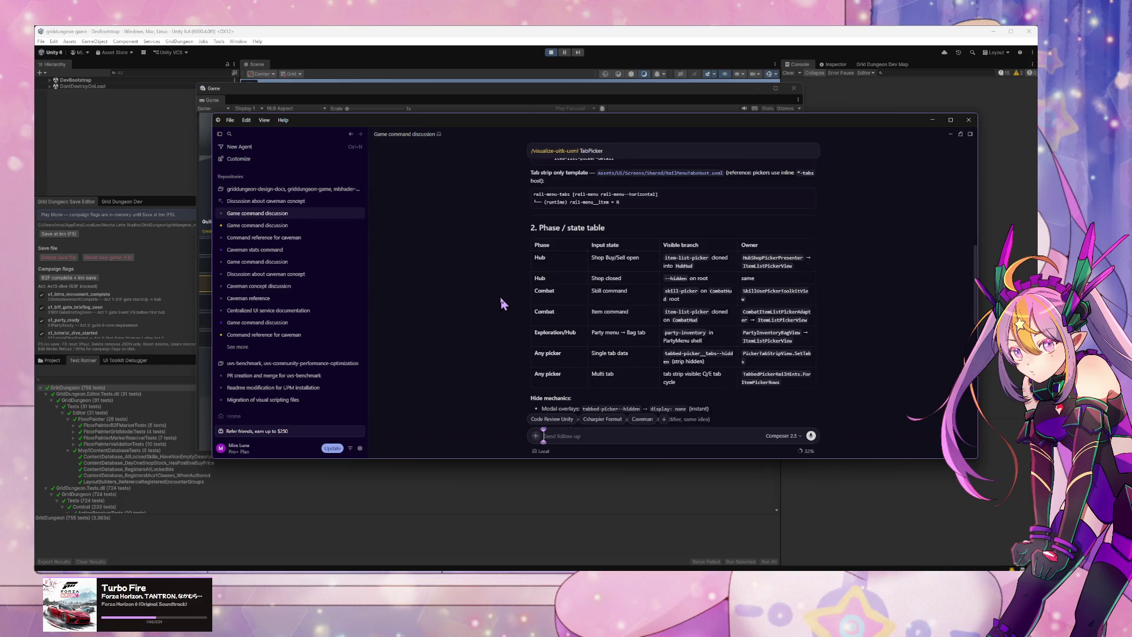
pyautogui.scroll(-4, 501, 304)
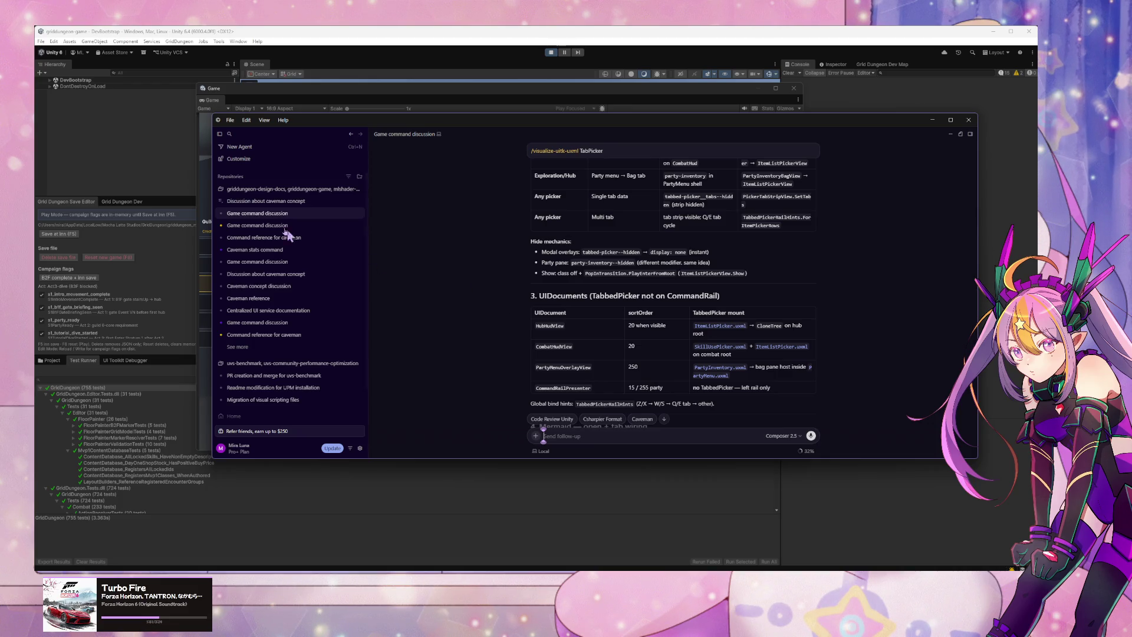
pyautogui.click(274, 201)
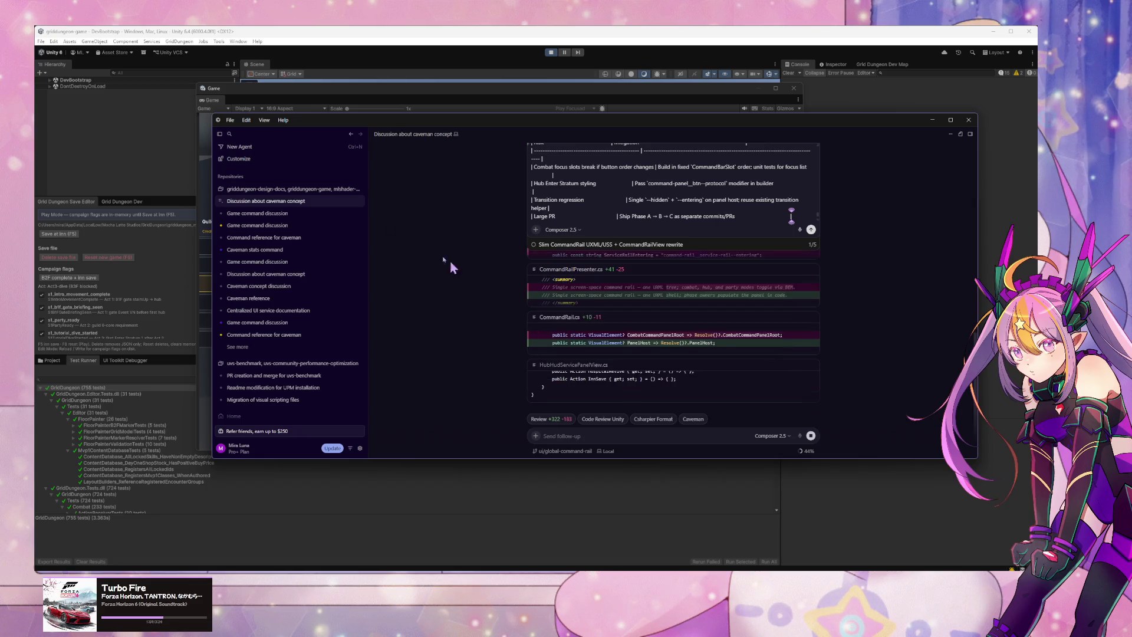
# Step: Reopen the Game command discussion and scroll its TabPicker layout summary down to the Key files table
pyautogui.click(258, 214)
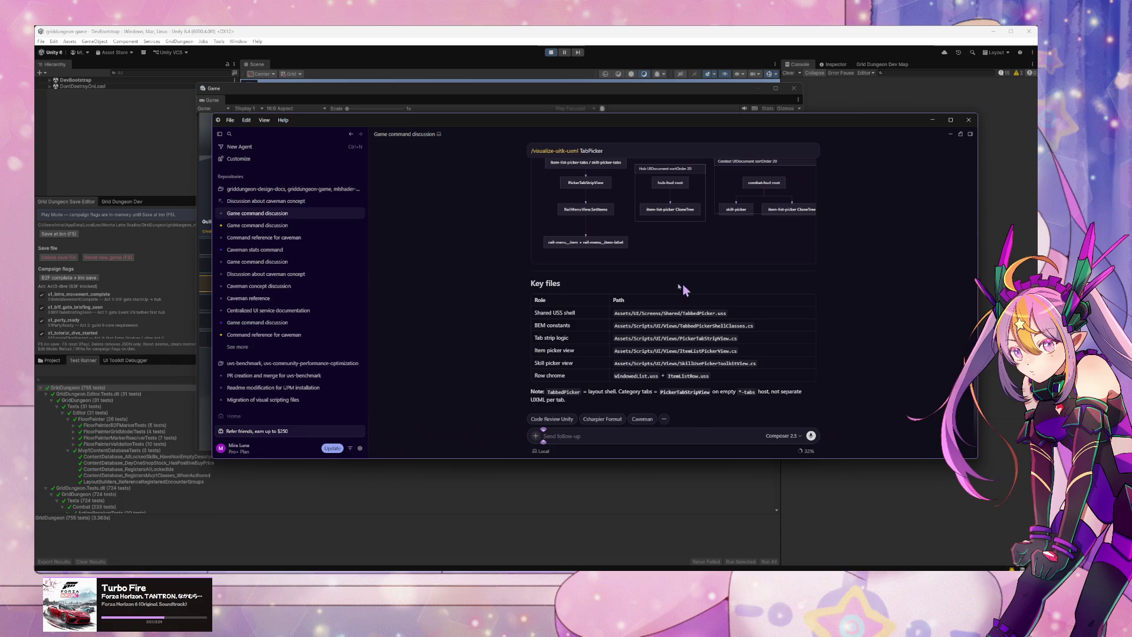
pyautogui.scroll(15, 684, 336)
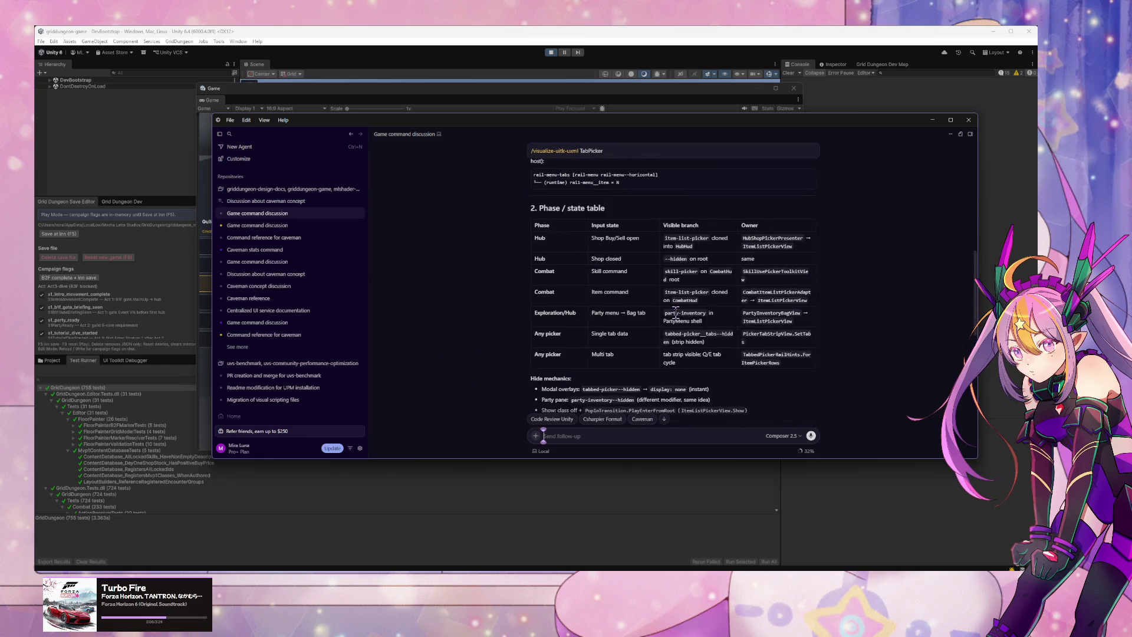
pyautogui.scroll(10, 675, 312)
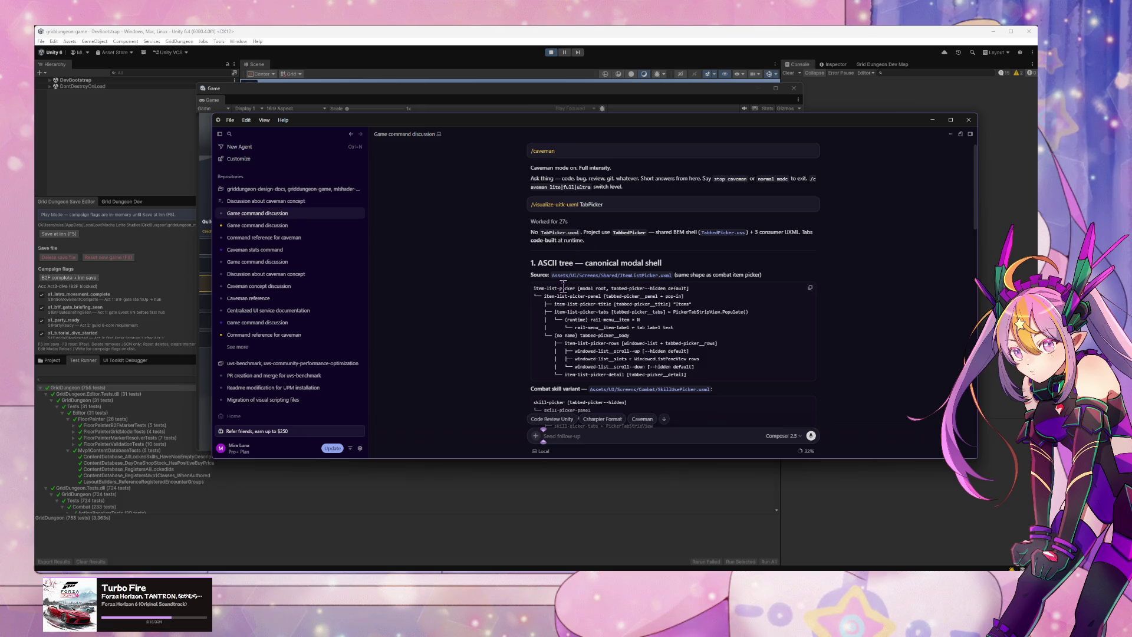
pyautogui.scroll(-1, 558, 315)
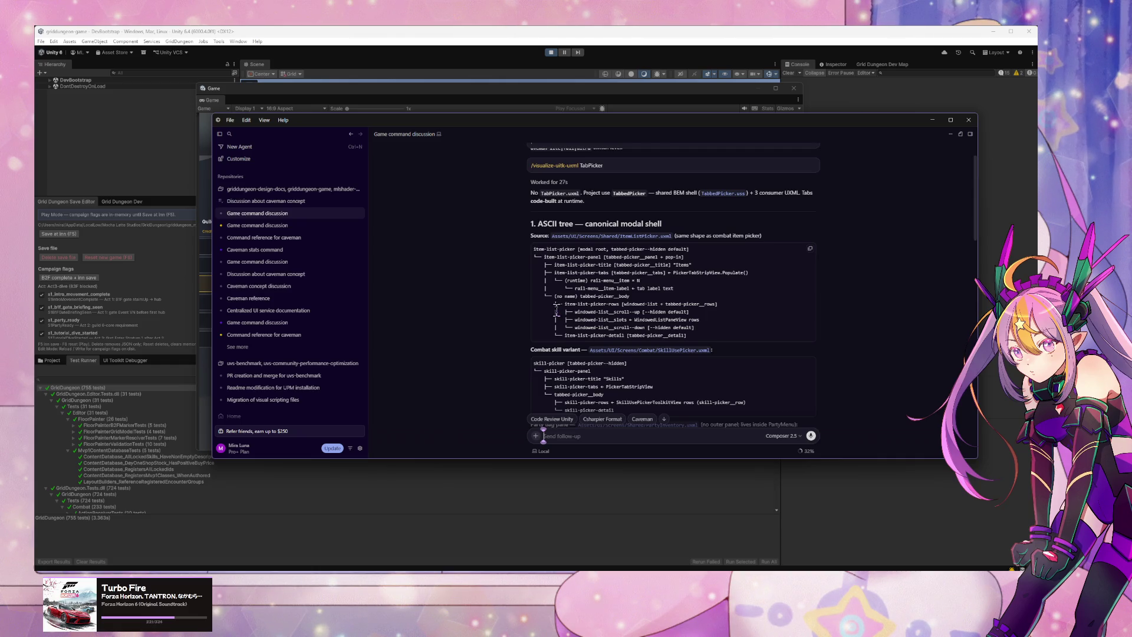
pyautogui.scroll(-2, 559, 312)
pyautogui.scroll(-1, 602, 308)
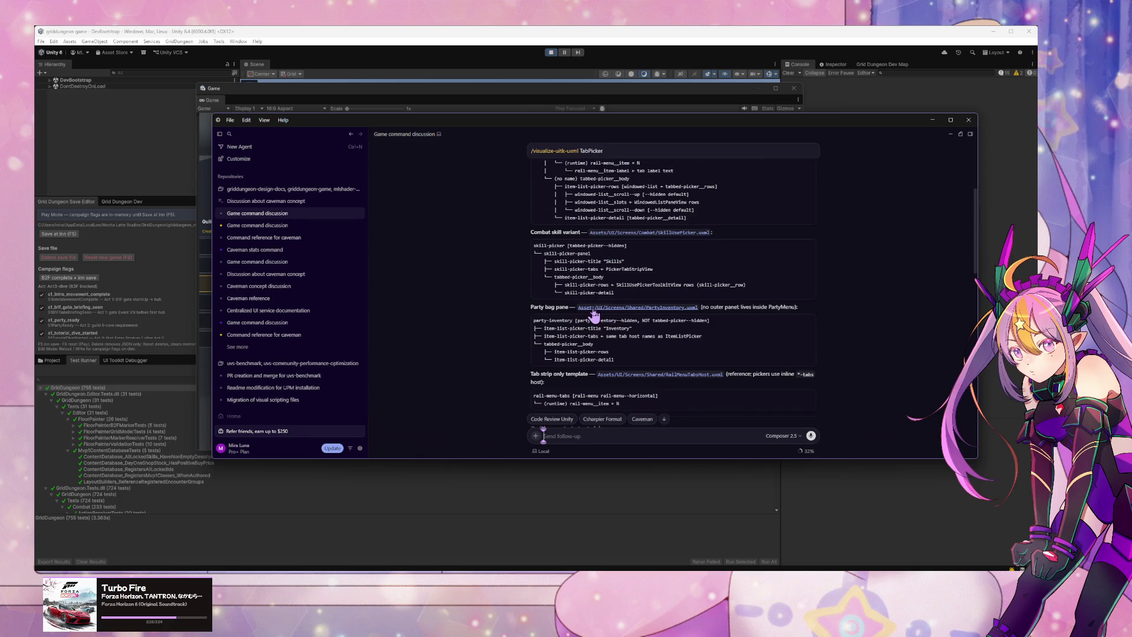
pyautogui.scroll(-2, 498, 293)
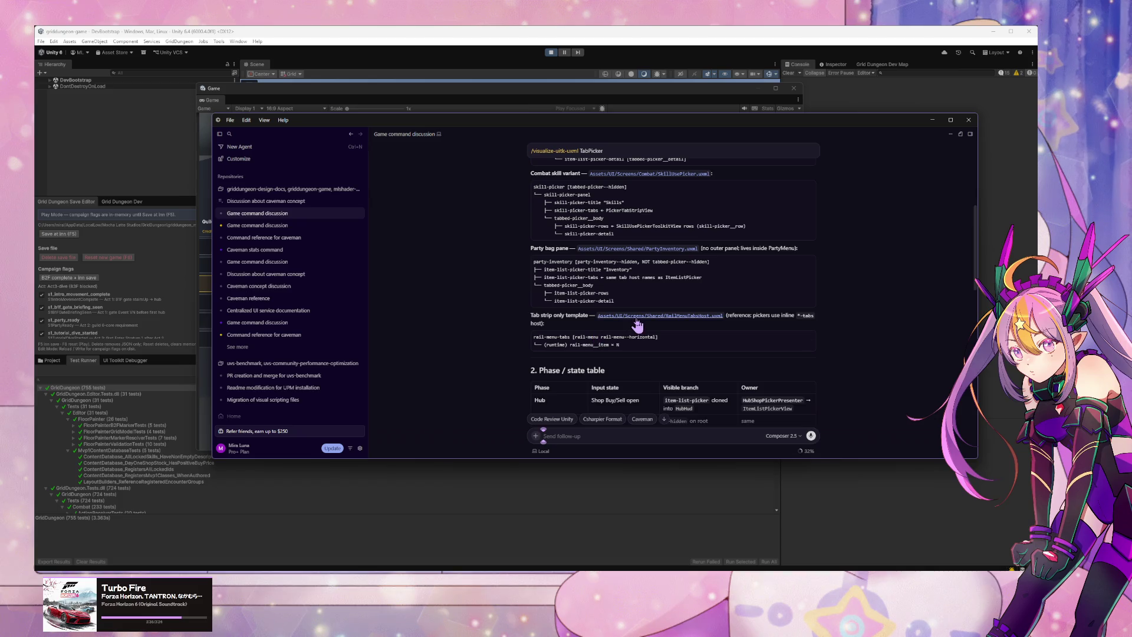
pyautogui.scroll(-3, 531, 353)
pyautogui.scroll(-3, 525, 353)
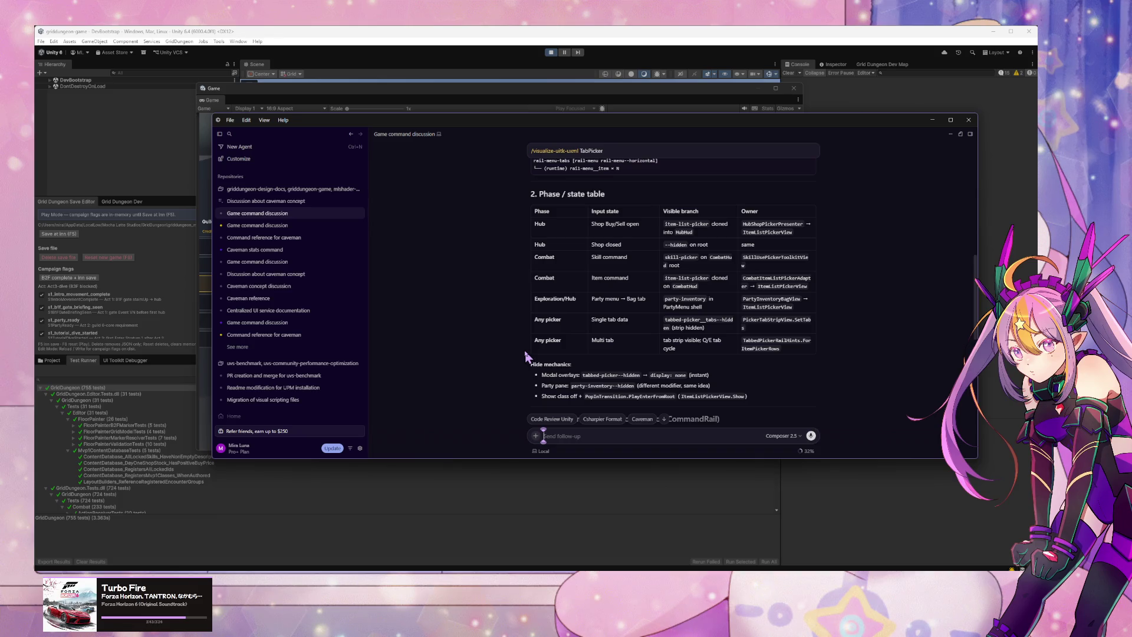
pyautogui.scroll(-4, 524, 353)
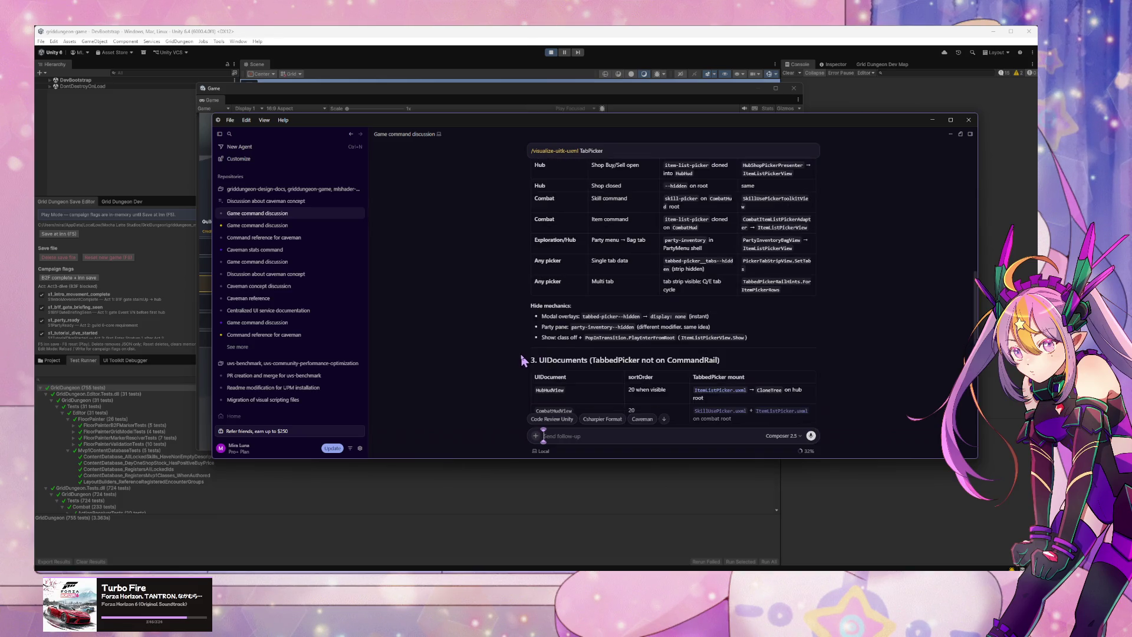
pyautogui.scroll(-2, 522, 360)
pyautogui.scroll(-3, 521, 360)
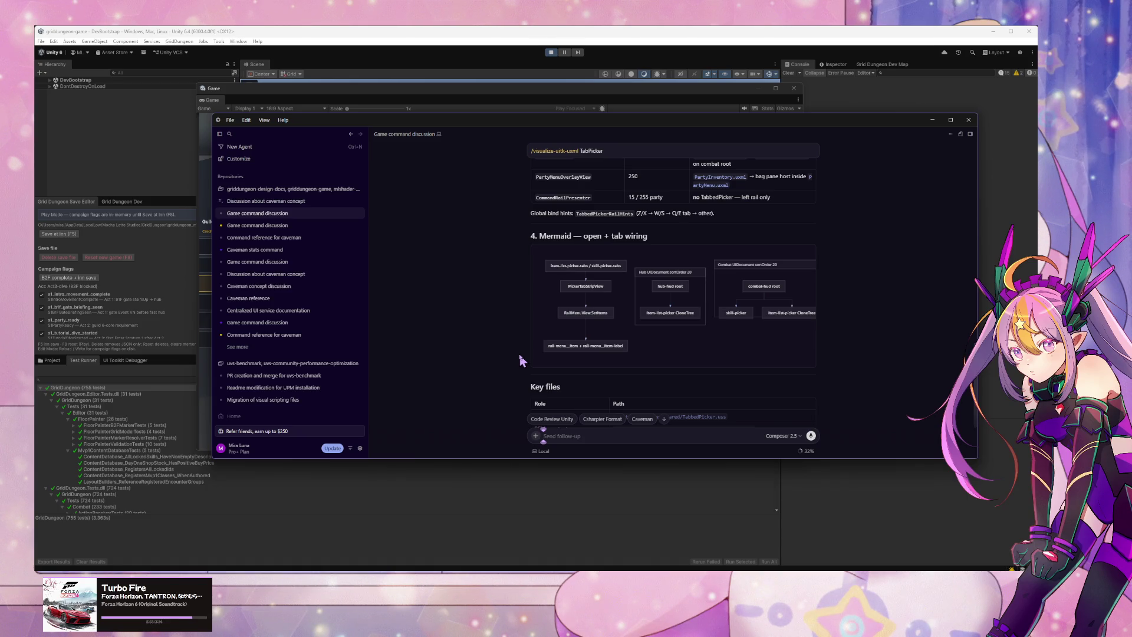
pyautogui.scroll(-3, 519, 362)
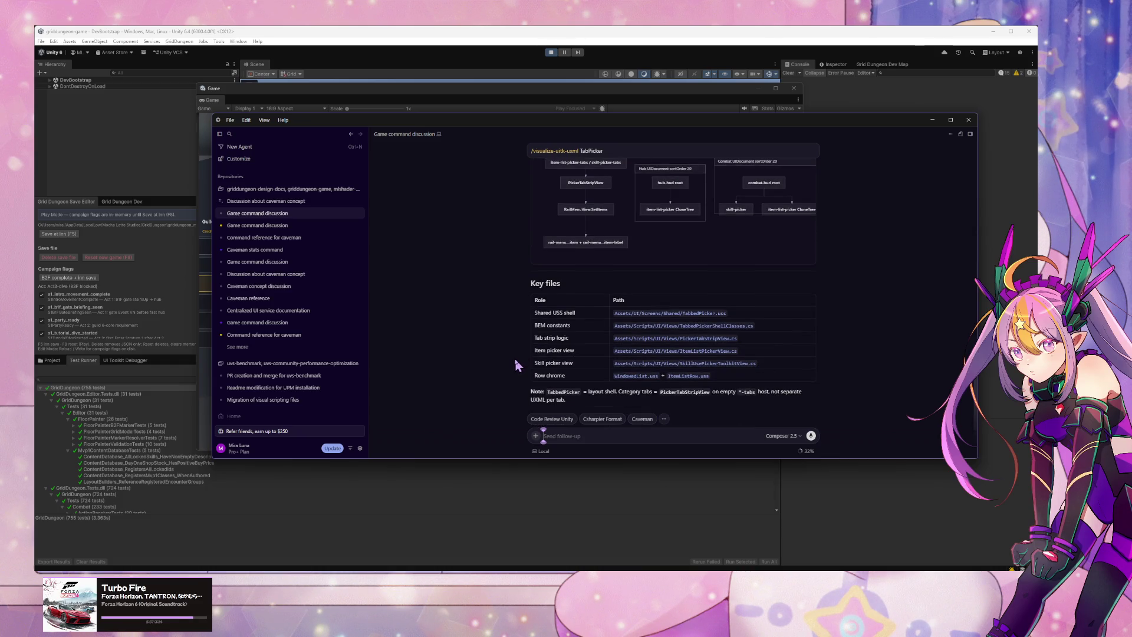
pyautogui.scroll(5, 518, 359)
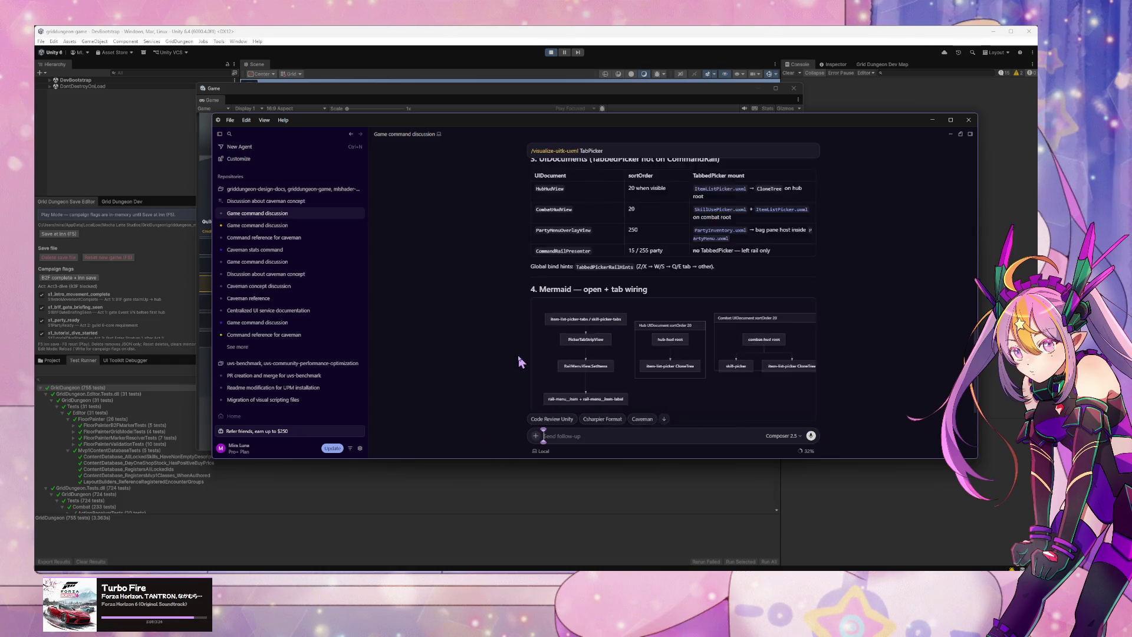
pyautogui.scroll(-4, 521, 357)
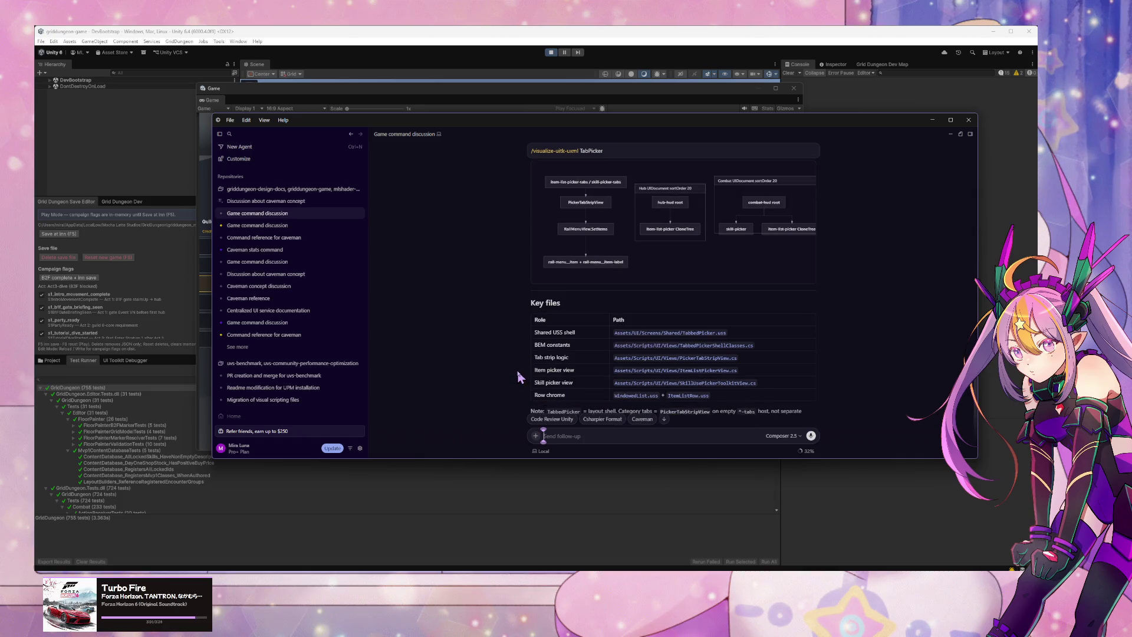
pyautogui.scroll(-1, 518, 372)
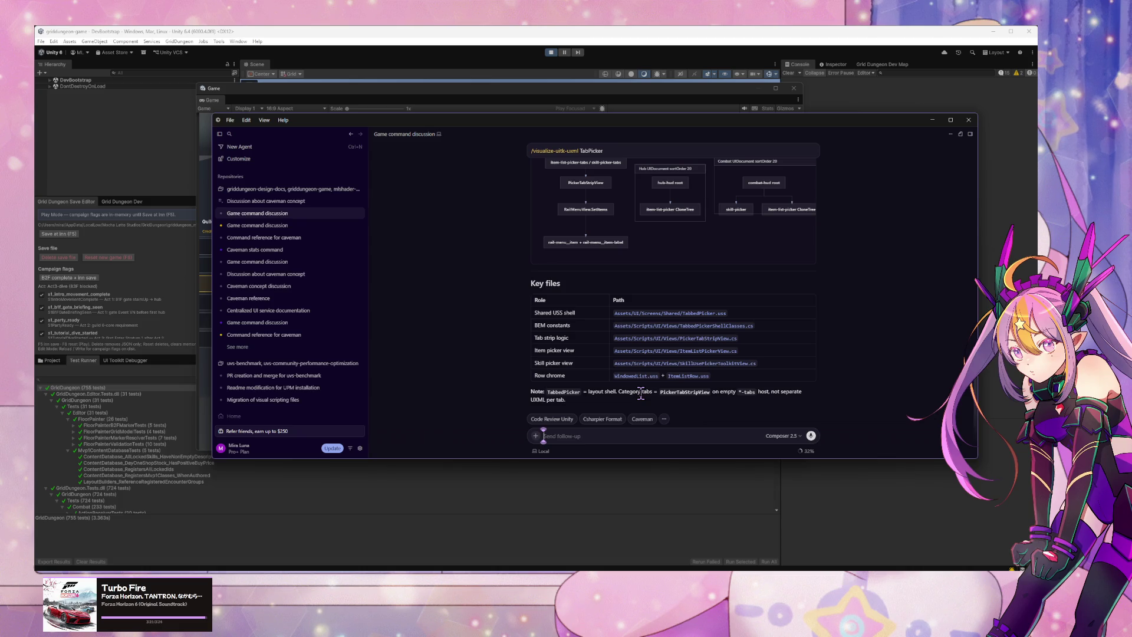
# Step: Check the agent's progress in the caveman concept chat, then return to the Game command discussion
pyautogui.click(266, 201)
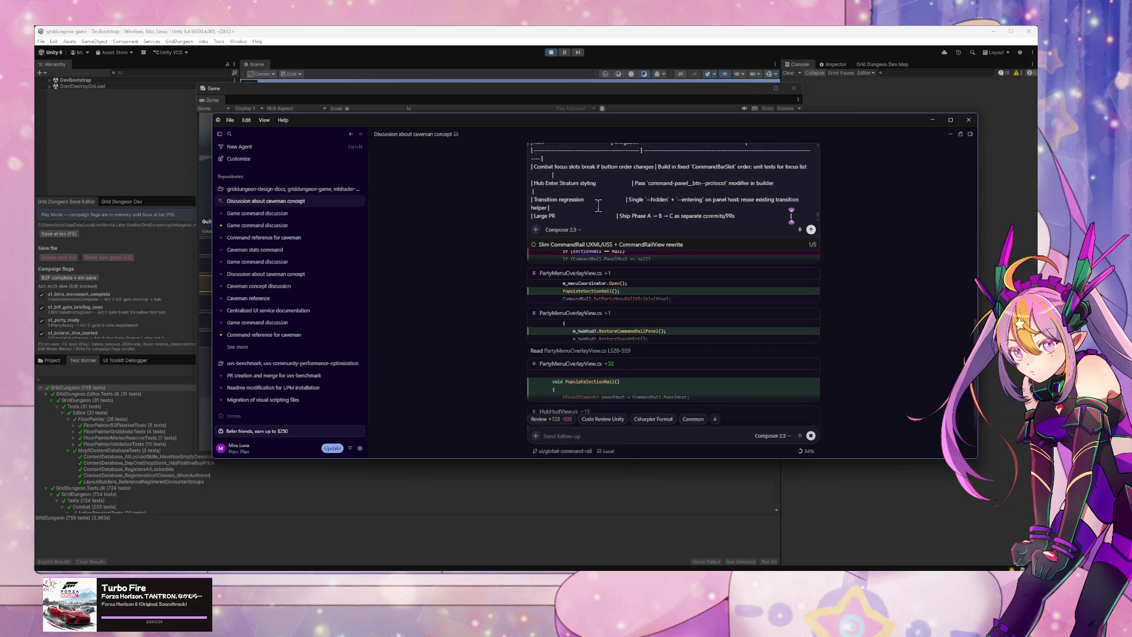
pyautogui.scroll(-3, 590, 302)
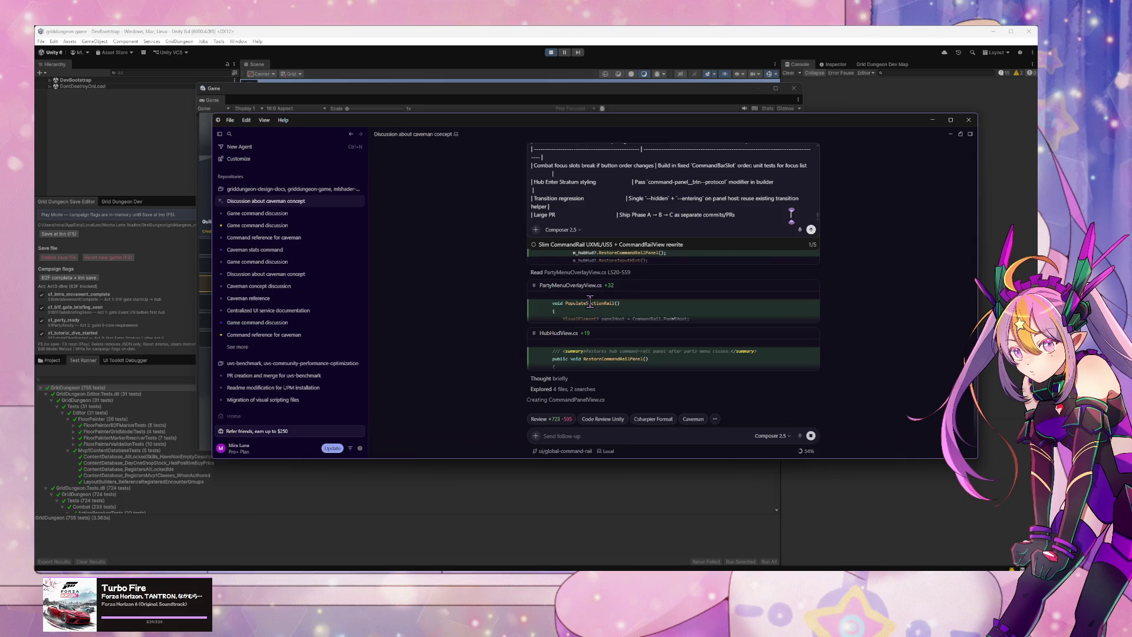
pyautogui.click(277, 214)
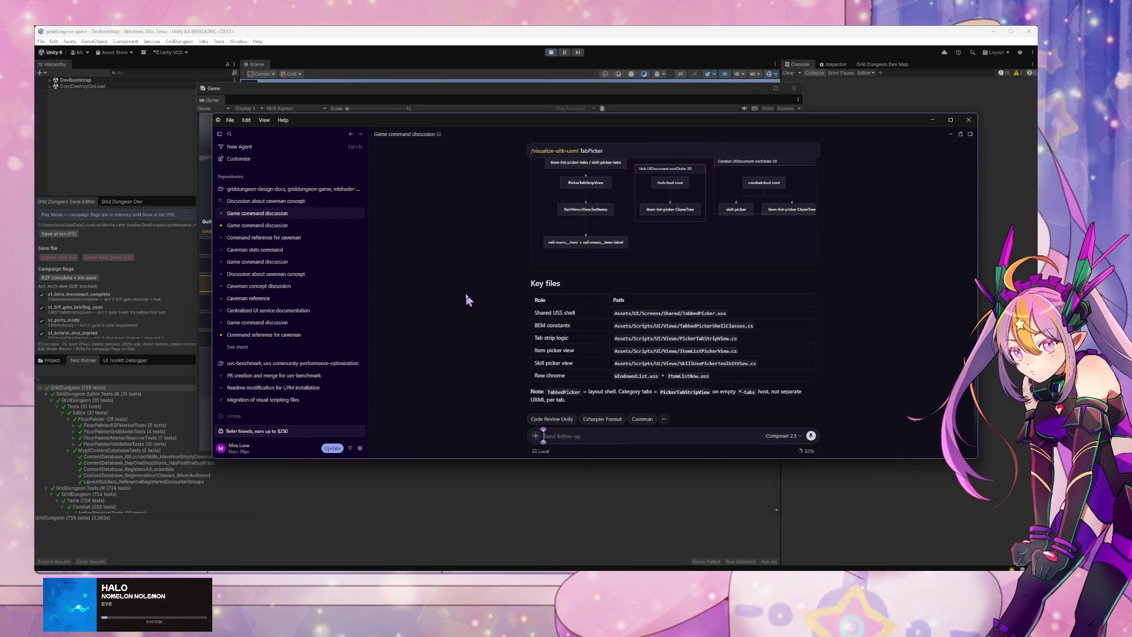
pyautogui.scroll(2, 607, 354)
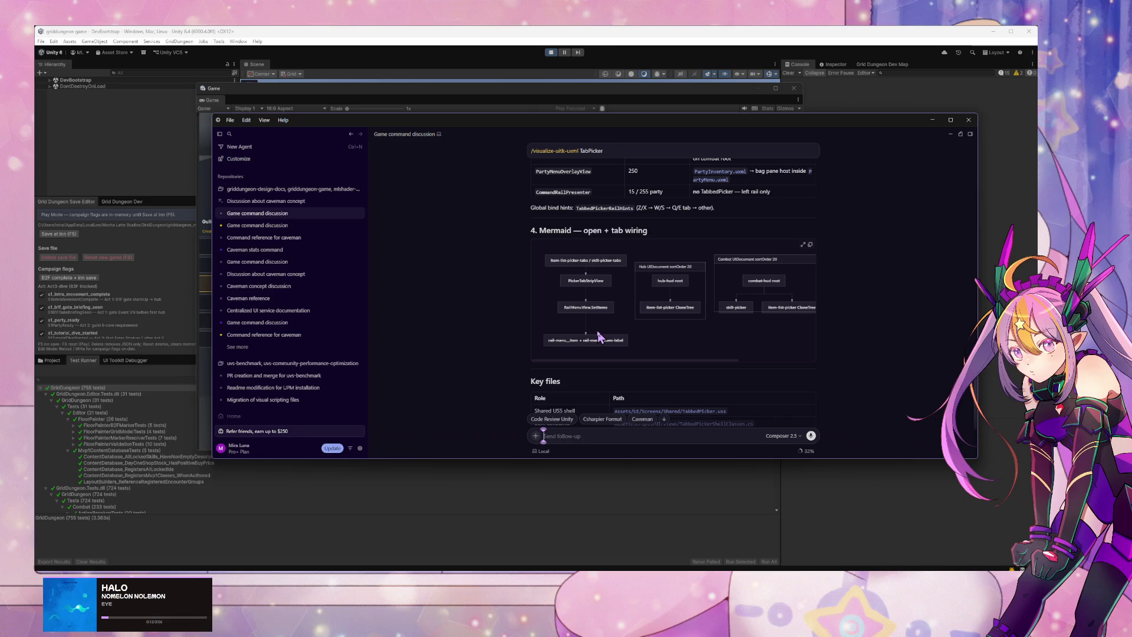
pyautogui.scroll(-2, 598, 336)
pyautogui.scroll(5, 601, 336)
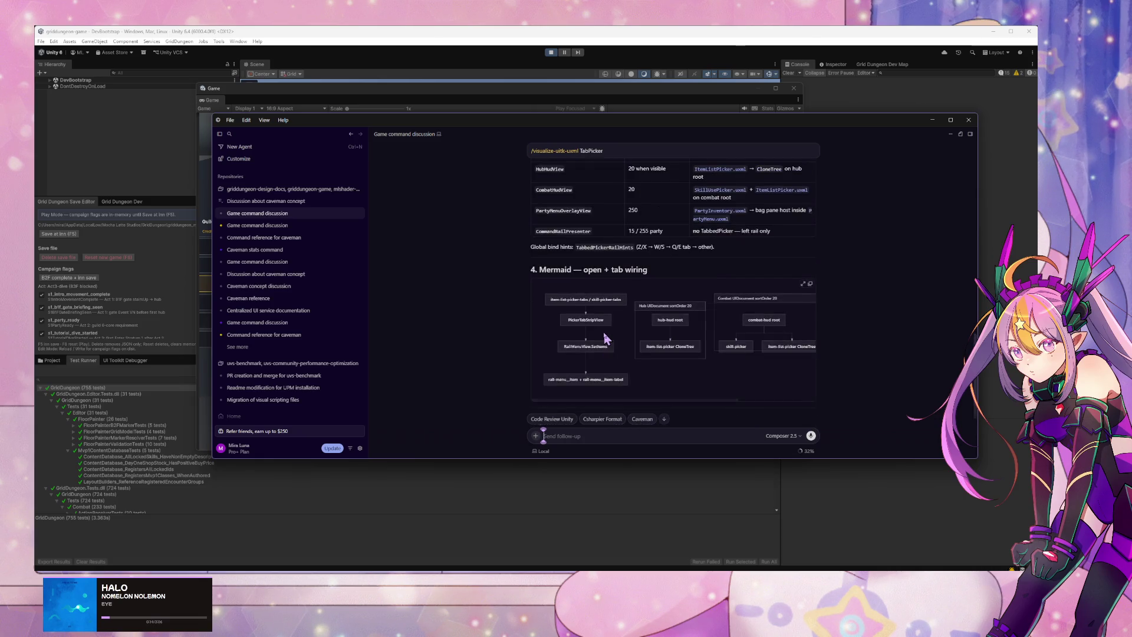
pyautogui.scroll(6, 607, 337)
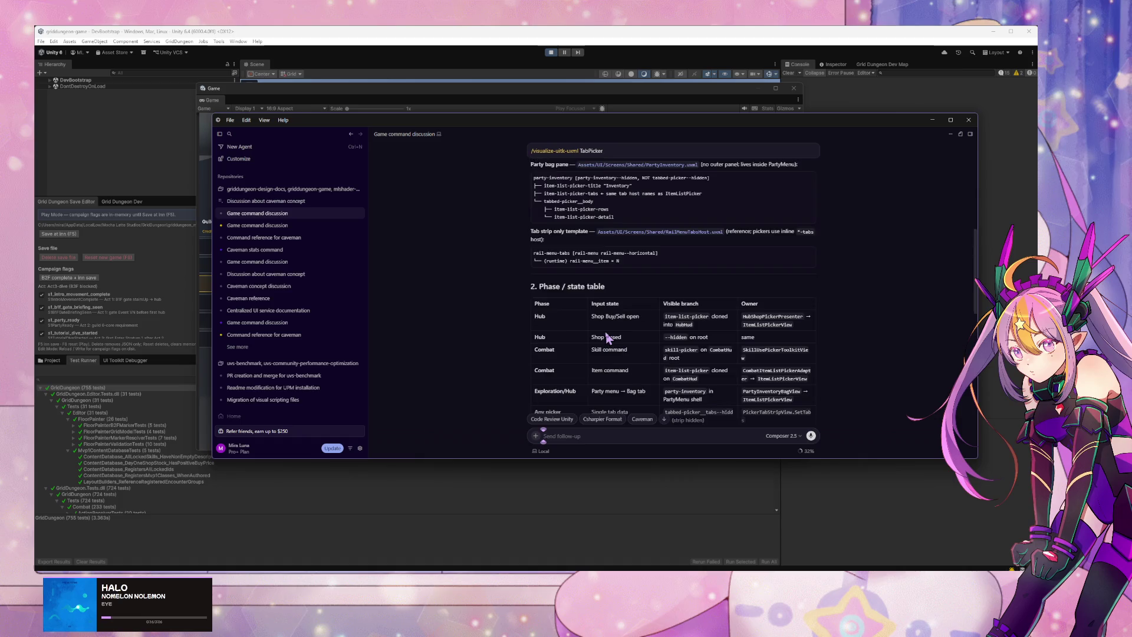
pyautogui.scroll(-10, 607, 337)
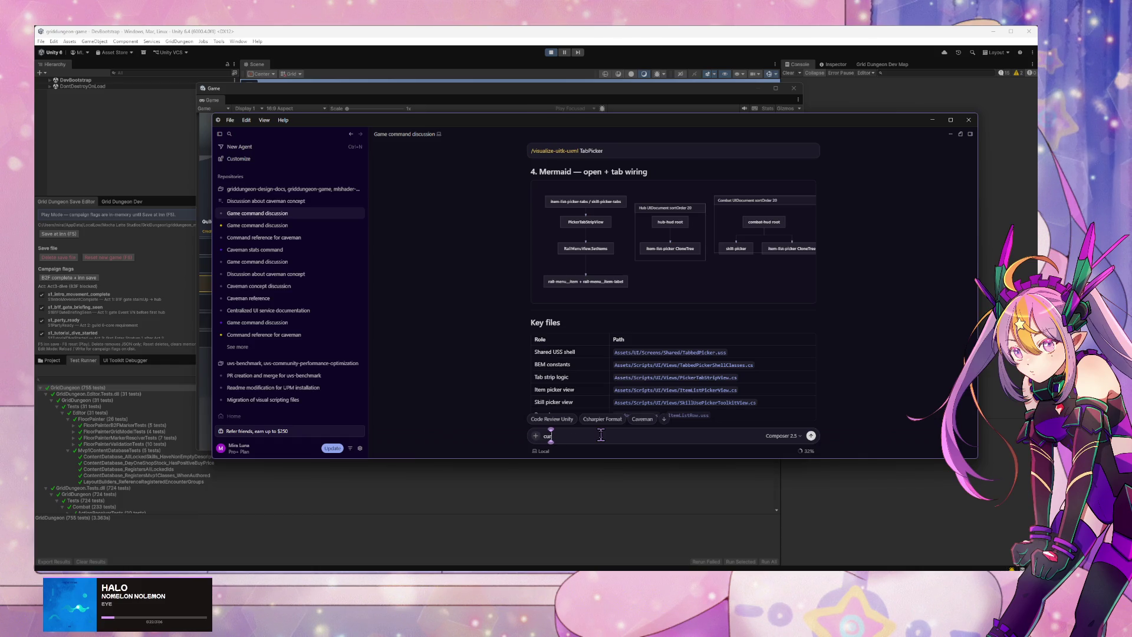
# Step: Ask the agent 'currently item-list-picker has two instances? when it's rendered, does it go into two different UXML parent?'
pyautogui.write('currently')
pyautogui.write(' item-list-picker')
pyautogui.write(' has two instances?')
pyautogui.write("when it's rendered, does it go into two")
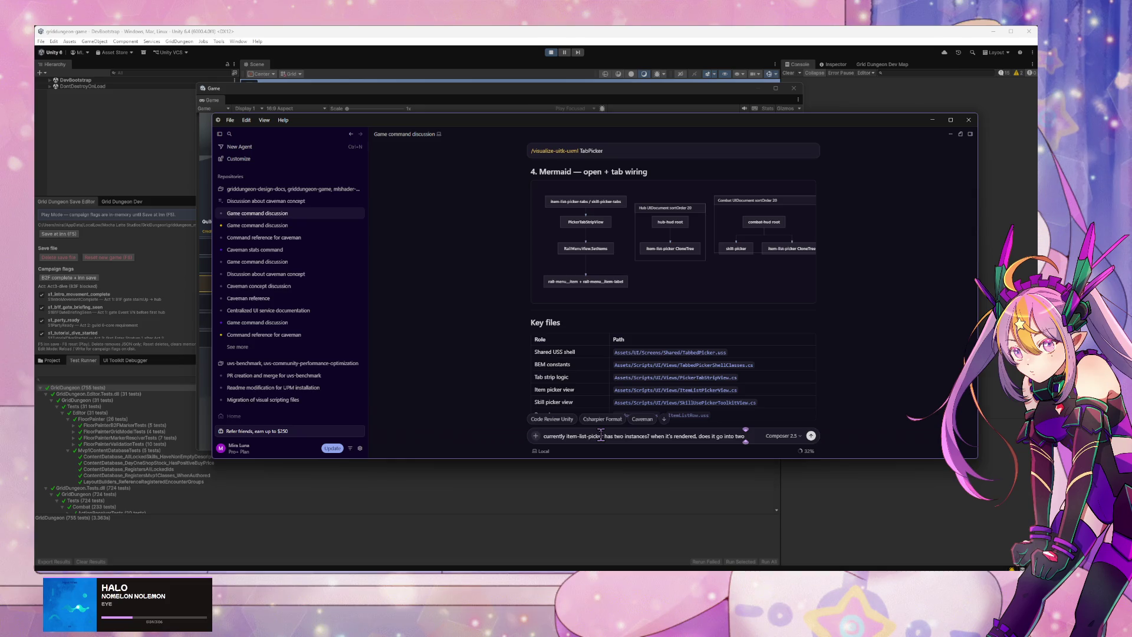
pyautogui.write(' differen')
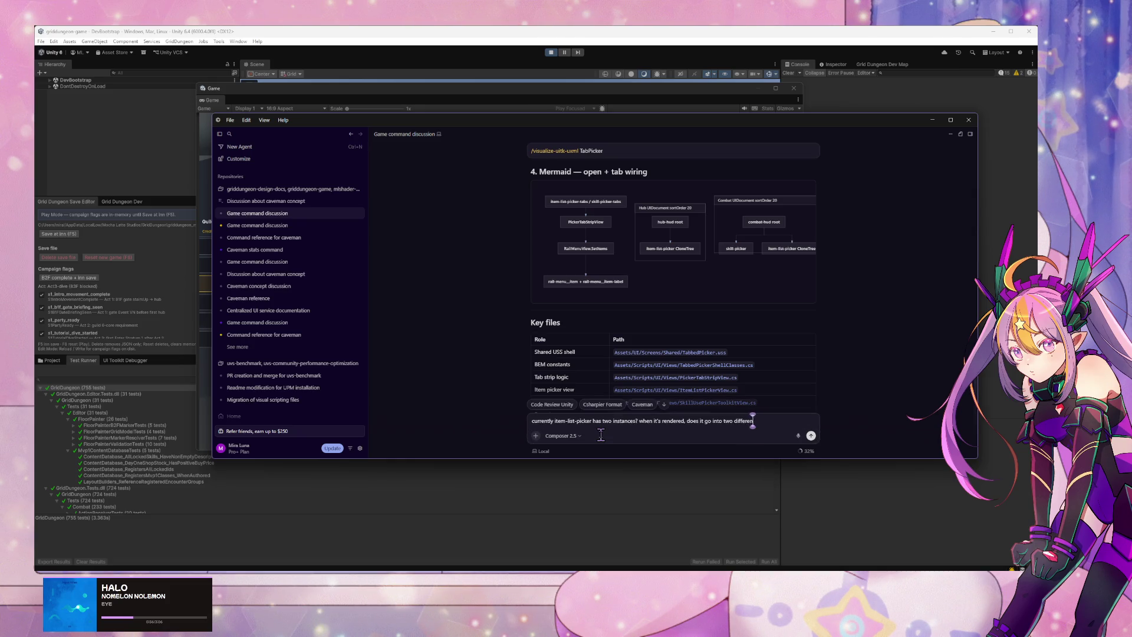
pyautogui.write('t UXML parent?')
pyautogui.press('Return')
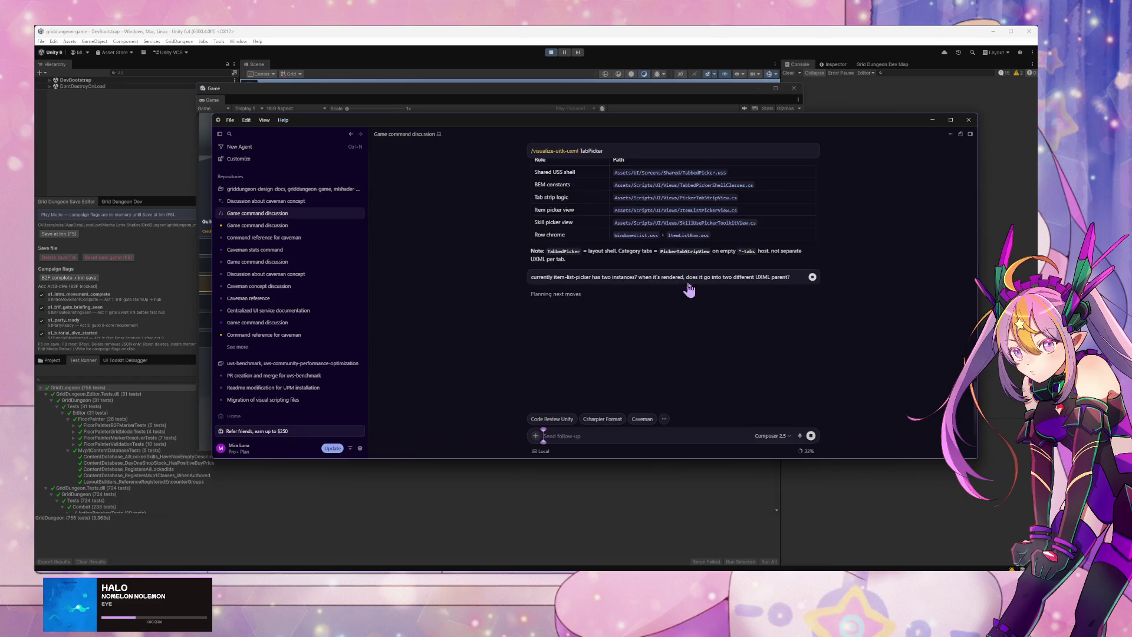
# Step: Read the reply that the picker is one asset cloned into two trees, then switch to the caveman concept chat
pyautogui.scroll(3, 689, 289)
pyautogui.scroll(-3, 692, 272)
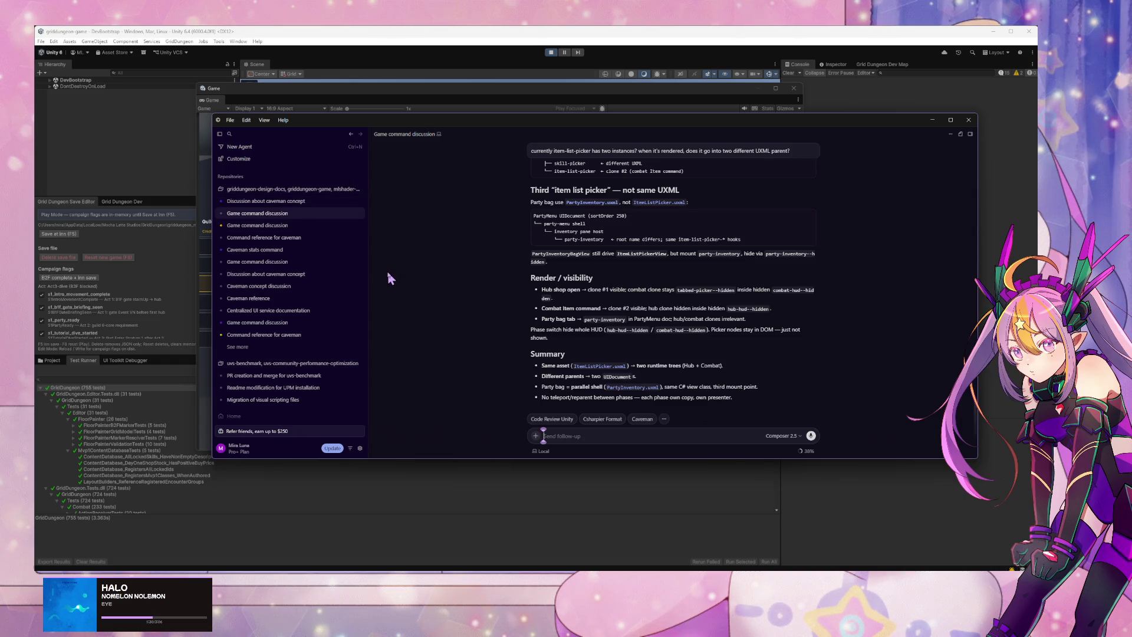
pyautogui.click(309, 201)
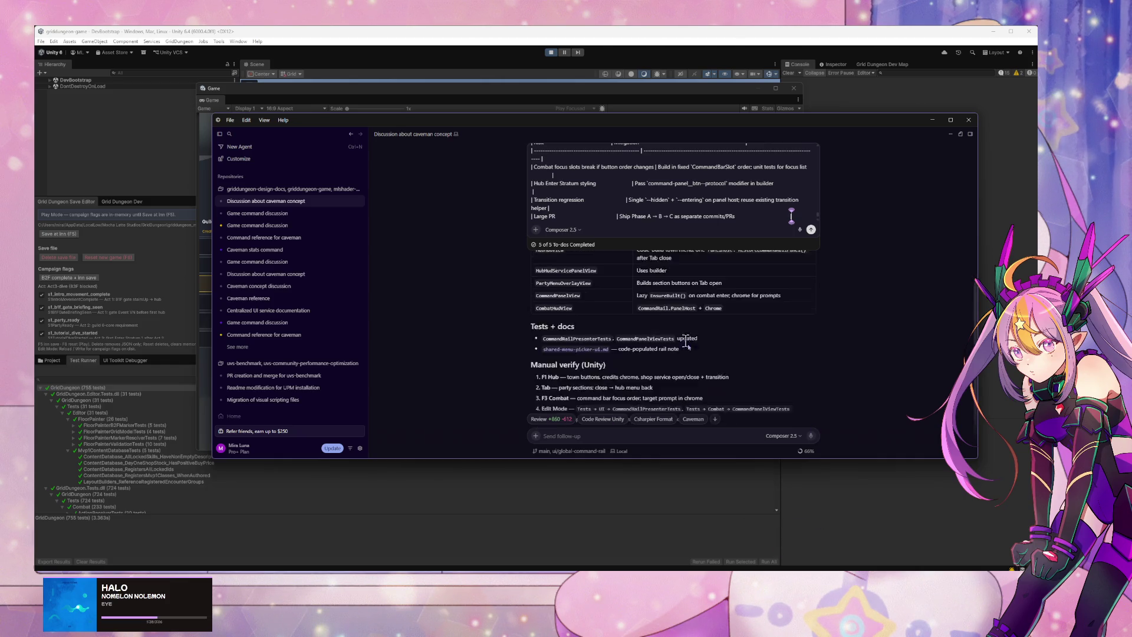
pyautogui.click(690, 496)
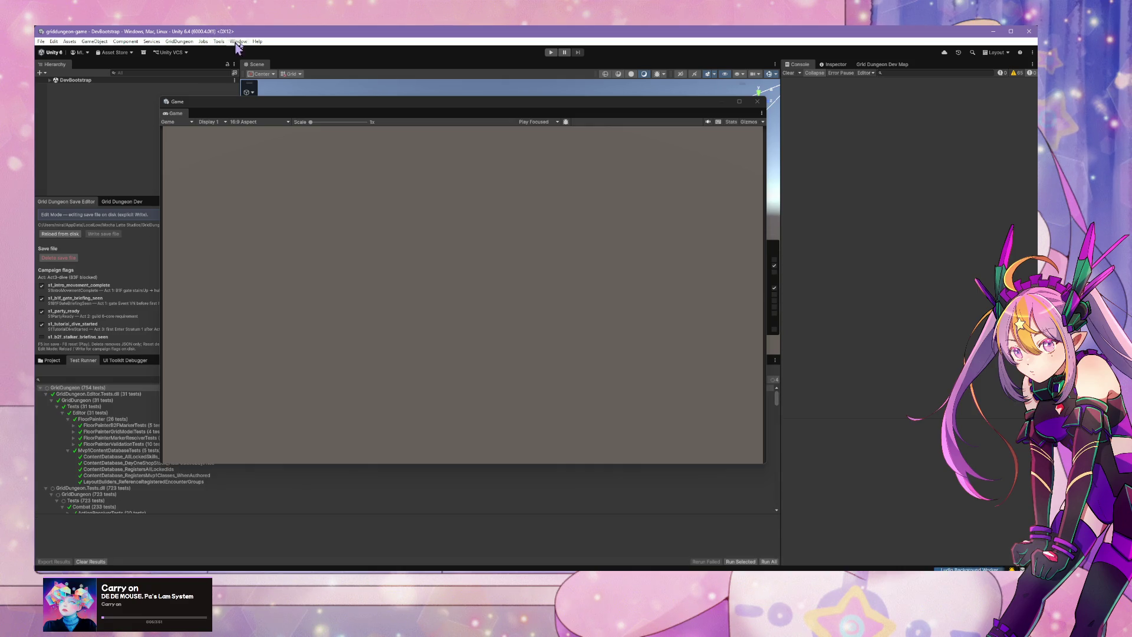
# Step: Move the floating Game window up and to the right
pyautogui.moveTo(457, 101); pyautogui.dragTo(550, 82)
# Step: Run all 754 GridDungeon tests from the Test Runner and switch over to Elin
pyautogui.click(117, 388)
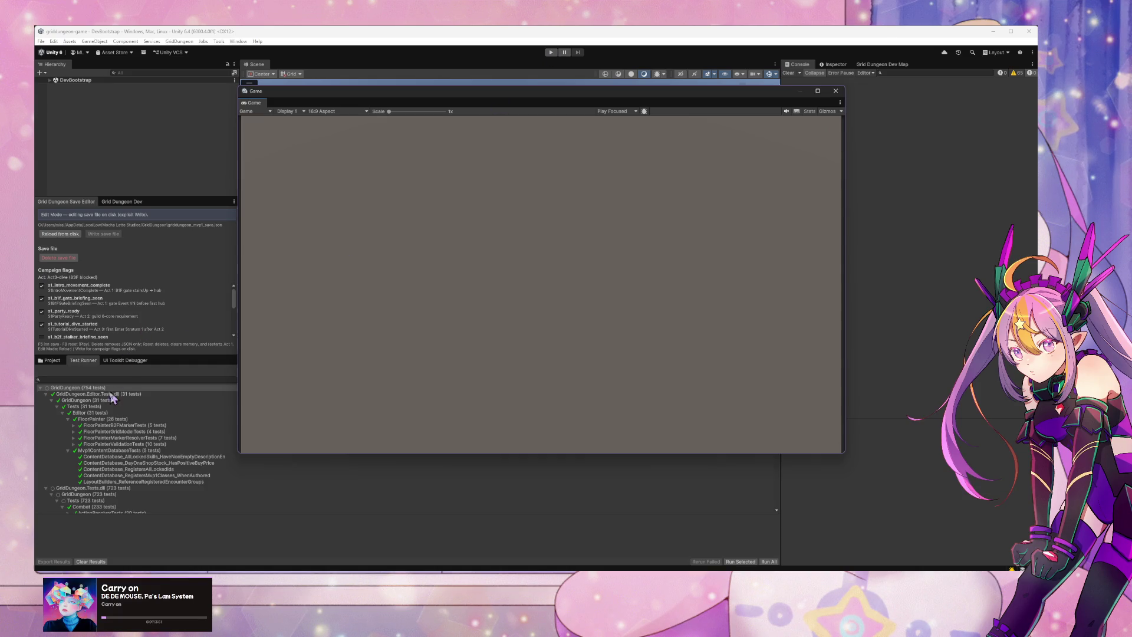
pyautogui.doubleClick(118, 387)
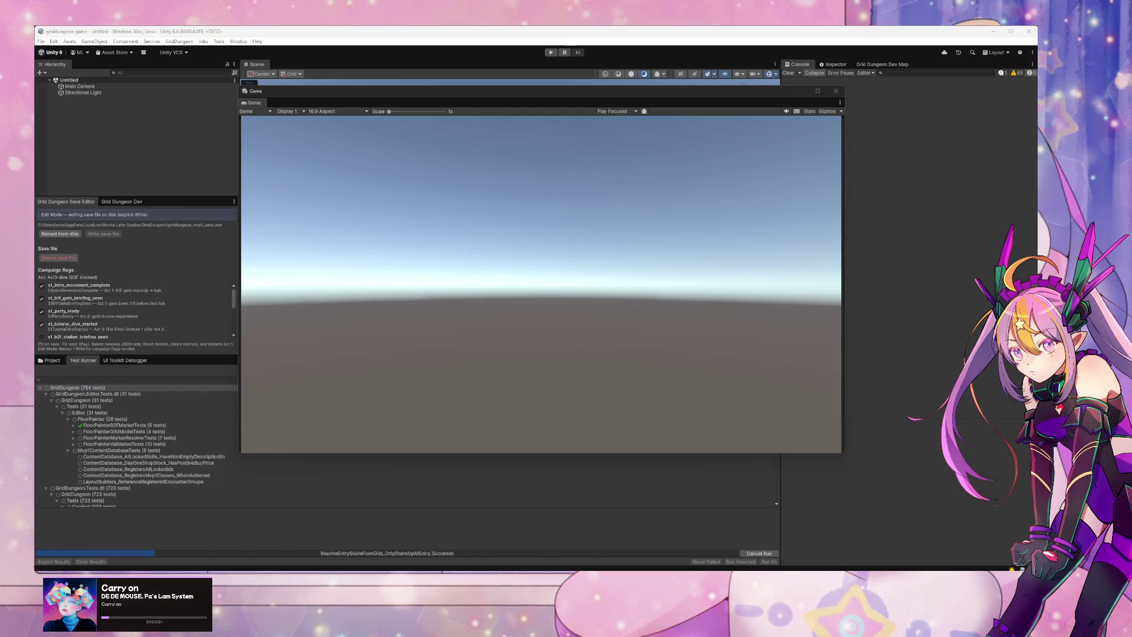
pyautogui.hotkey('alt', 'Tab')
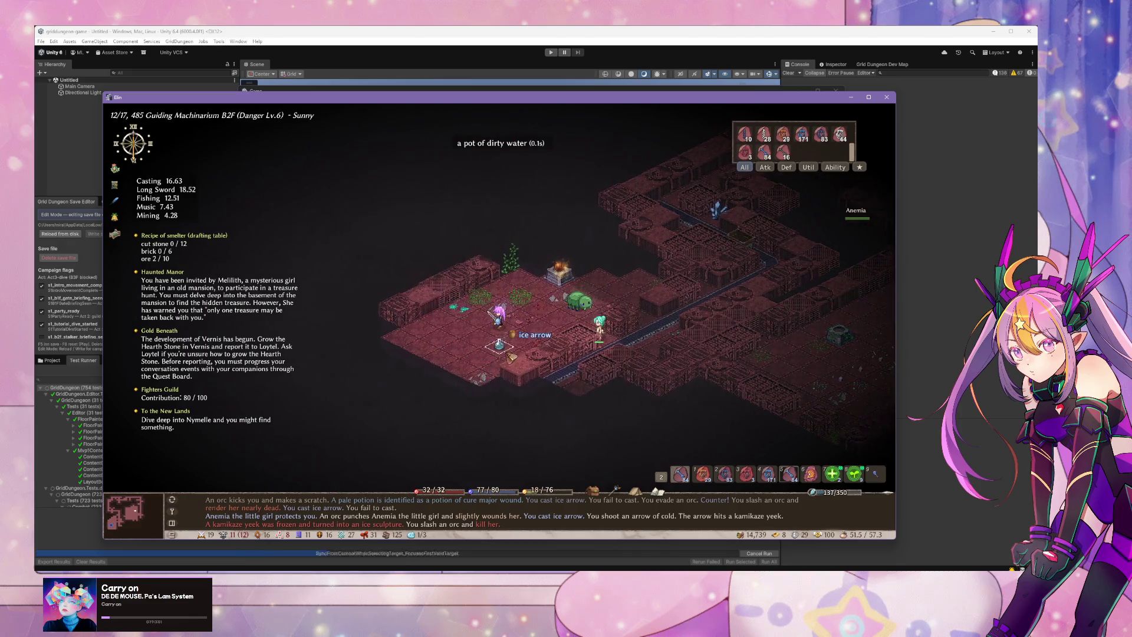
# Step: Walk the character across the dungeon and save the game from the system options
pyautogui.click(499, 346)
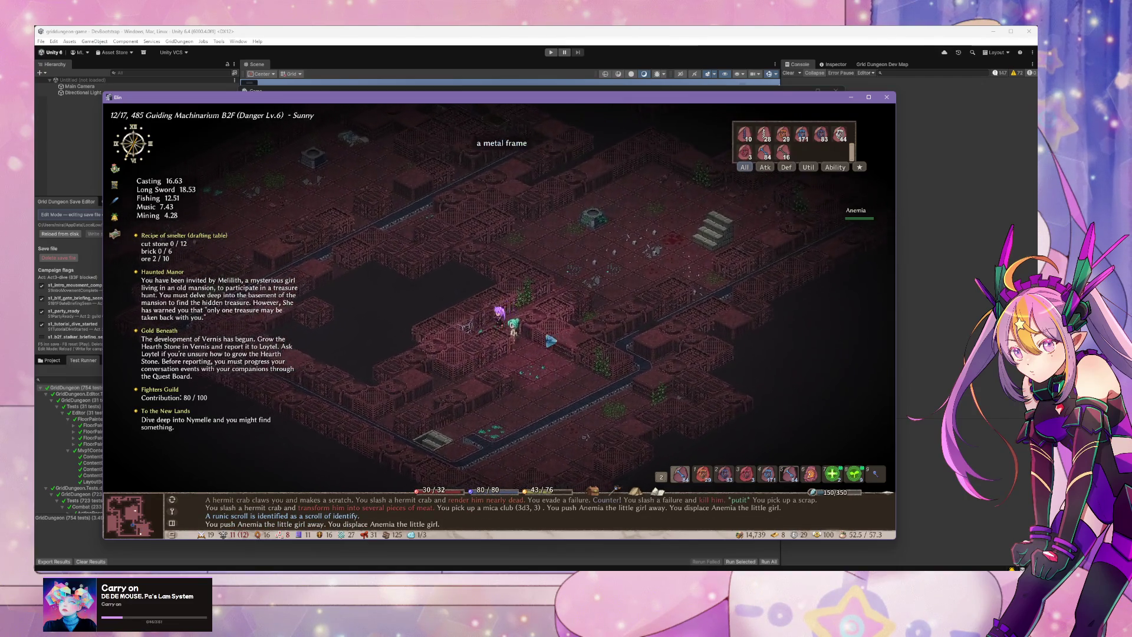
pyautogui.rightClick(512, 323)
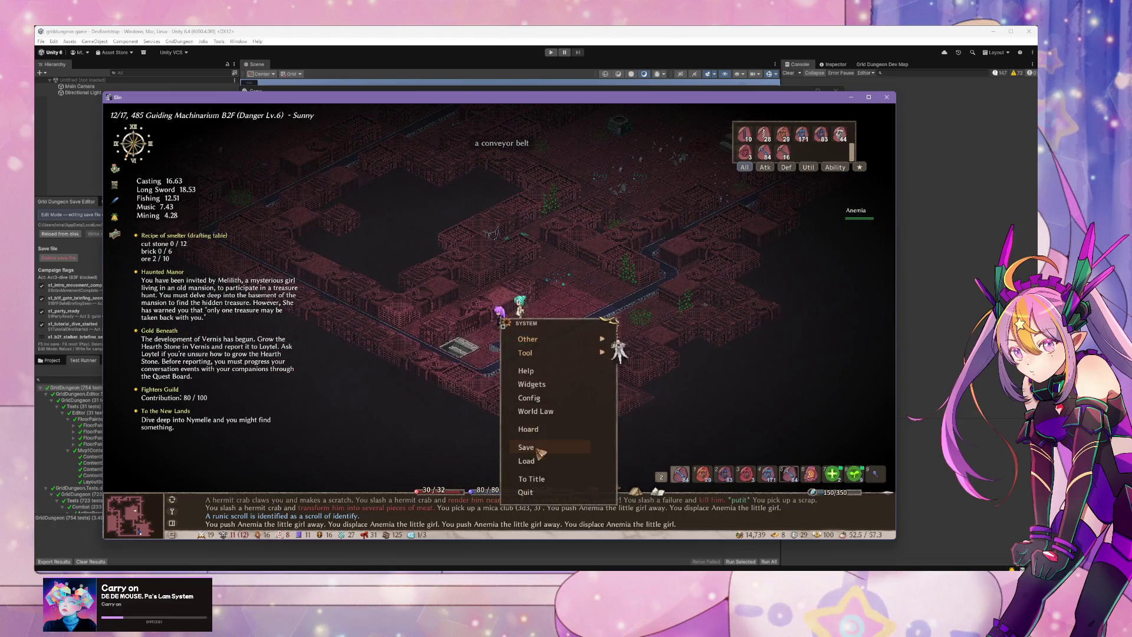
pyautogui.click(533, 449)
# Step: Use Recipe Search to add the drafting table and smelter recipes to the journal
pyautogui.click(115, 185)
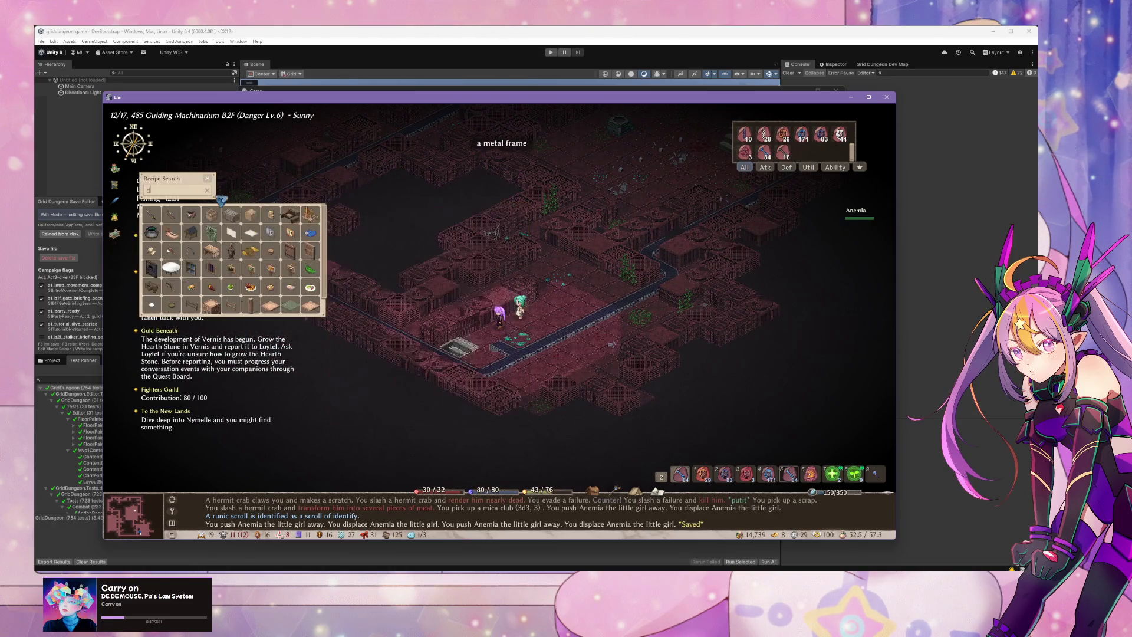
pyautogui.rightClick(207, 319)
pyautogui.click(174, 230)
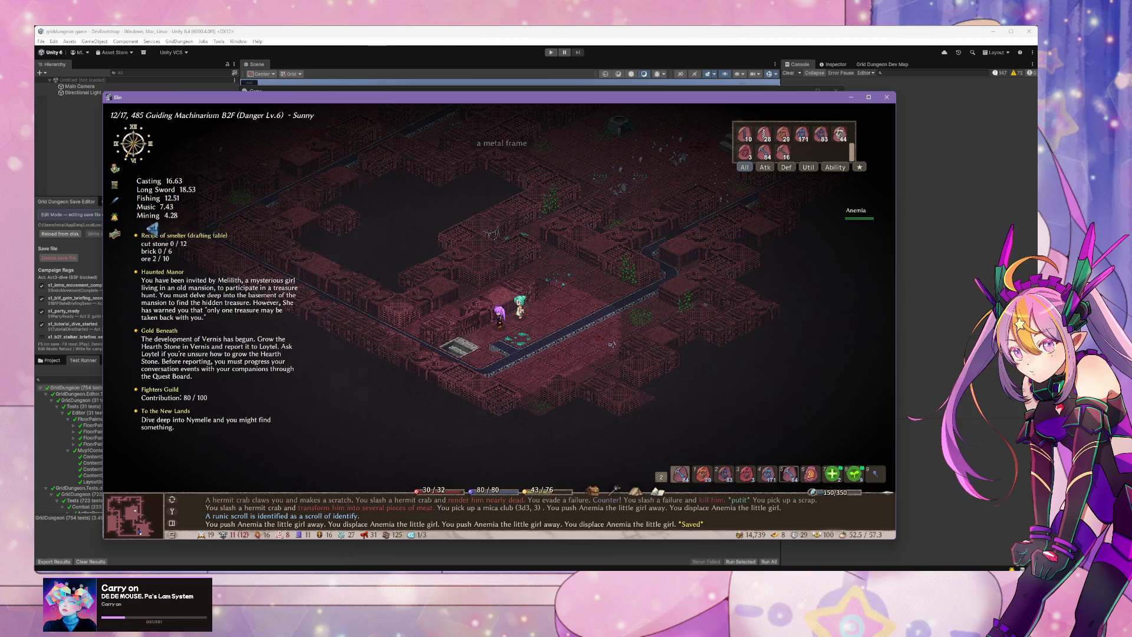
pyautogui.press('Tab')
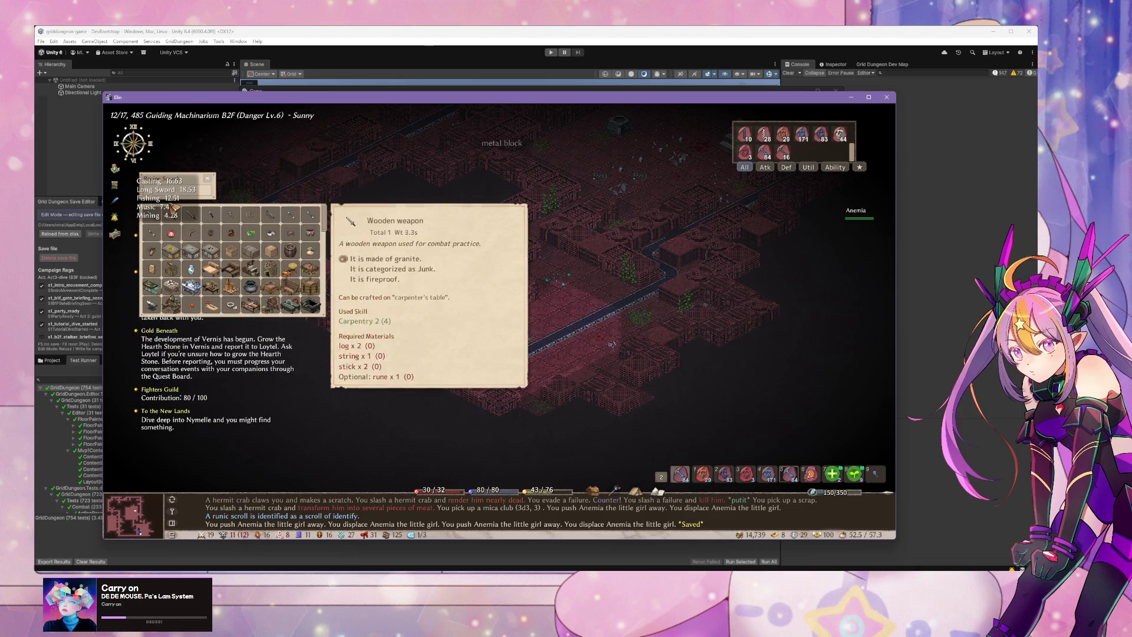
pyautogui.press('Escape')
pyautogui.moveTo(159, 225)
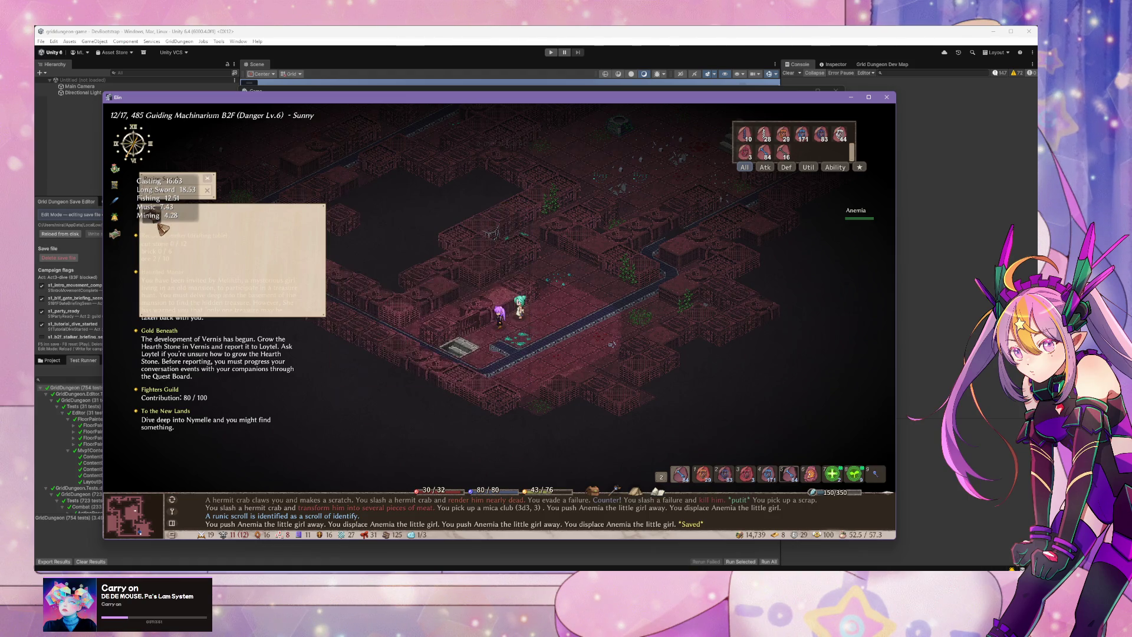
pyautogui.click(158, 225)
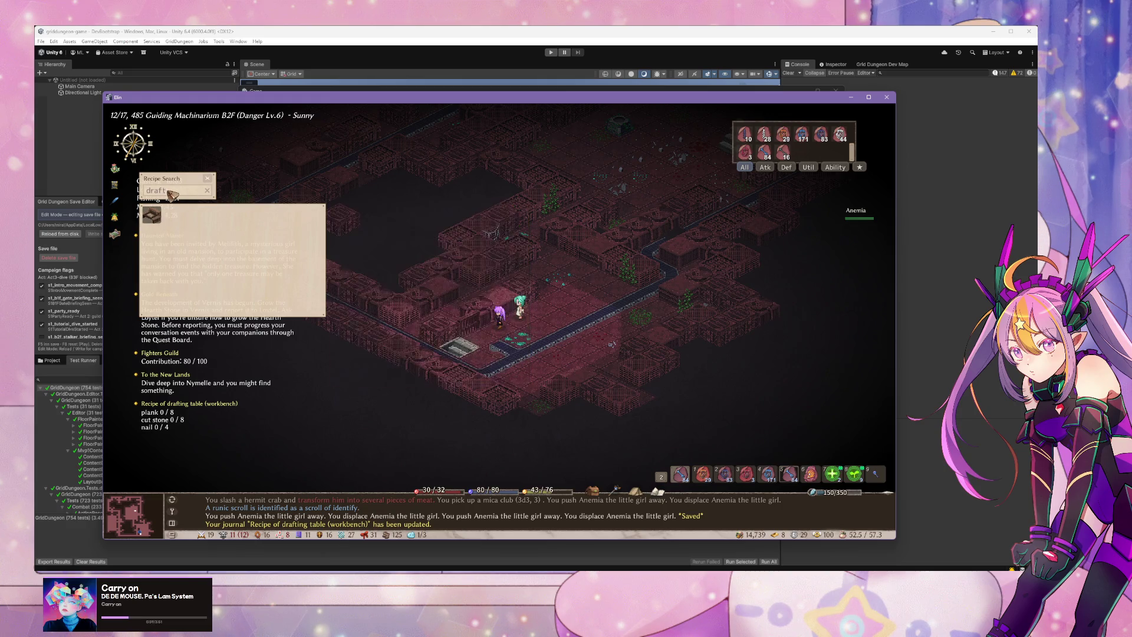
pyautogui.write('sme')
pyautogui.click(157, 221)
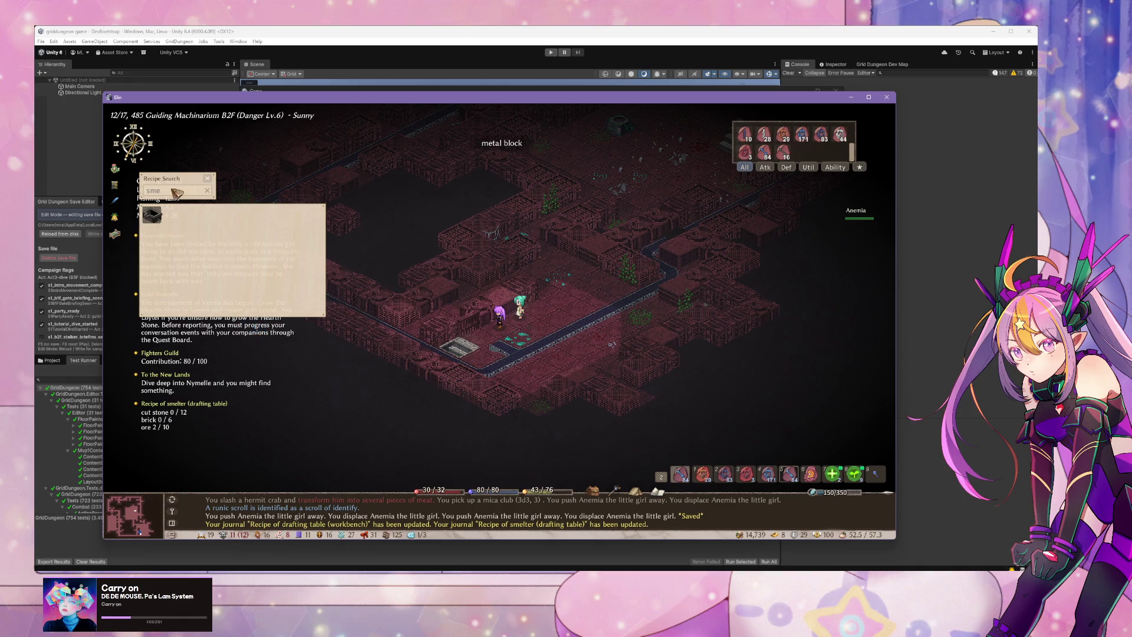
pyautogui.click(152, 189)
# Step: Close recipe search, save the game again, and return to the Unity editor
pyautogui.press('Escape')
pyautogui.press('Escape')
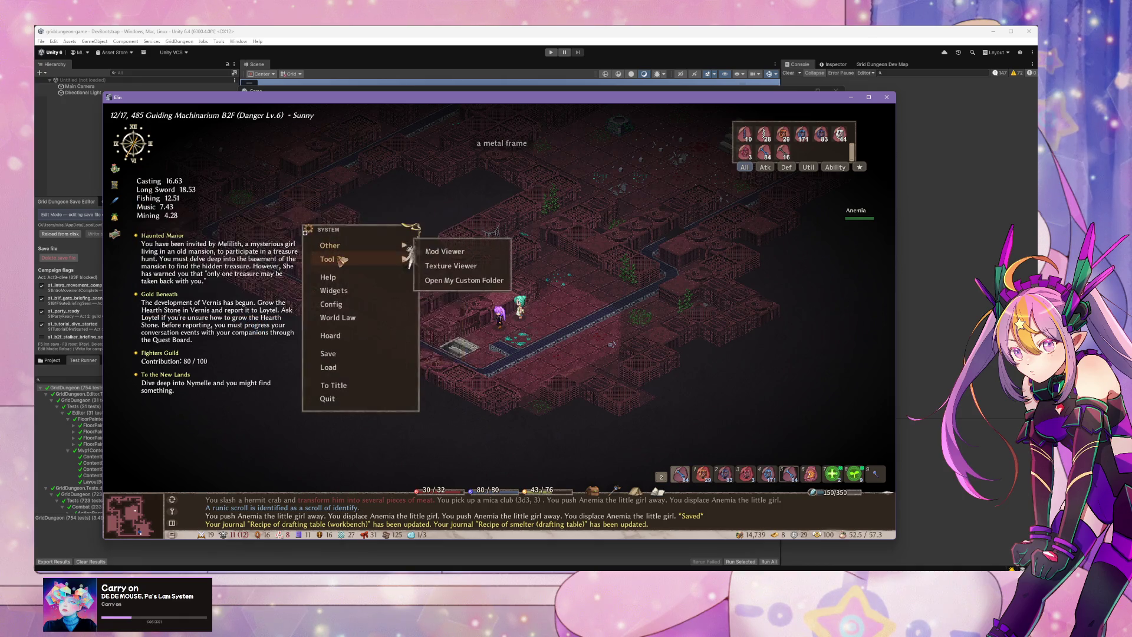
pyautogui.click(378, 350)
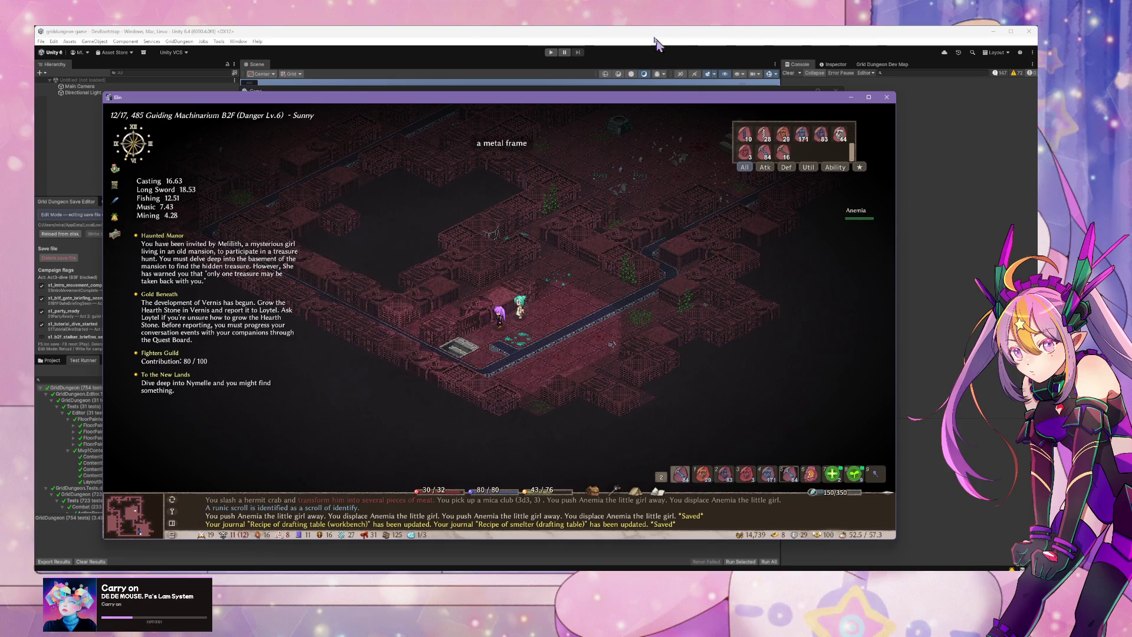
pyautogui.click(975, 536)
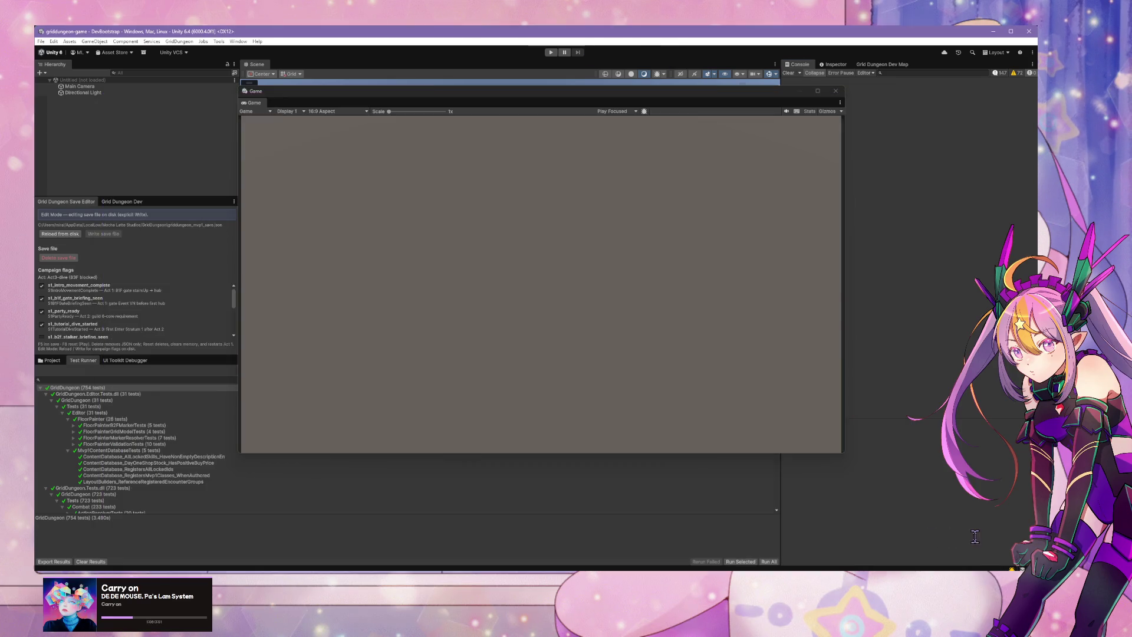
# Step: Enter play mode and walk forward in the guild town toward the large box
pyautogui.click(549, 52)
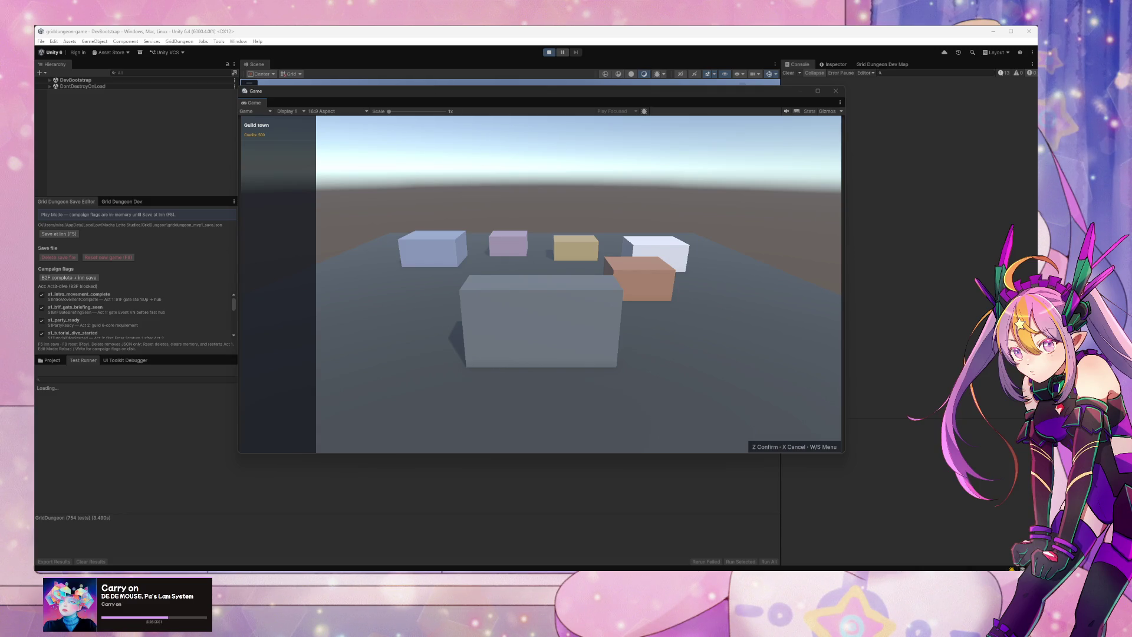
pyautogui.click(593, 354)
pyautogui.press('Up')
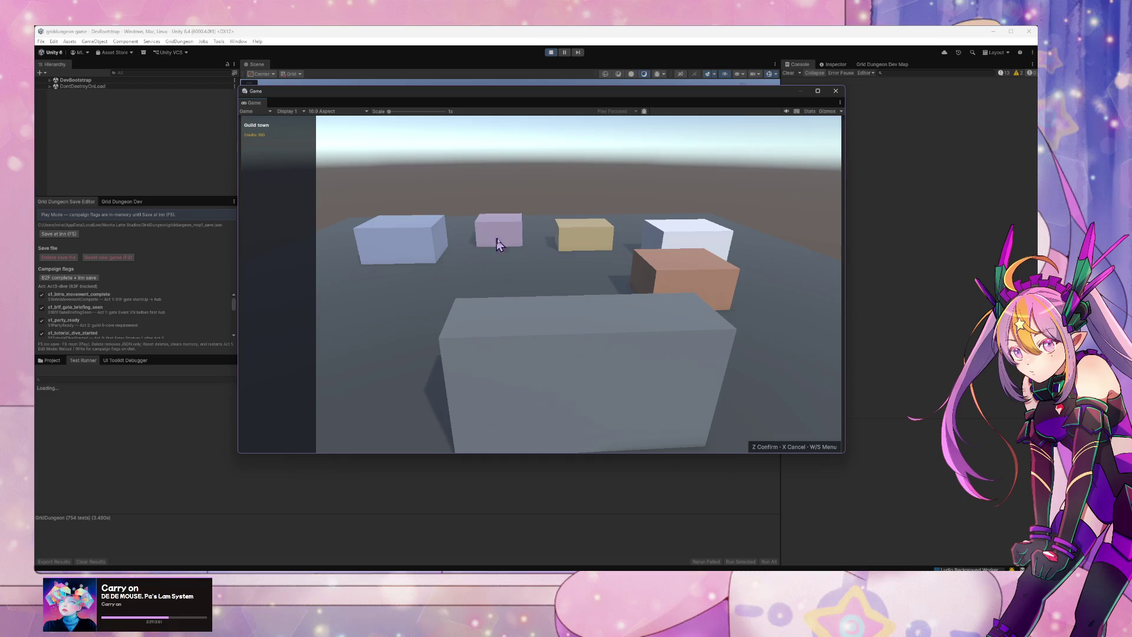
pyautogui.press('Up')
pyautogui.press('Up')
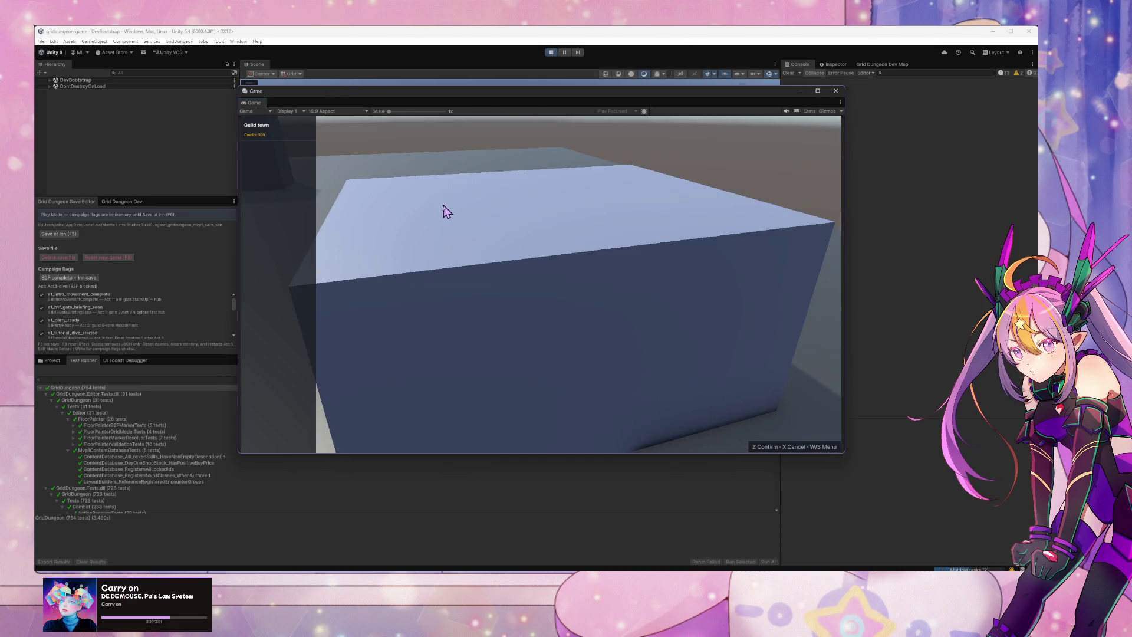
# Step: Open the pause menu and check the Equipment, Formation and Inventory panels before closing it
pyautogui.press('Escape')
pyautogui.press('Escape')
pyautogui.press('Escape')
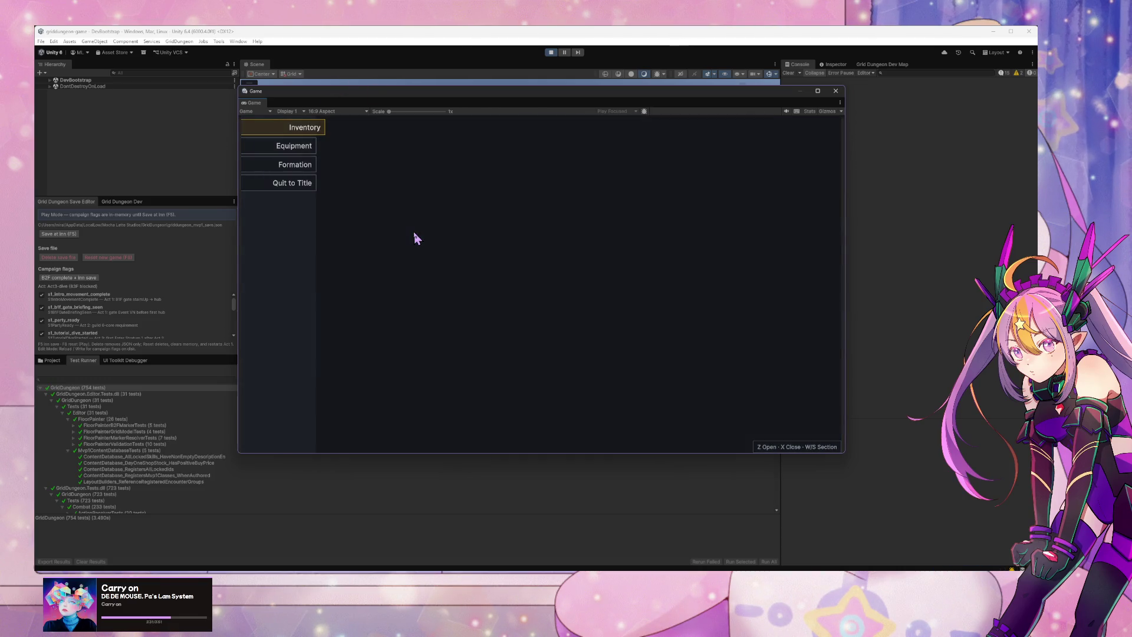
pyautogui.press('s')
pyautogui.press('z')
pyautogui.press('x')
pyautogui.press('s')
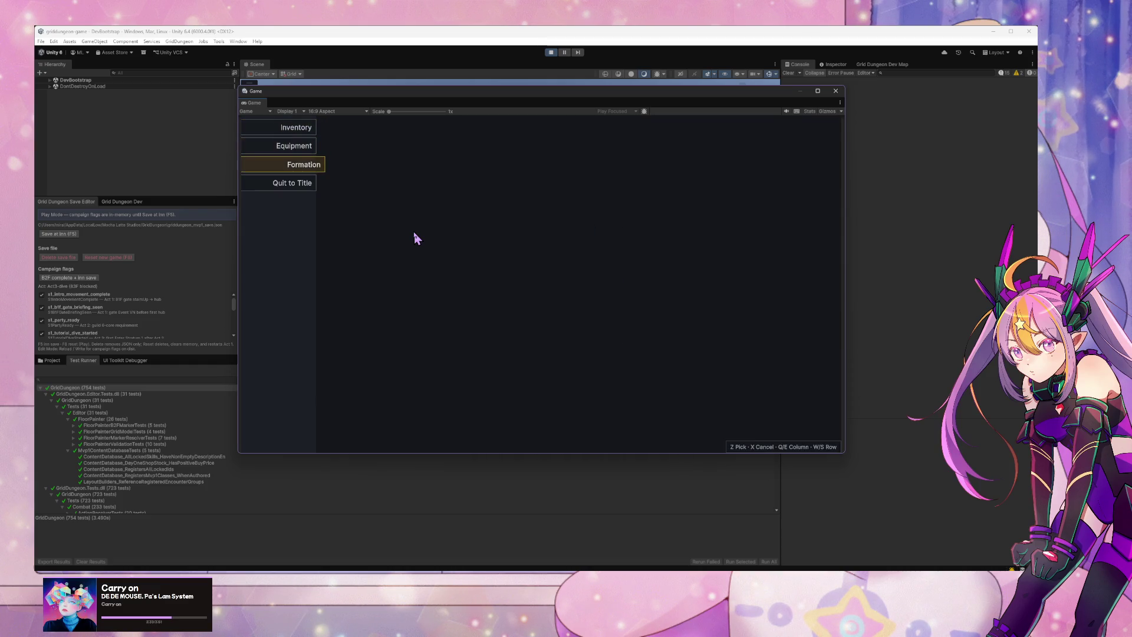
pyautogui.press('z')
pyautogui.press('x')
pyautogui.press('w')
pyautogui.press('z')
pyautogui.press('x')
pyautogui.press('w')
pyautogui.press('z')
pyautogui.press('x')
pyautogui.press('s')
pyautogui.press('s')
pyautogui.press('s')
pyautogui.press('s')
pyautogui.press('x')
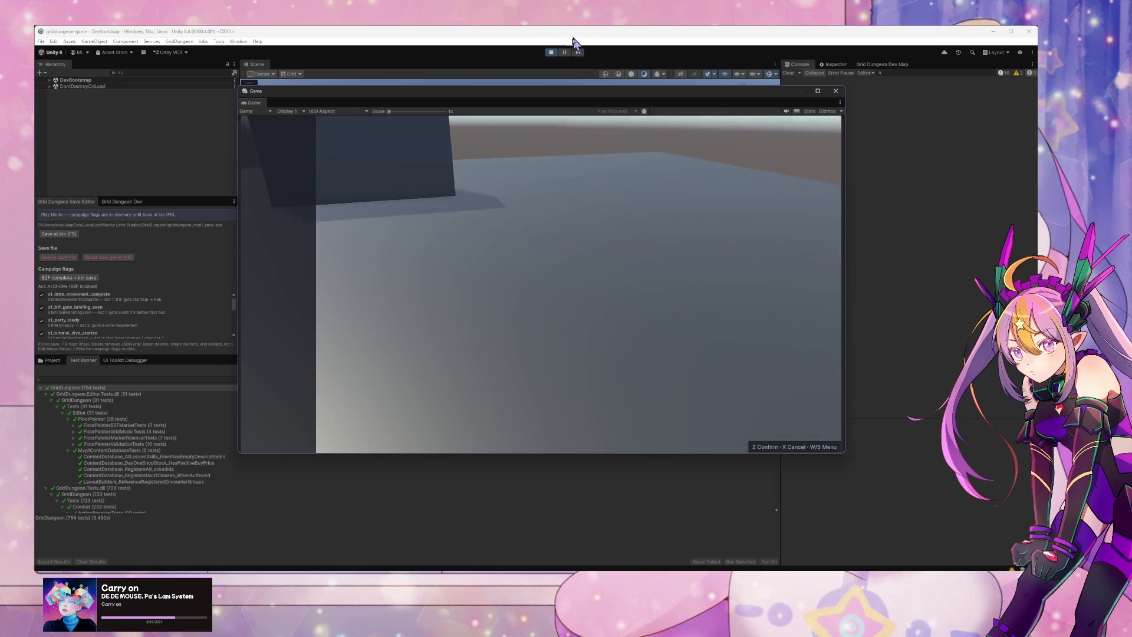
# Step: Stop play, recreate the scene via GridDungeon > Scenes > Create Dev Bootstrap, and play again
pyautogui.click(551, 52)
pyautogui.click(179, 42)
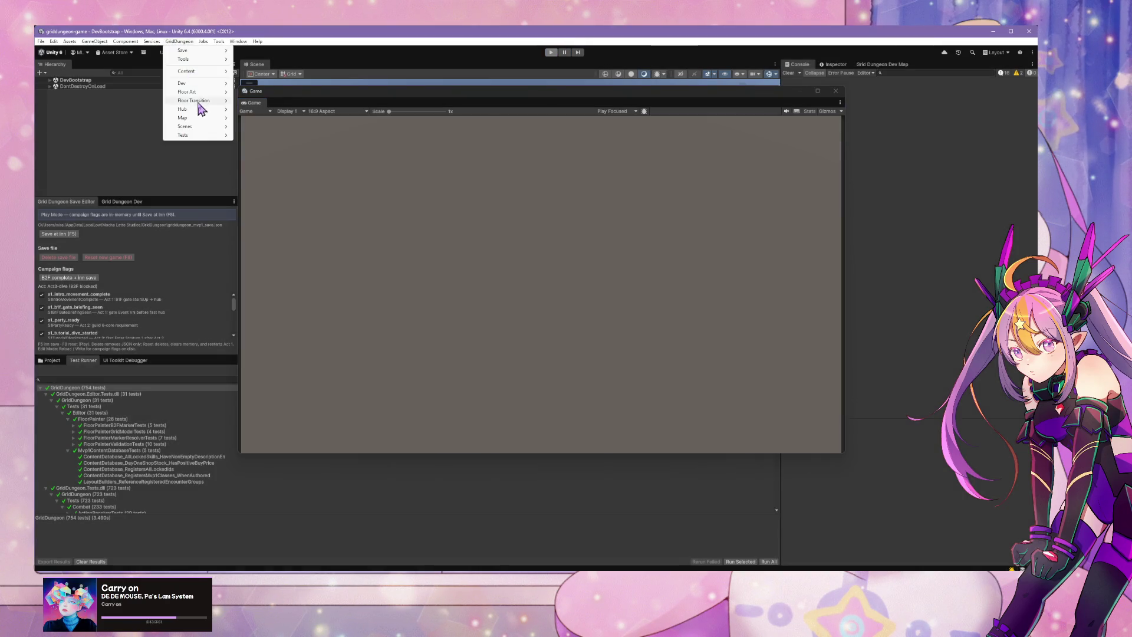
pyautogui.moveTo(204, 126)
pyautogui.click(247, 135)
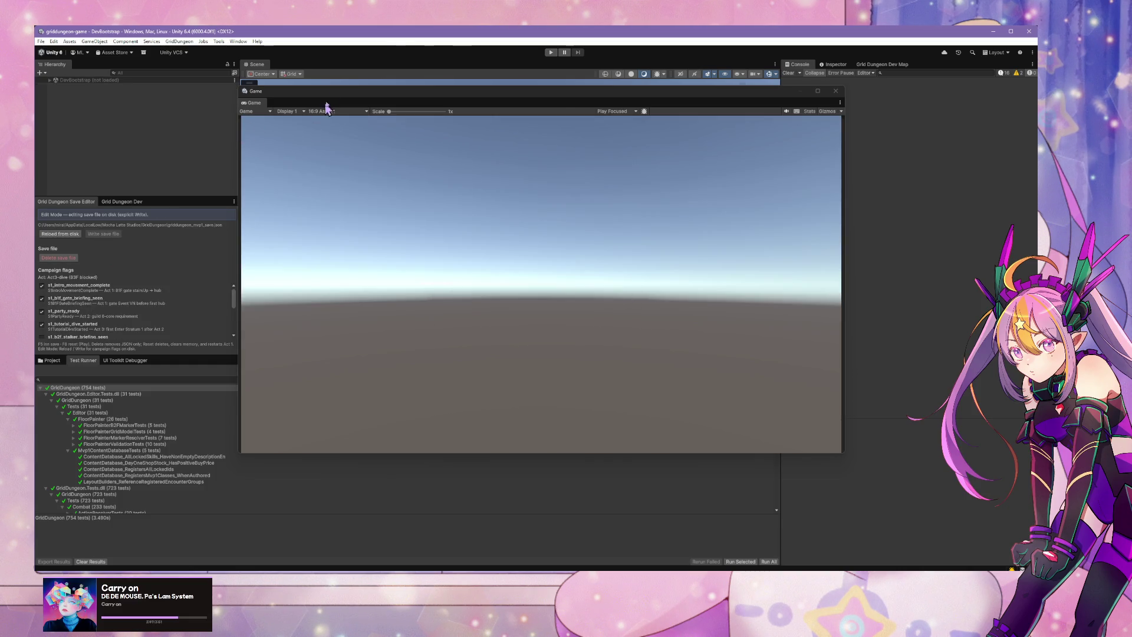
pyautogui.click(551, 52)
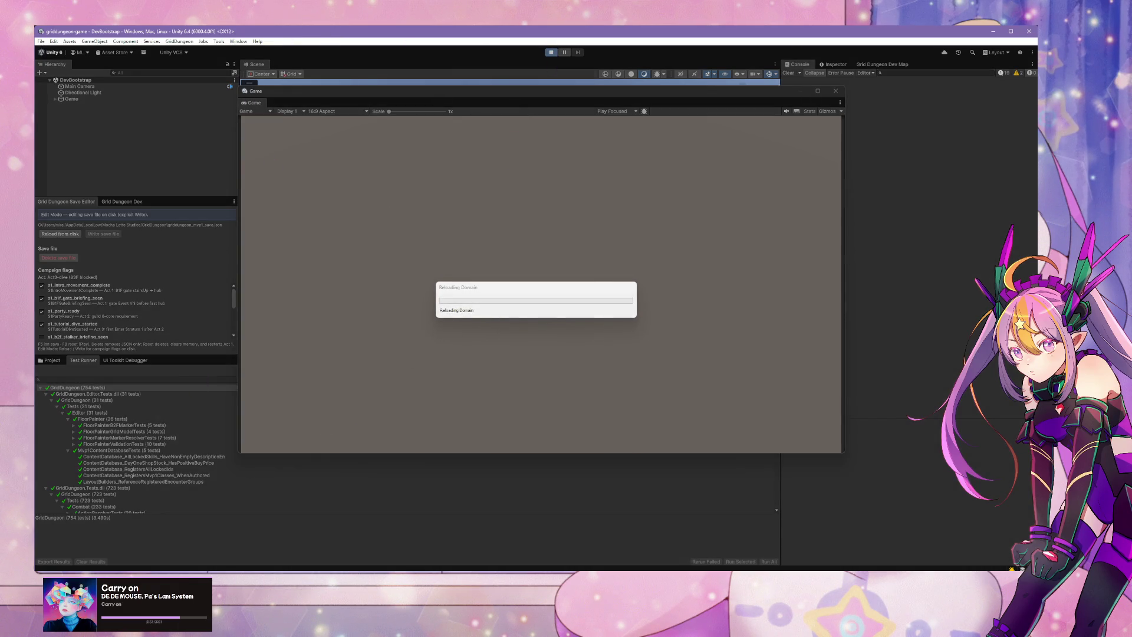
pyautogui.hotkey('alt', 'Tab')
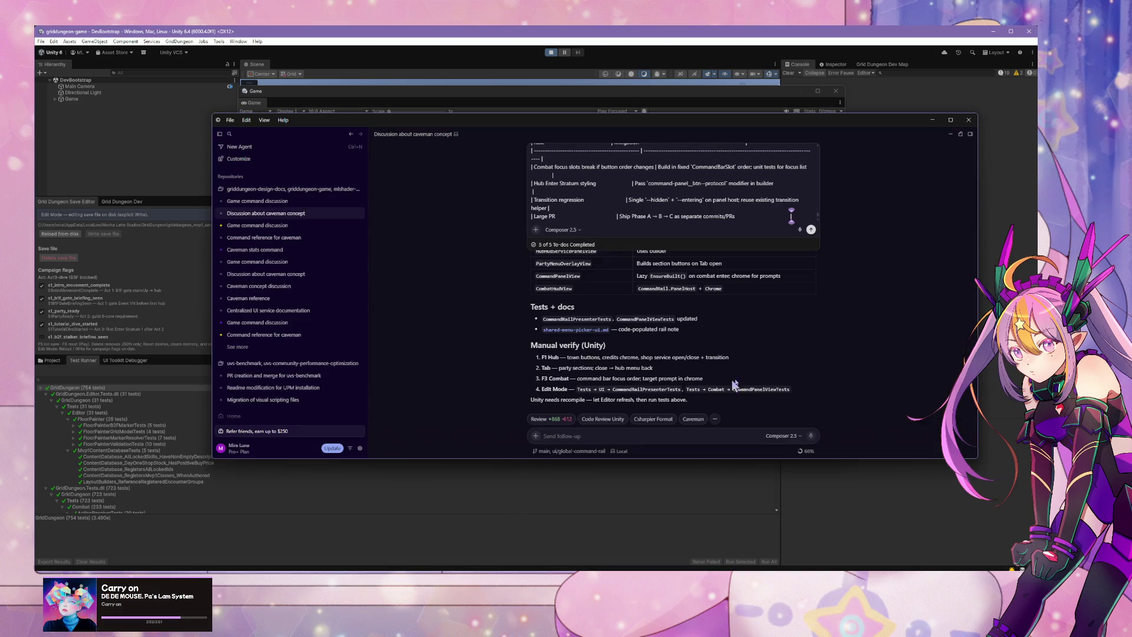
# Step: Collapse the long plan and read the Shell, API, Consumers and Manual verify sections of the summary
pyautogui.click(698, 383)
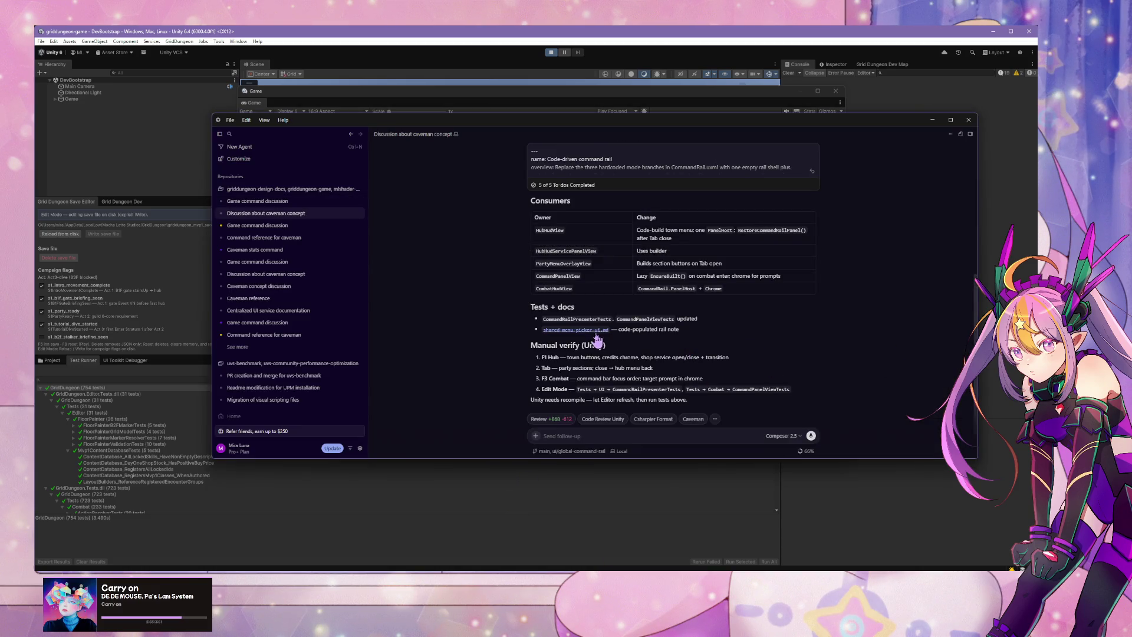
pyautogui.scroll(3, 597, 333)
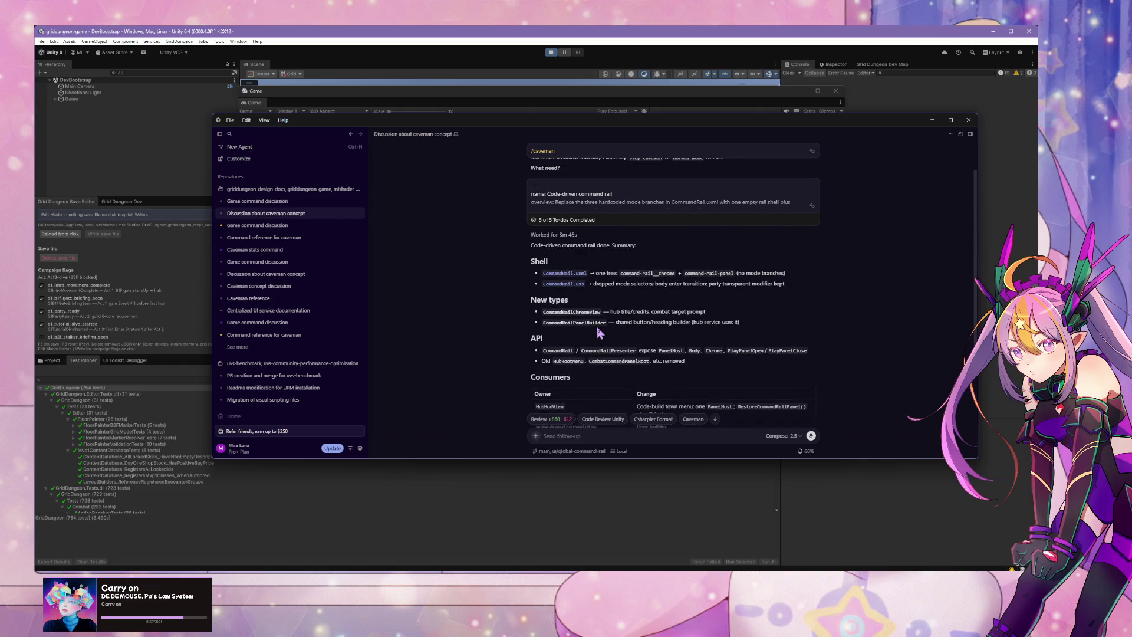
pyautogui.scroll(-3, 599, 333)
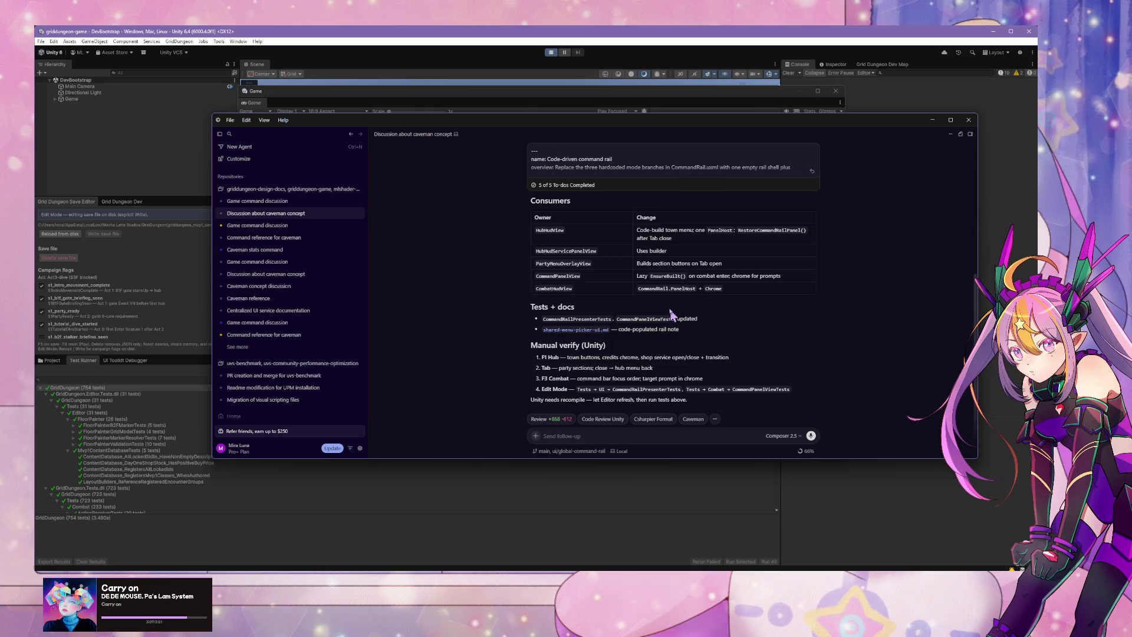
pyautogui.scroll(2, 635, 289)
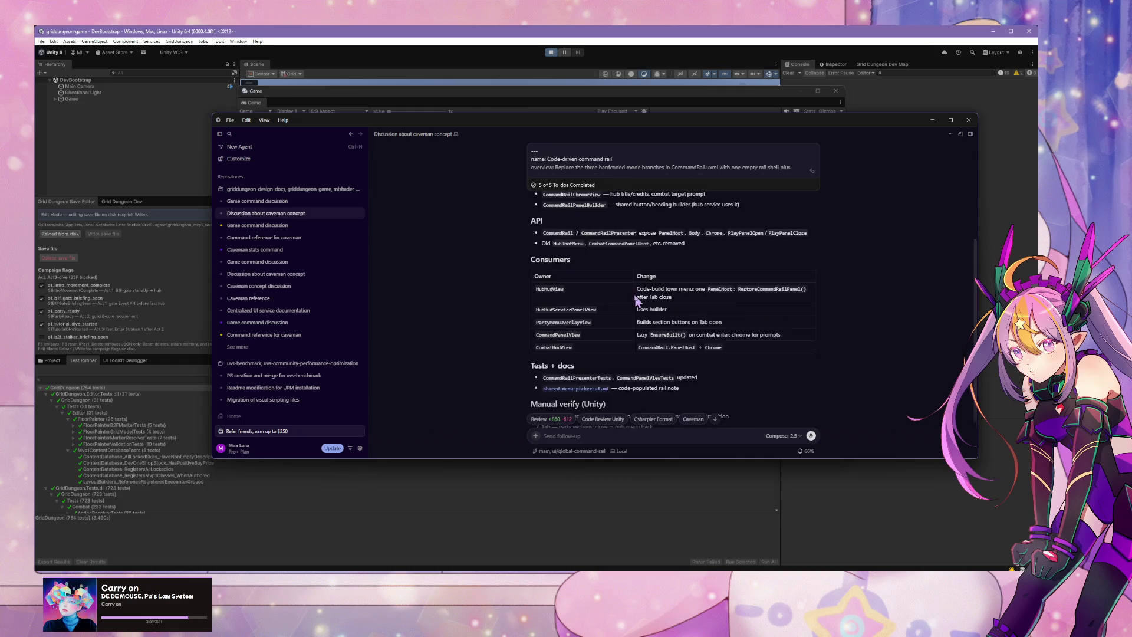
pyautogui.scroll(4, 636, 301)
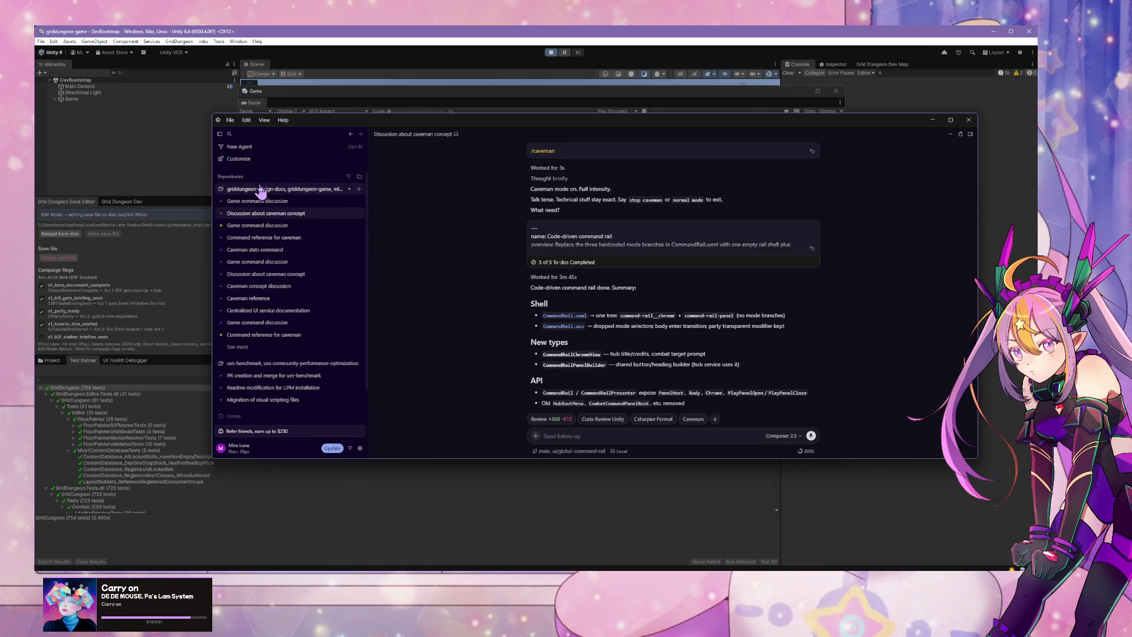
pyautogui.scroll(-3, 688, 327)
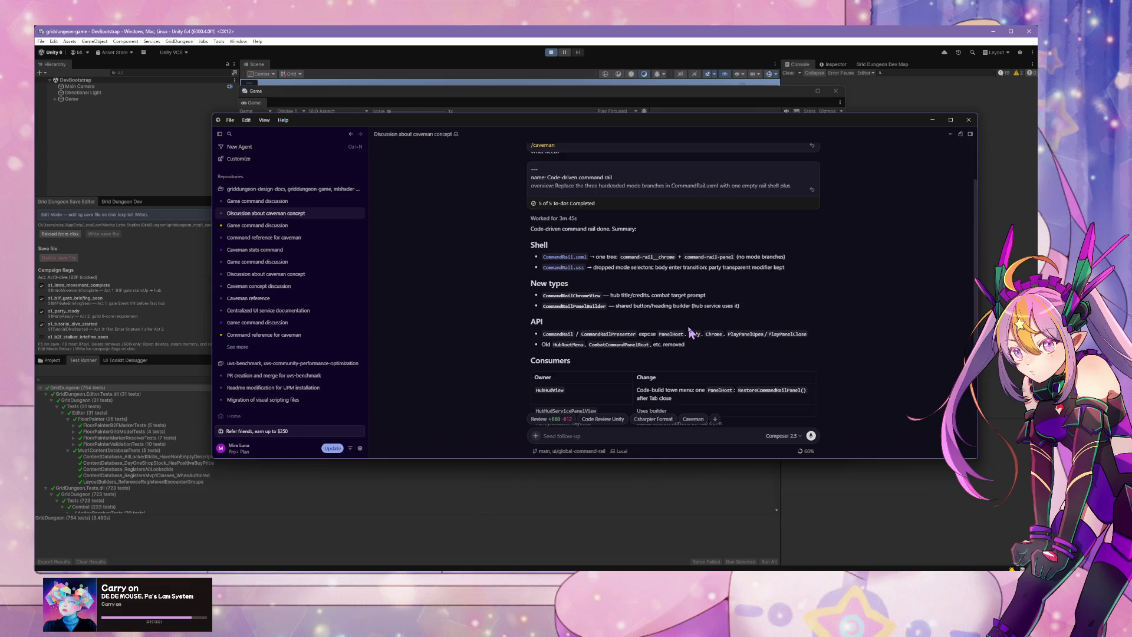
pyautogui.scroll(-1, 689, 331)
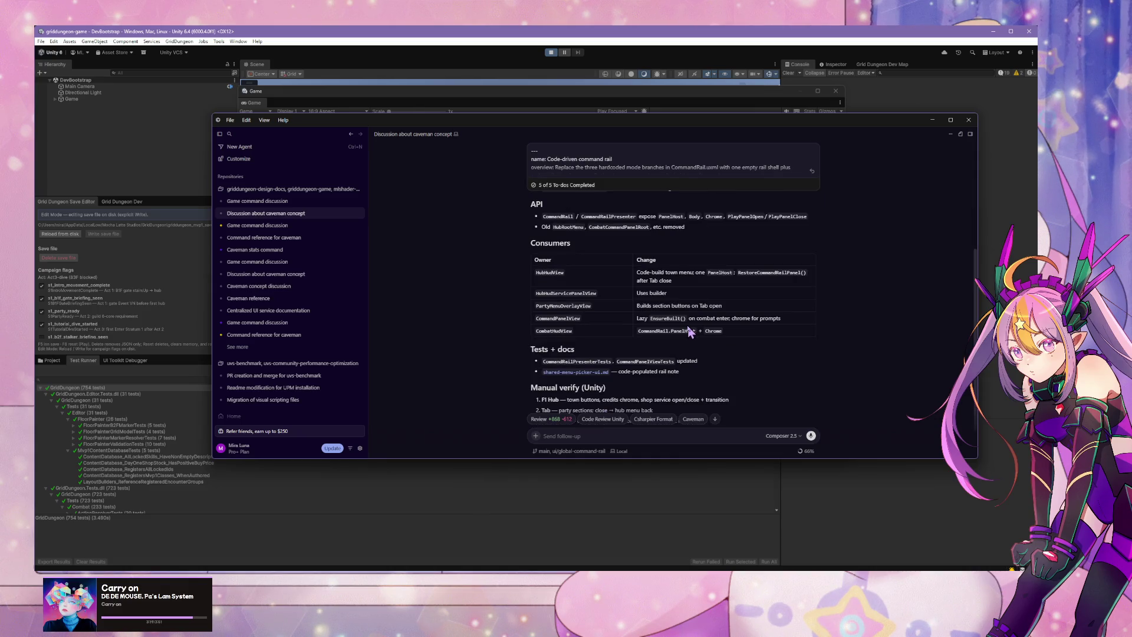
pyautogui.scroll(-1, 689, 331)
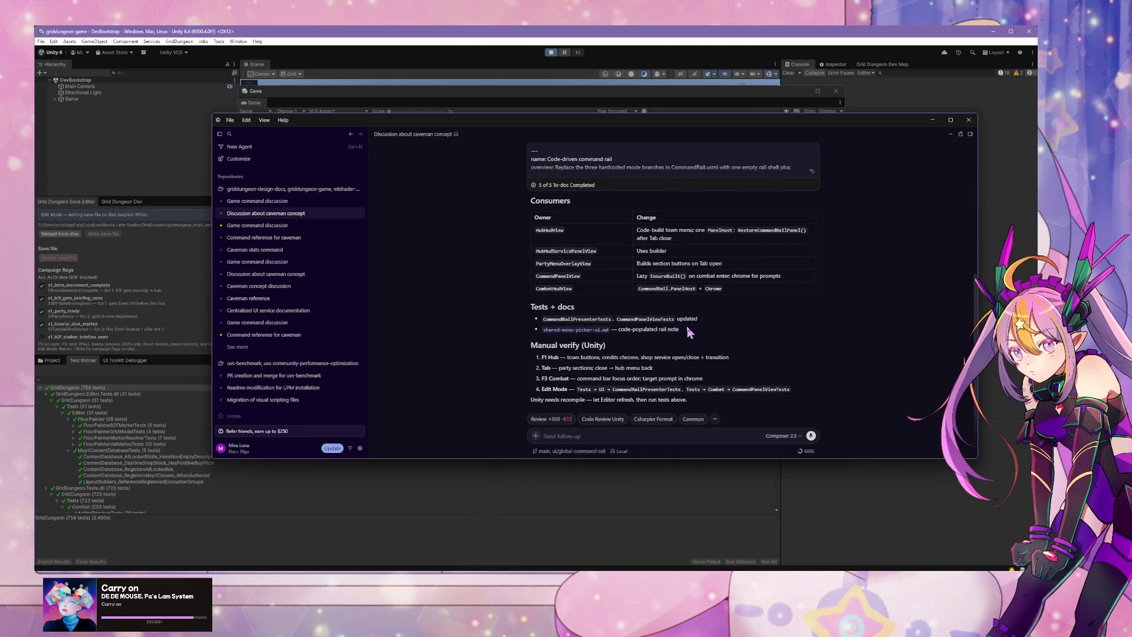
pyautogui.click(932, 120)
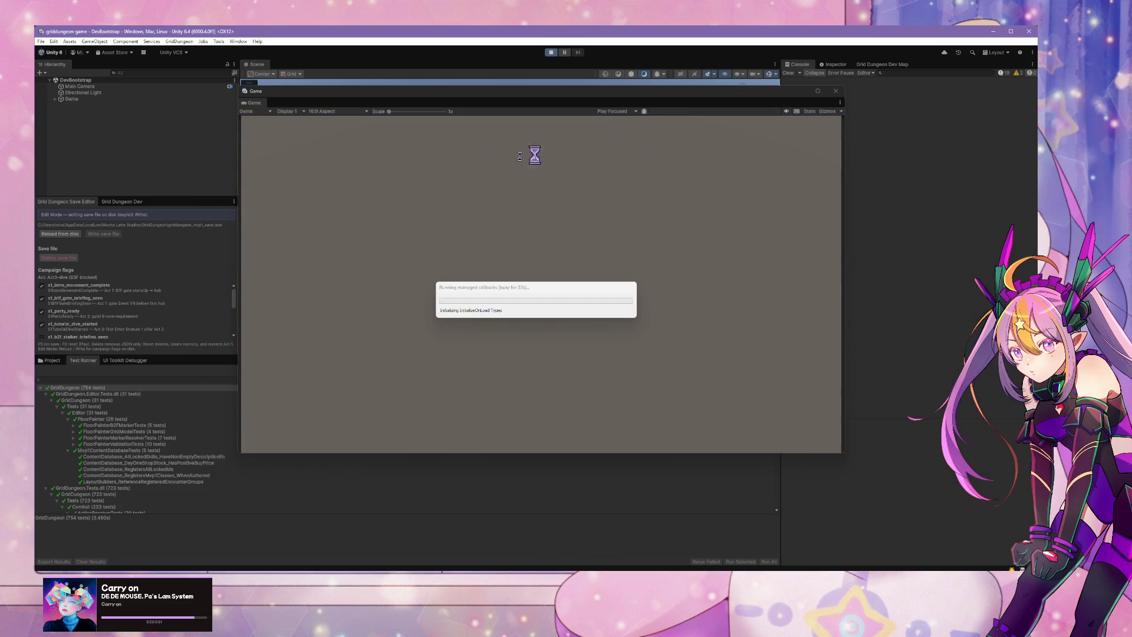
# Step: Check Unity's script reload, then move the Cursor chat aside, minimize it, and refocus Unity
pyautogui.click(500, 291)
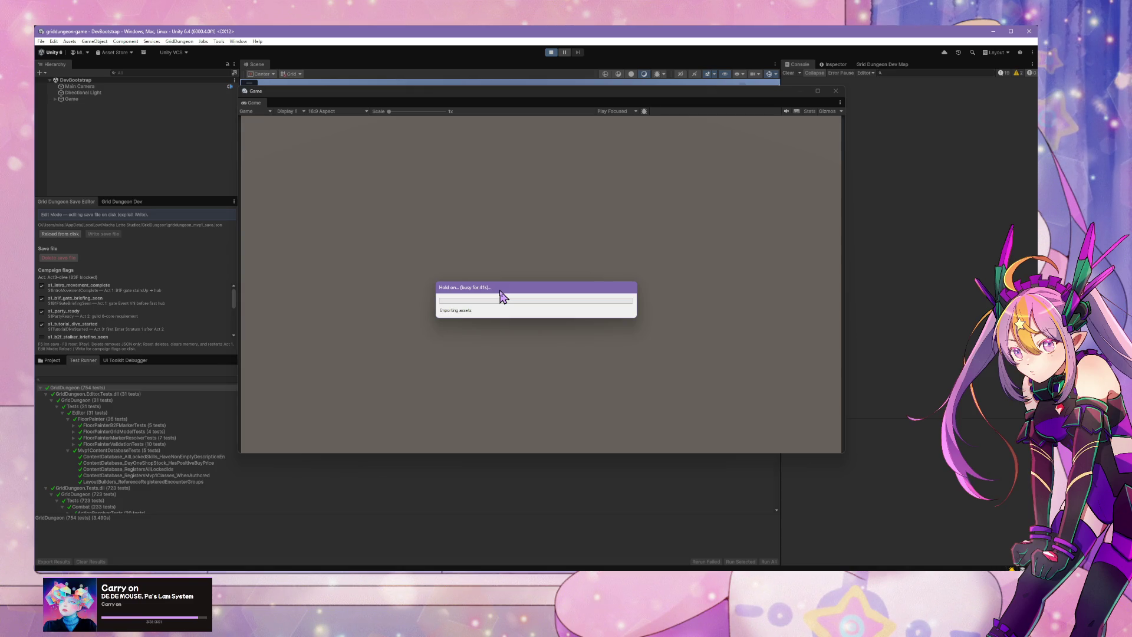
pyautogui.hotkey('alt', 'Tab')
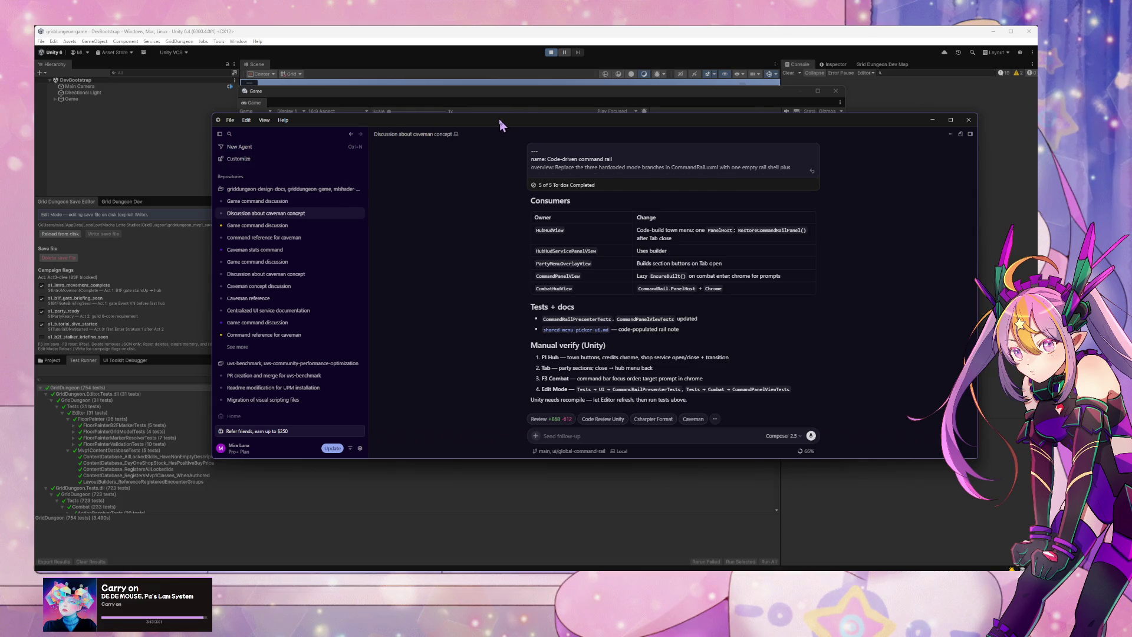
pyautogui.moveTo(374, 138)
pyautogui.moveTo(598, 123)
pyautogui.mouseDown()
pyautogui.moveTo(552, 348)
pyautogui.moveTo(575, 228)
pyautogui.mouseUp()
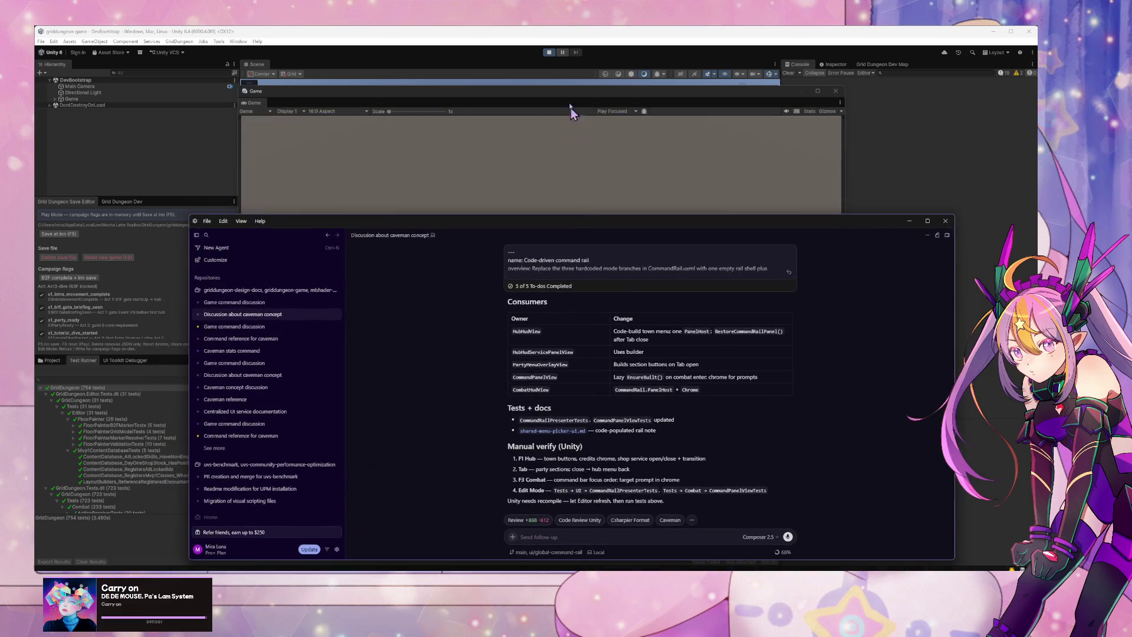
pyautogui.click(909, 222)
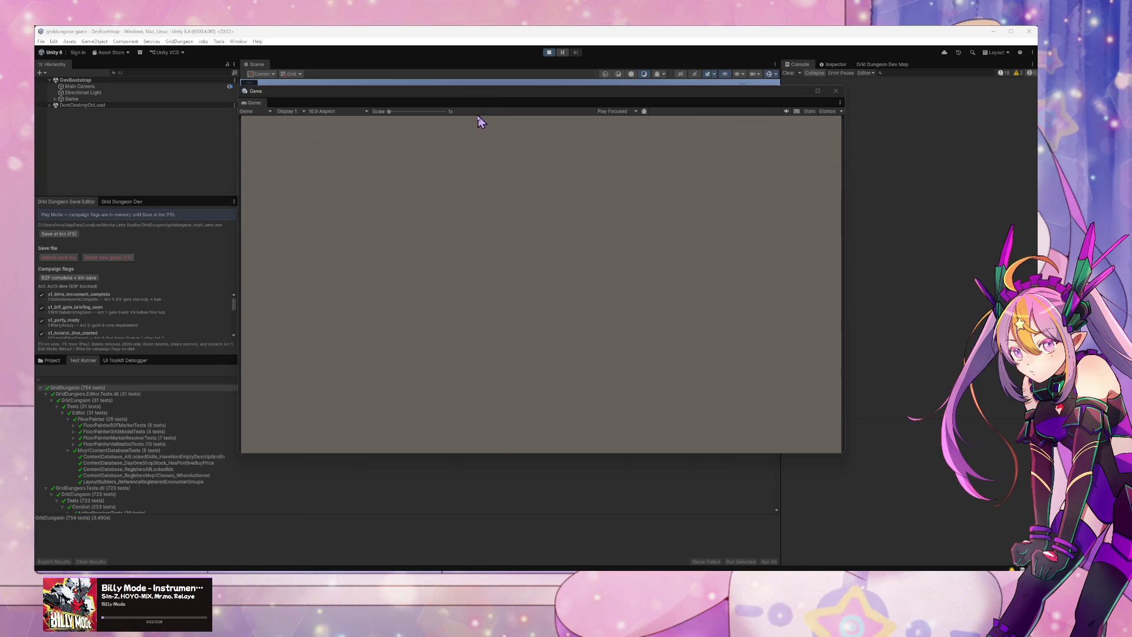
pyautogui.click(436, 253)
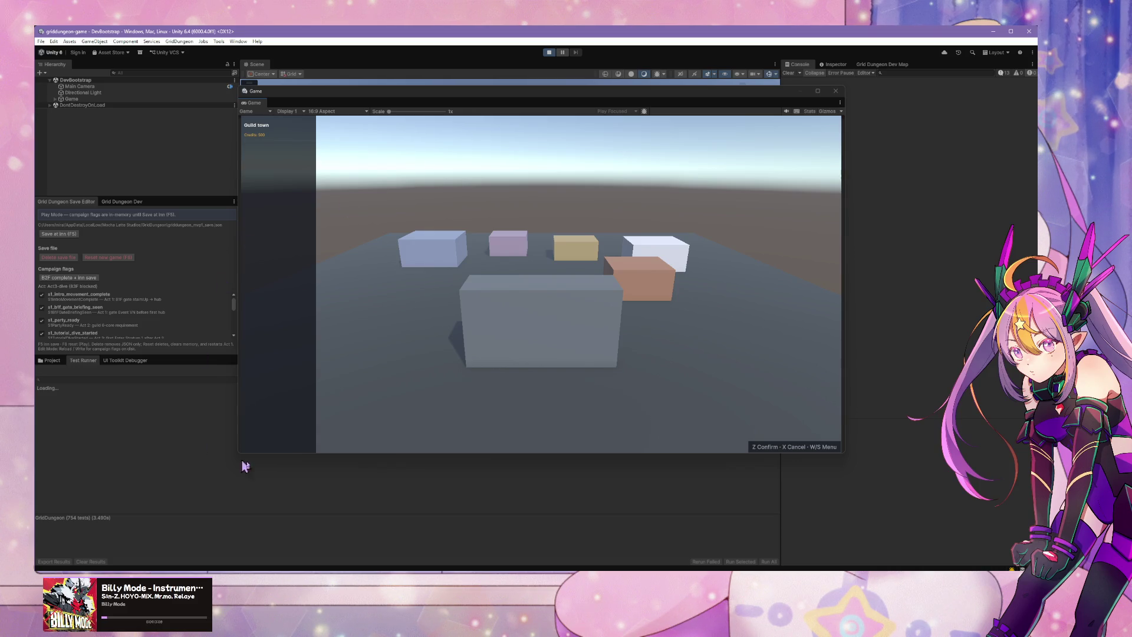
# Step: Walk forward to the blue town building and open the hub command menu
pyautogui.click(437, 151)
pyautogui.press('w')
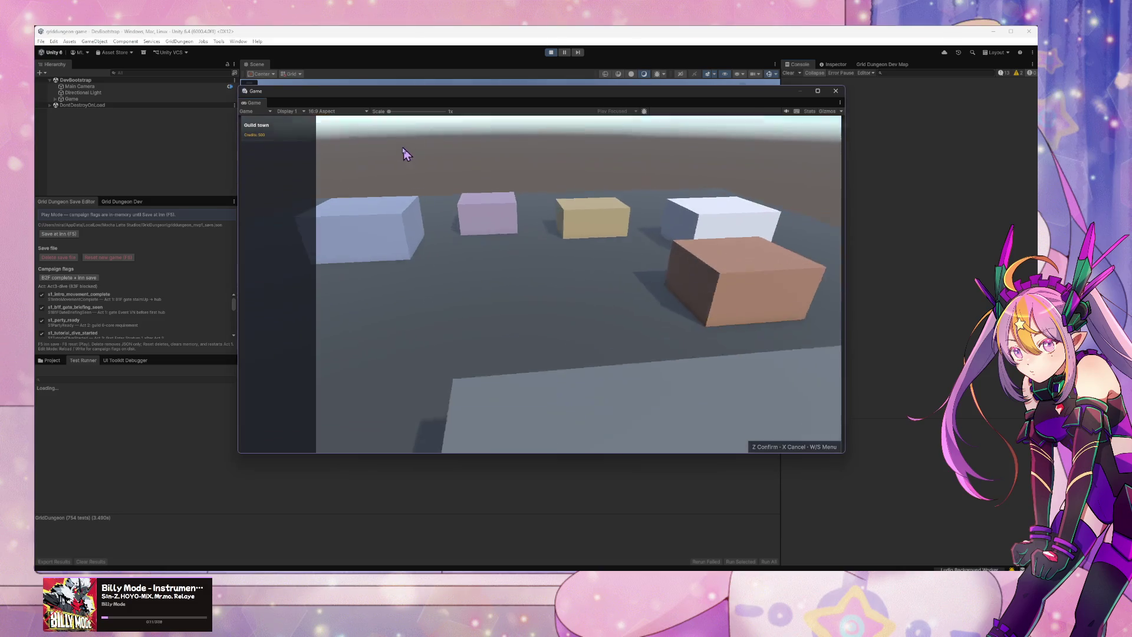
pyautogui.press('w')
pyautogui.press('w')
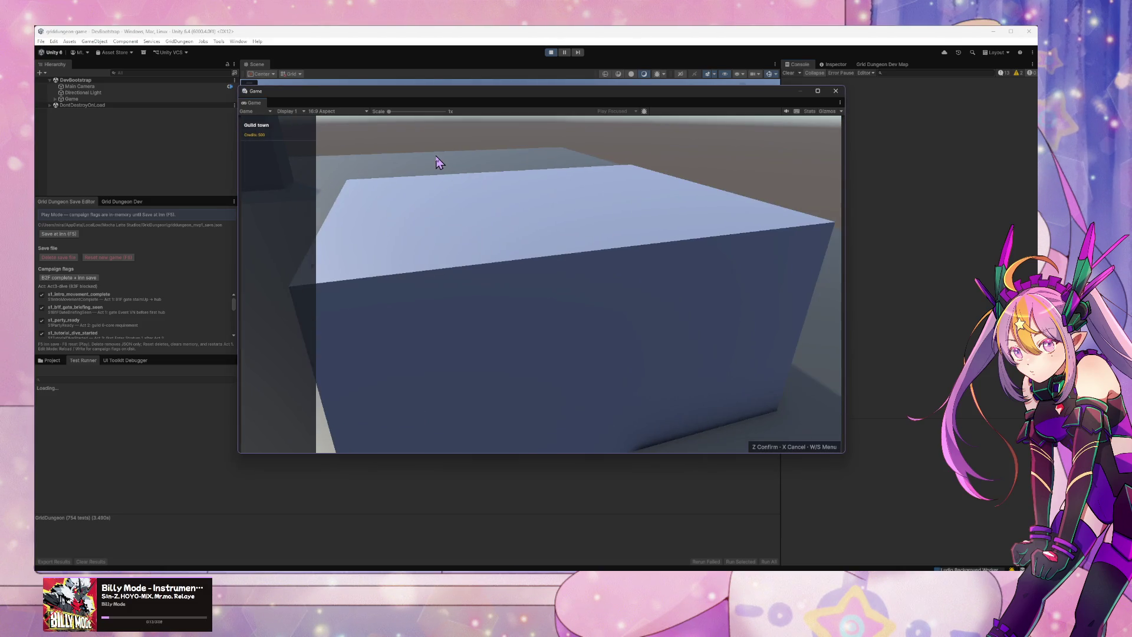
pyautogui.press('Escape')
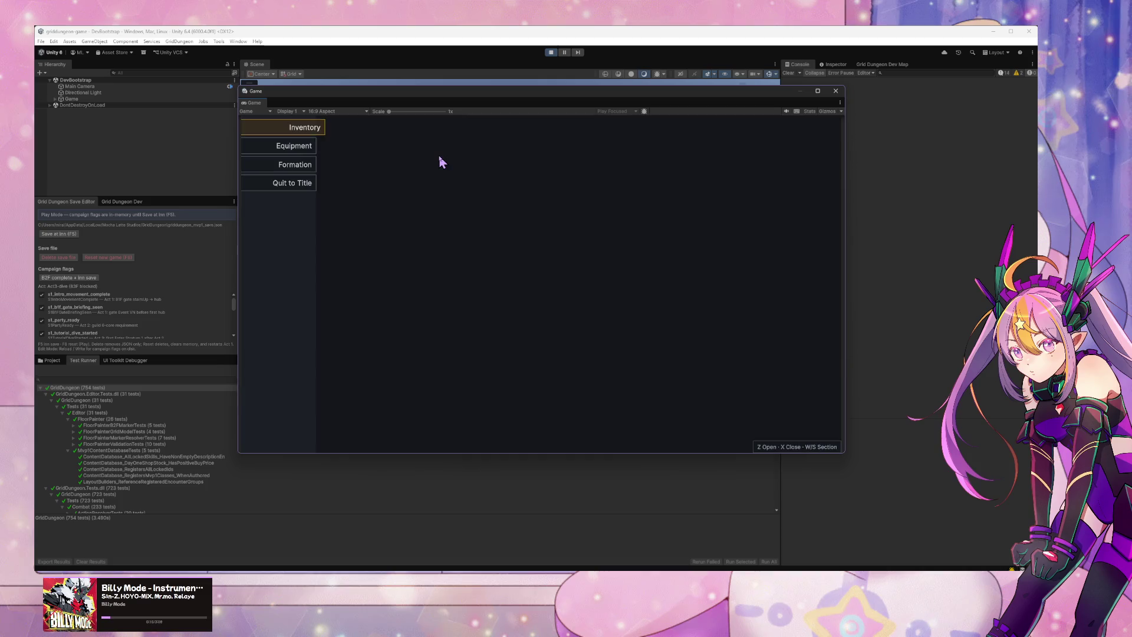
# Step: Open the Equipment panel, try Formation, then move back up and open Inventory
pyautogui.press('s')
pyautogui.press('z')
pyautogui.press('s')
pyautogui.press('e')
pyautogui.press('q')
pyautogui.press('x')
pyautogui.press('s')
pyautogui.press('z')
pyautogui.press('x')
pyautogui.press('w')
pyautogui.press('w')
pyautogui.press('z')
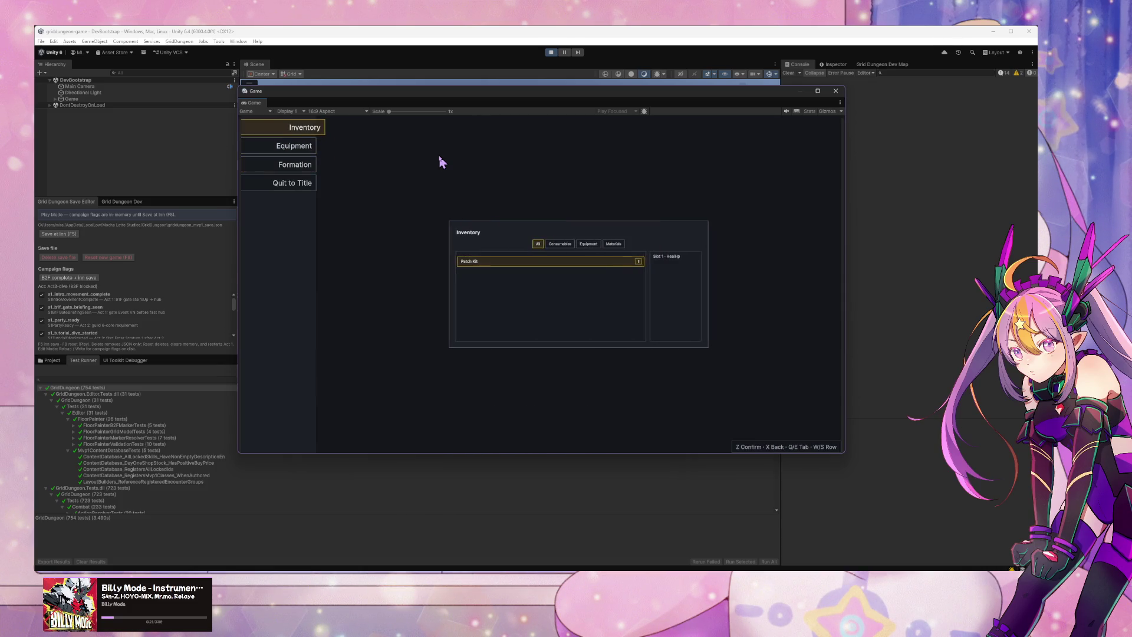
# Step: Cycle the inventory category filters back to All, reopen Inventory, then open the Equipment screen
pyautogui.press('e')
pyautogui.press('e')
pyautogui.press('e')
pyautogui.press('e')
pyautogui.press('q')
pyautogui.press('e')
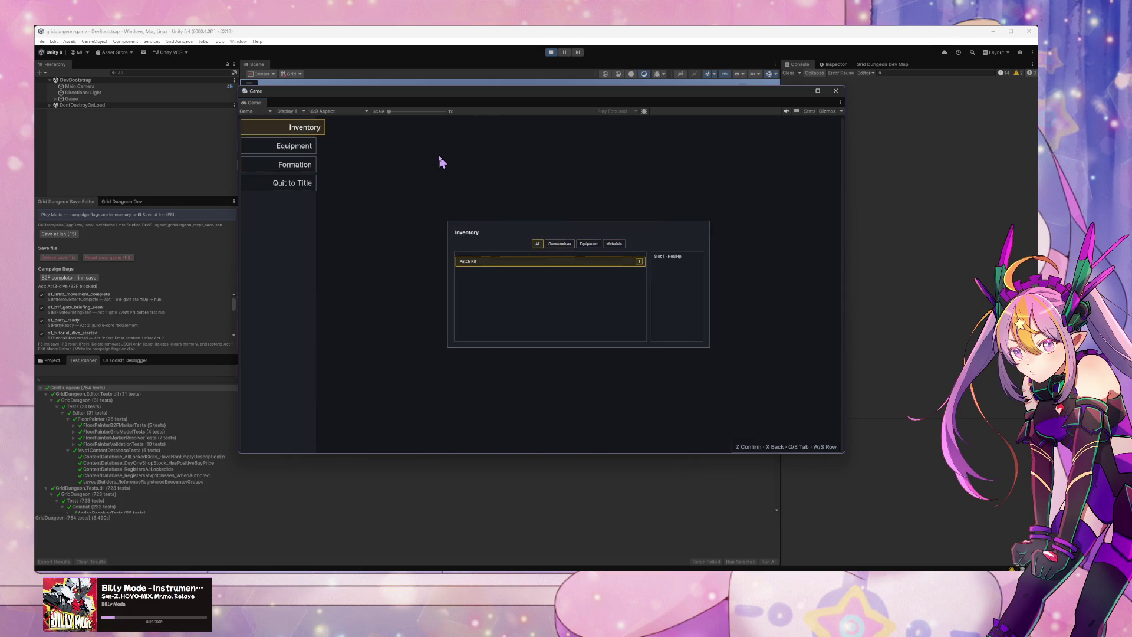
pyautogui.press('e')
pyautogui.press('e')
pyautogui.press('e')
pyautogui.press('q')
pyautogui.press('q')
pyautogui.press('q')
pyautogui.press('x')
pyautogui.press('z')
pyautogui.press('x')
pyautogui.press('s')
pyautogui.press('z')
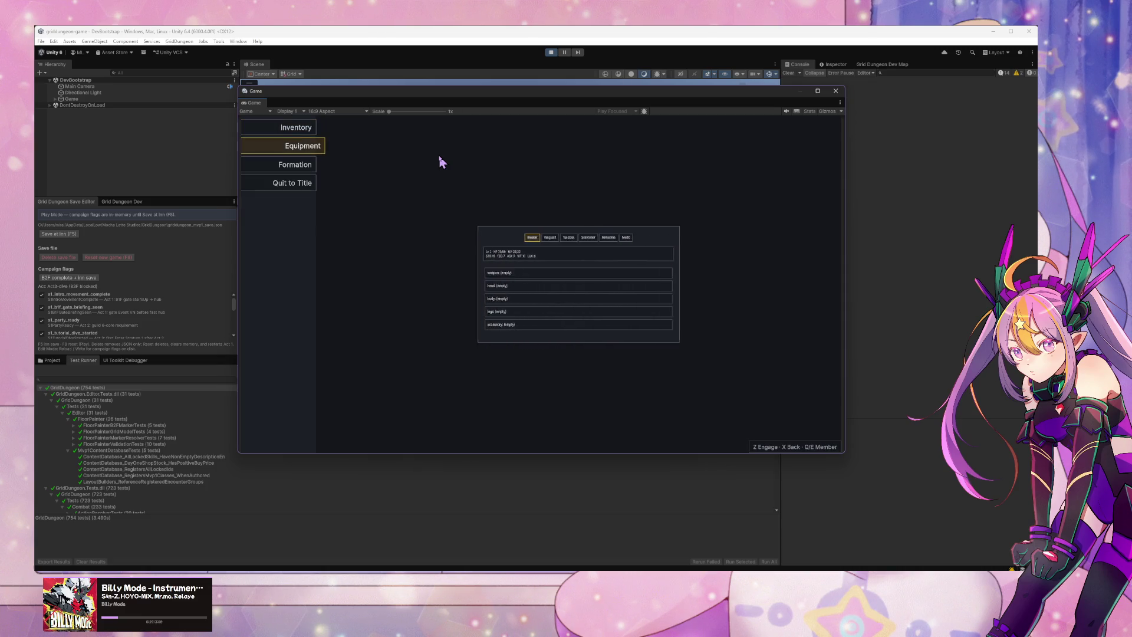
# Step: Leave the hub menu, enter the dungeon and walk forward onto the stairs
pyautogui.press('z')
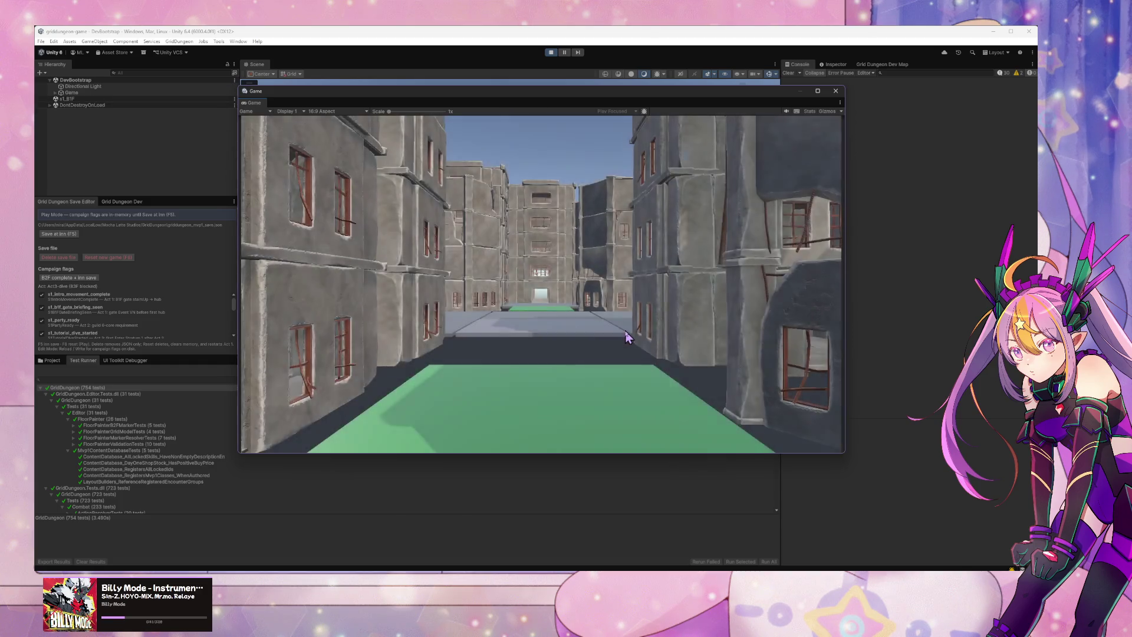
pyautogui.press('w')
pyautogui.press('Escape')
pyautogui.press('Escape')
pyautogui.press('Escape')
pyautogui.press('Escape')
pyautogui.press('w')
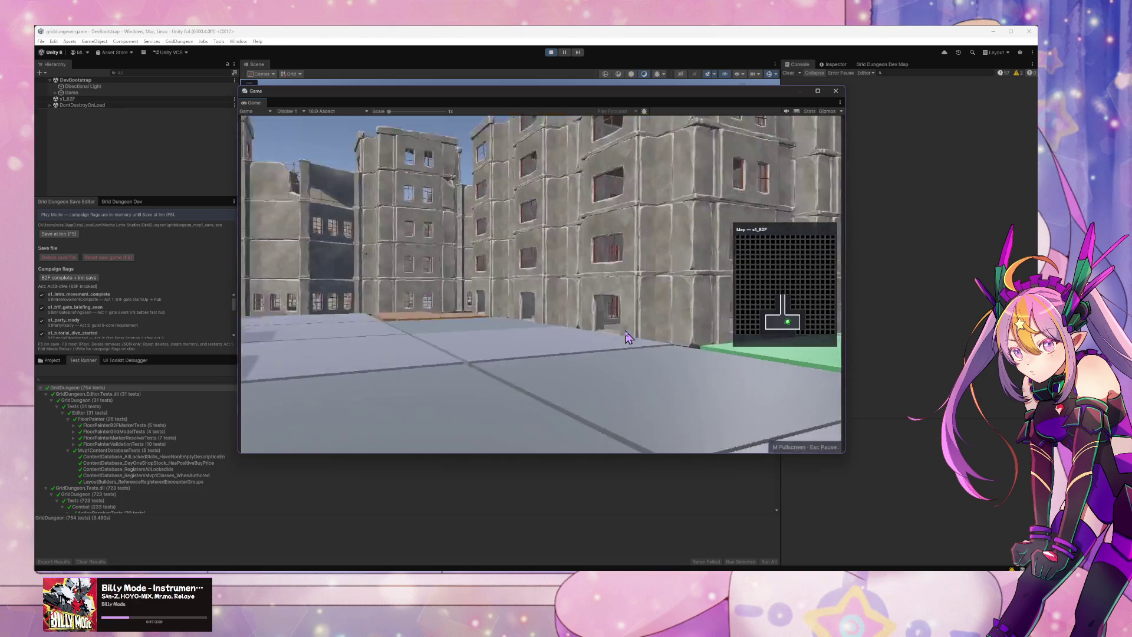
# Step: Walk the party into a Venom Slime battle, then open the Window > UI Toolkit menu
pyautogui.press('a')
pyautogui.press('q')
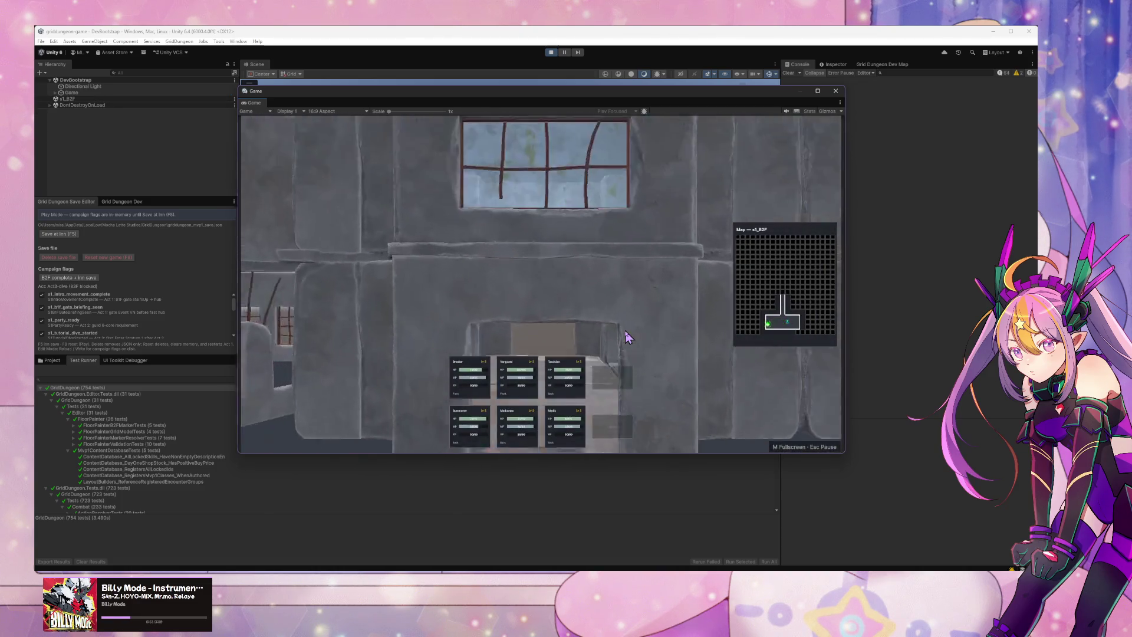
pyautogui.press('w')
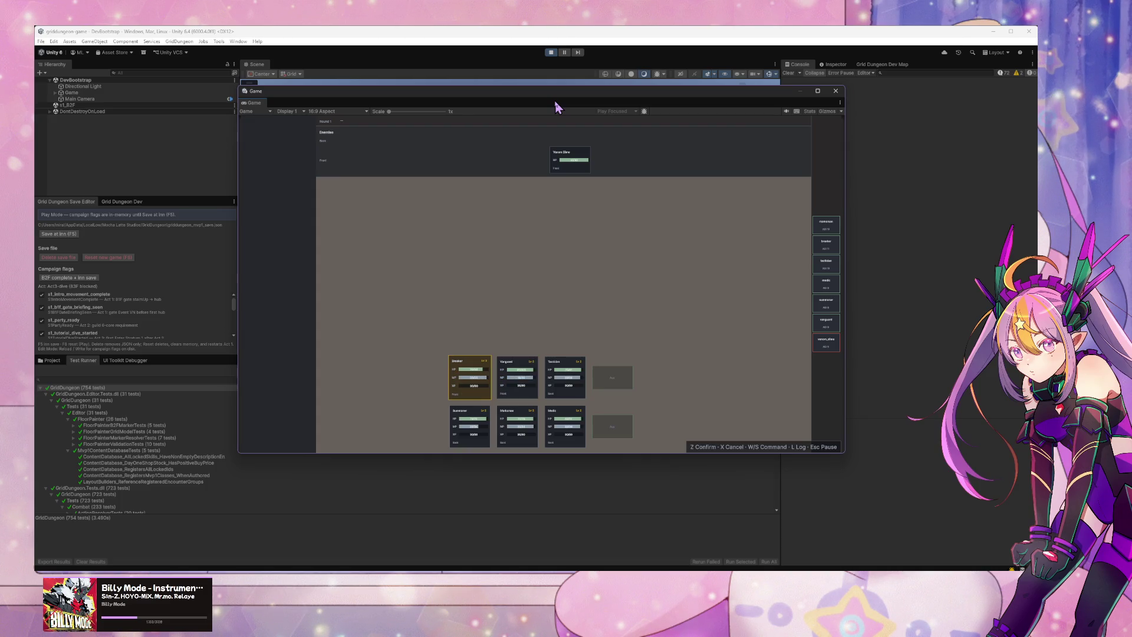
pyautogui.click(238, 41)
pyautogui.moveTo(283, 213)
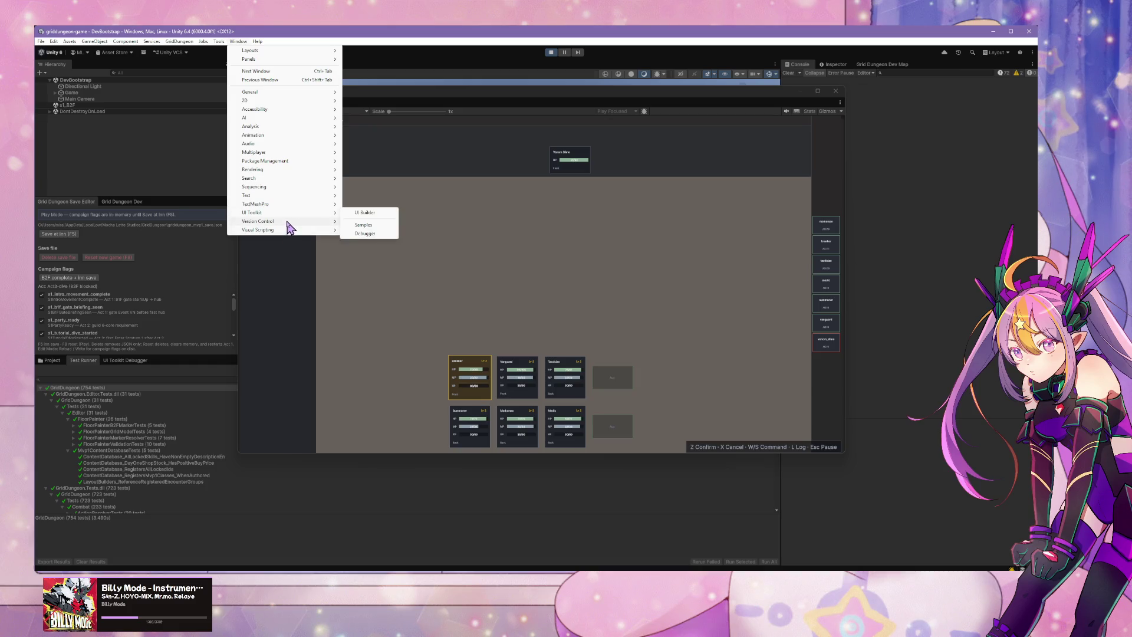
# Step: Open the UI Toolkit Debugger, pick the combat HUD from the game, and widen the element tree
pyautogui.click(377, 235)
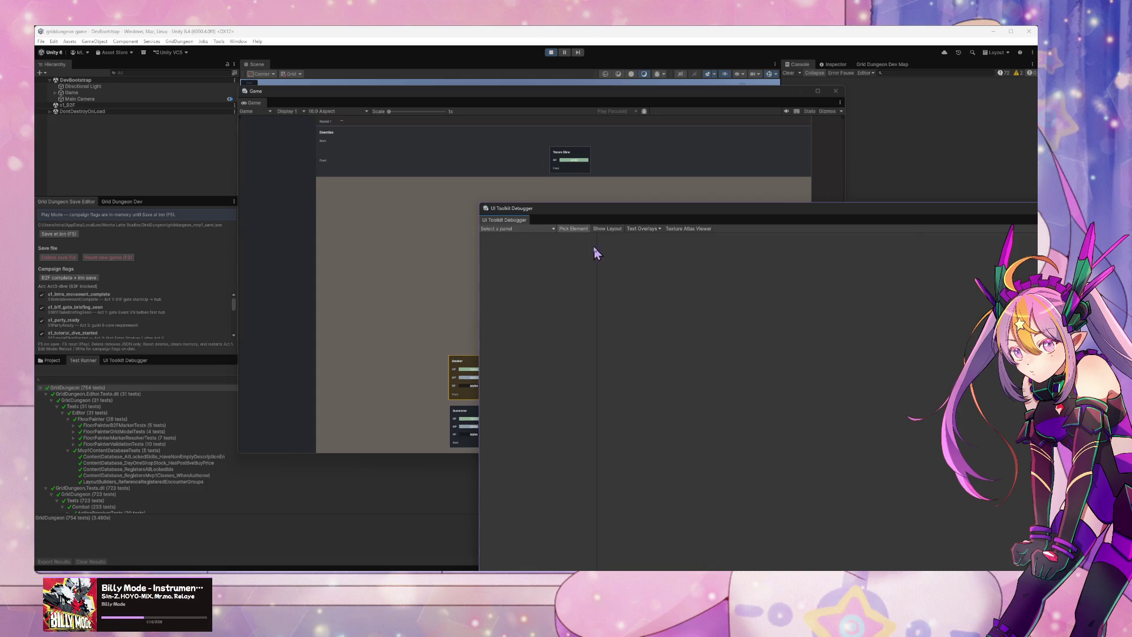
pyautogui.click(575, 228)
pyautogui.click(248, 236)
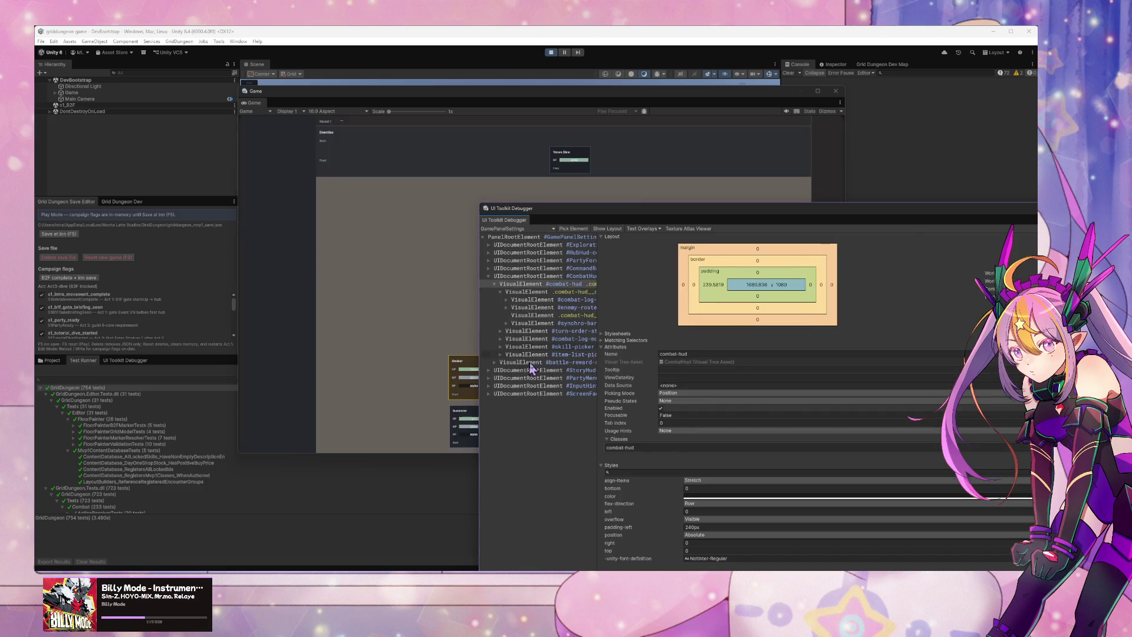
pyautogui.moveTo(598, 324); pyautogui.dragTo(860, 325)
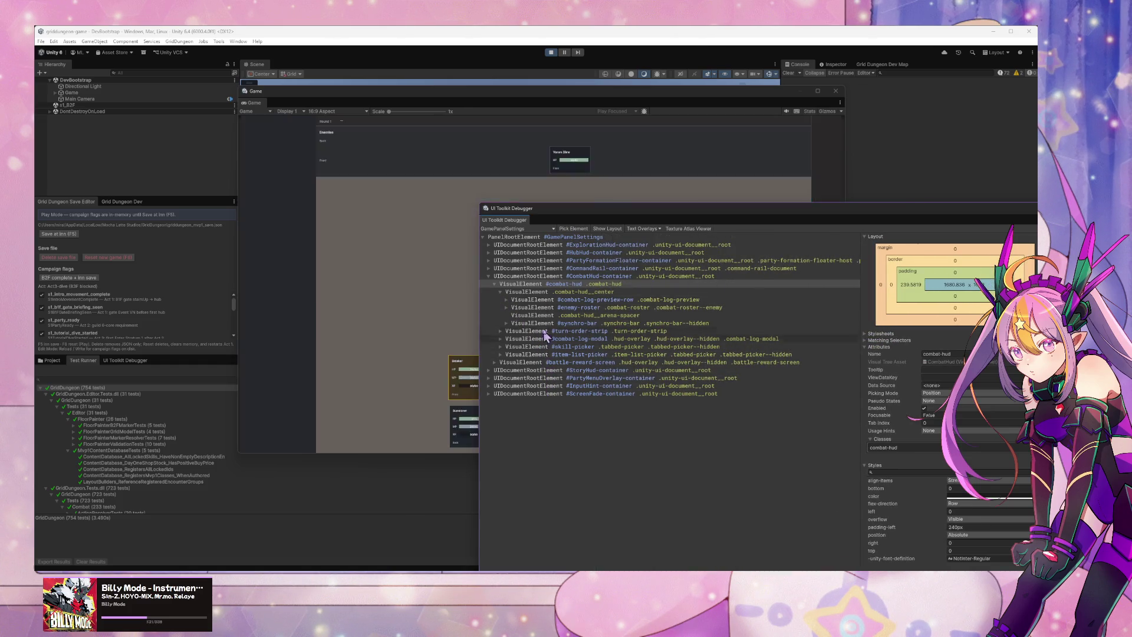
# Step: Select #combat-hud and expand the CommandRail container through #command-rail to #command-rail-body
pyautogui.click(533, 284)
pyautogui.click(489, 269)
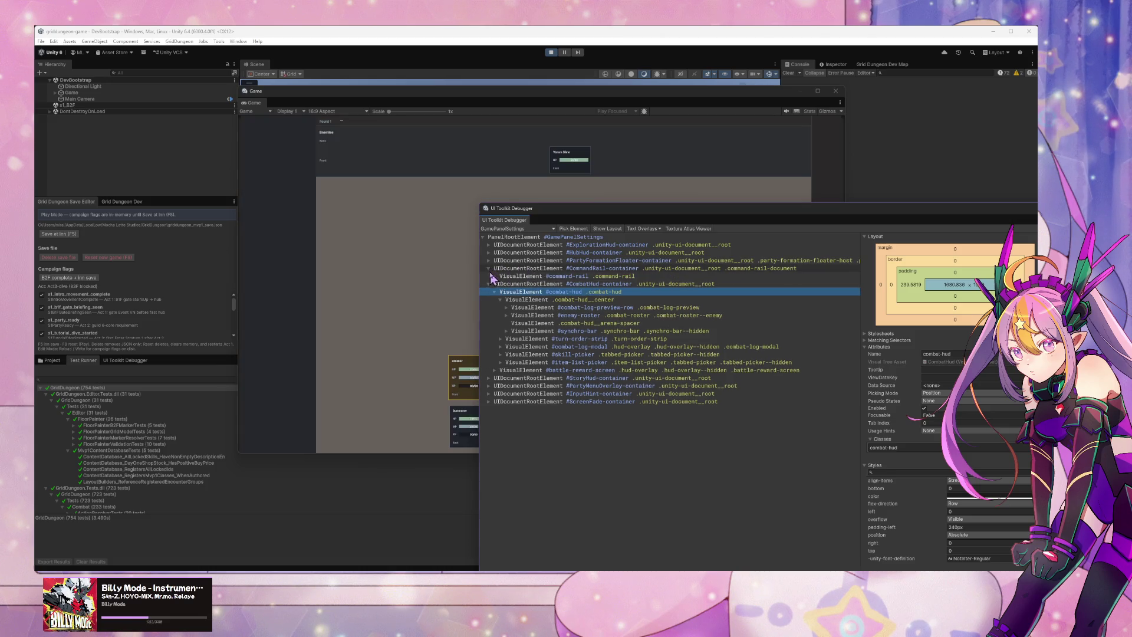
pyautogui.click(494, 277)
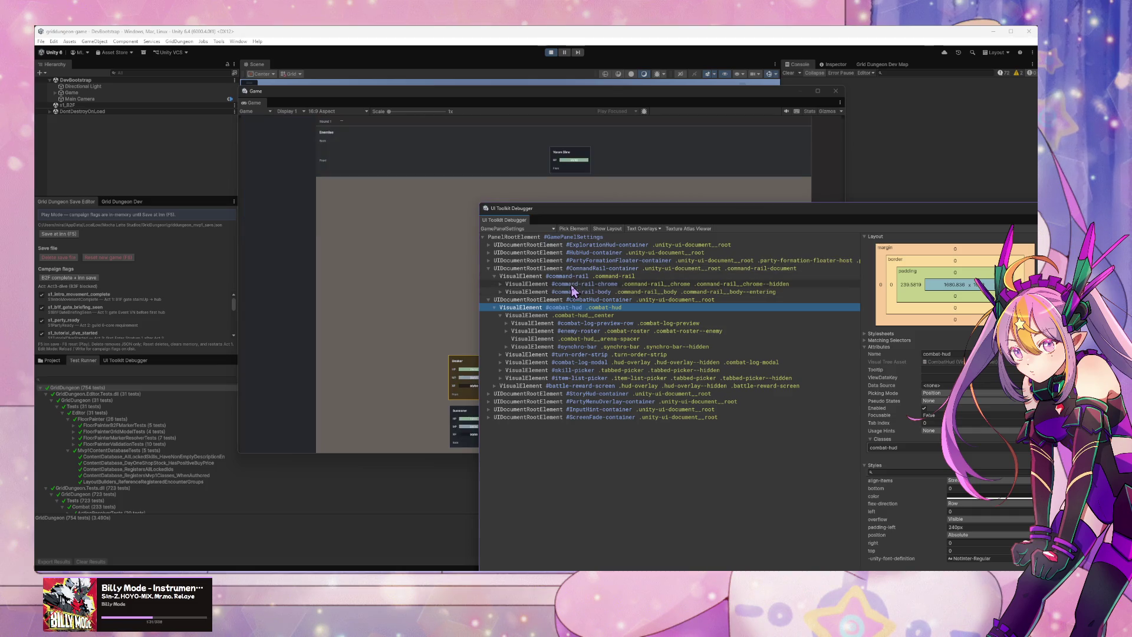
pyautogui.click(572, 292)
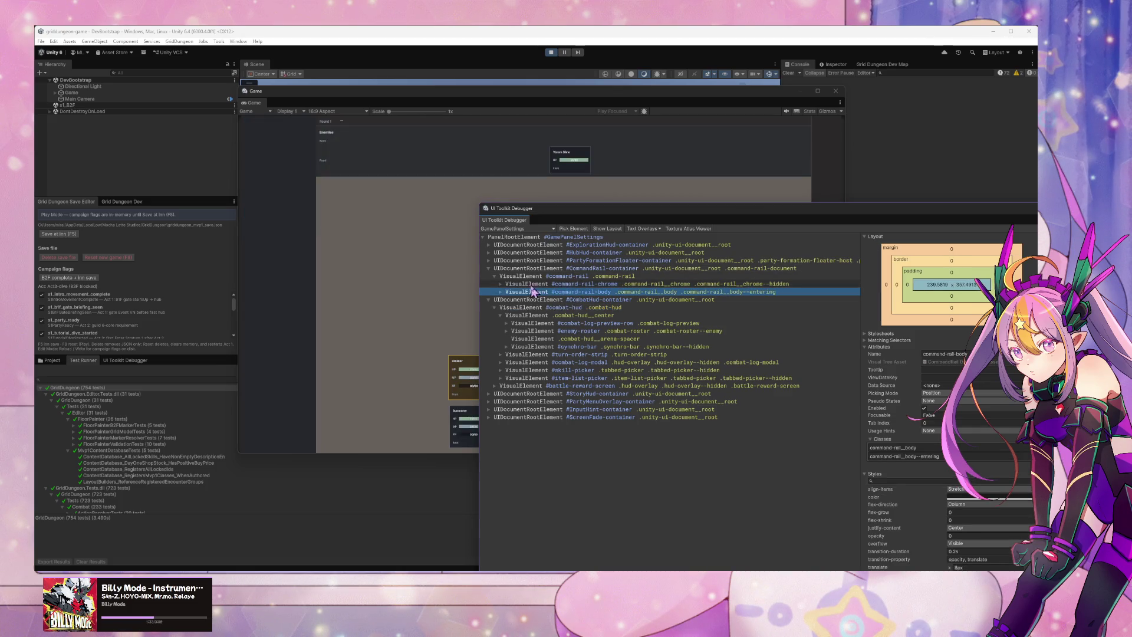
pyautogui.click(500, 292)
pyautogui.click(373, 300)
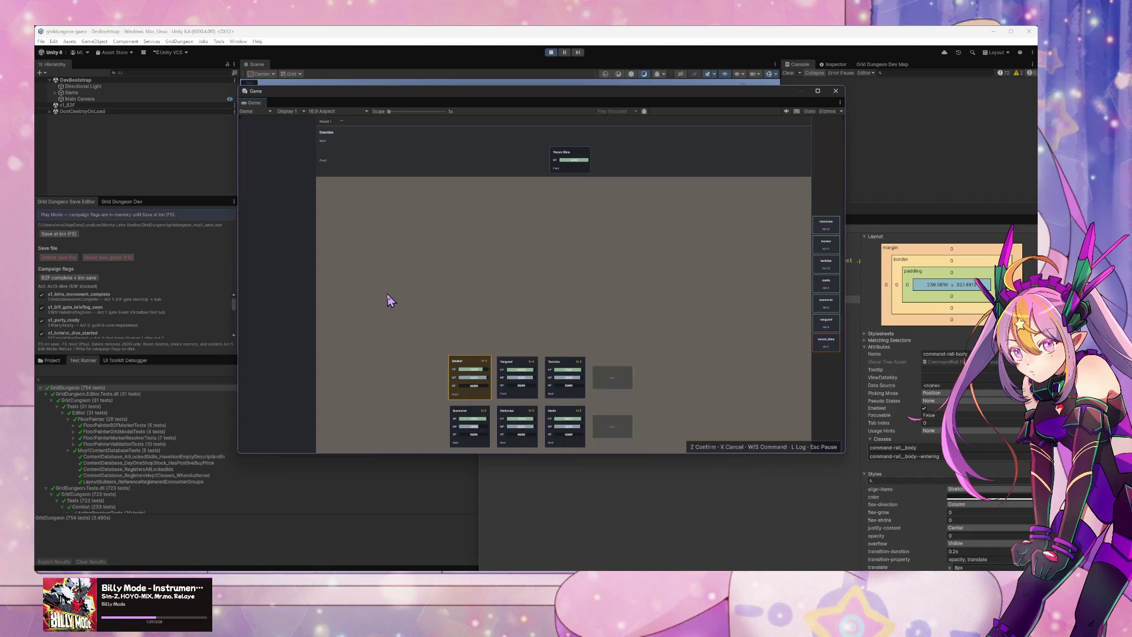
# Step: Confirm Breaker's command, toggle the pause menu, and rearrange the Game and debugger windows
pyautogui.press('z')
pyautogui.press('z')
pyautogui.press('z')
pyautogui.press('z')
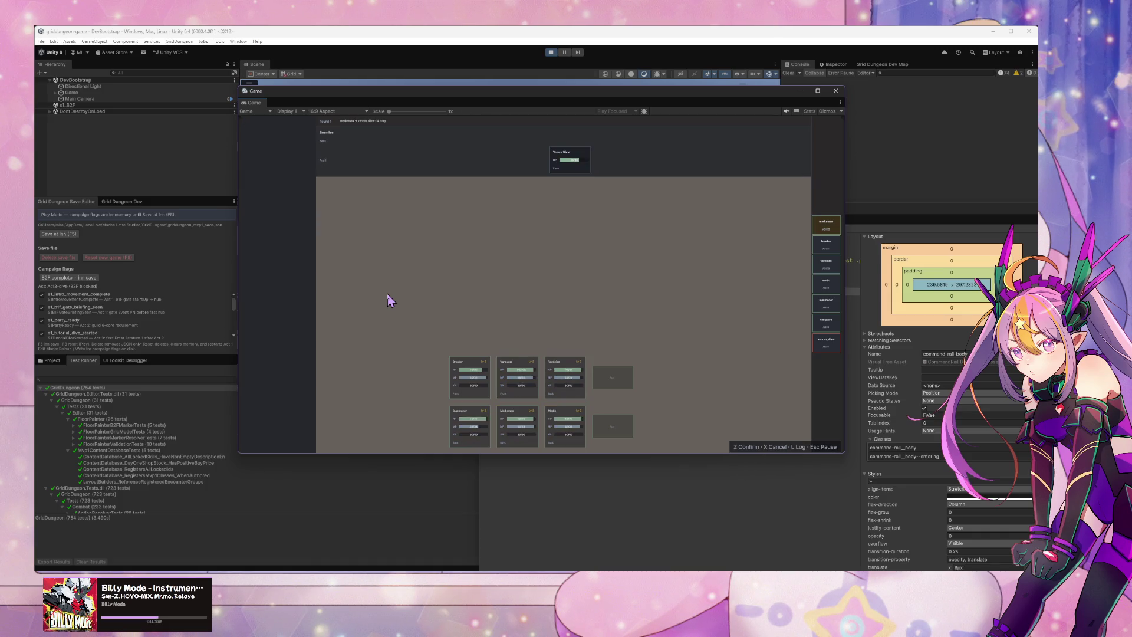
pyautogui.press('Escape')
pyautogui.press('w')
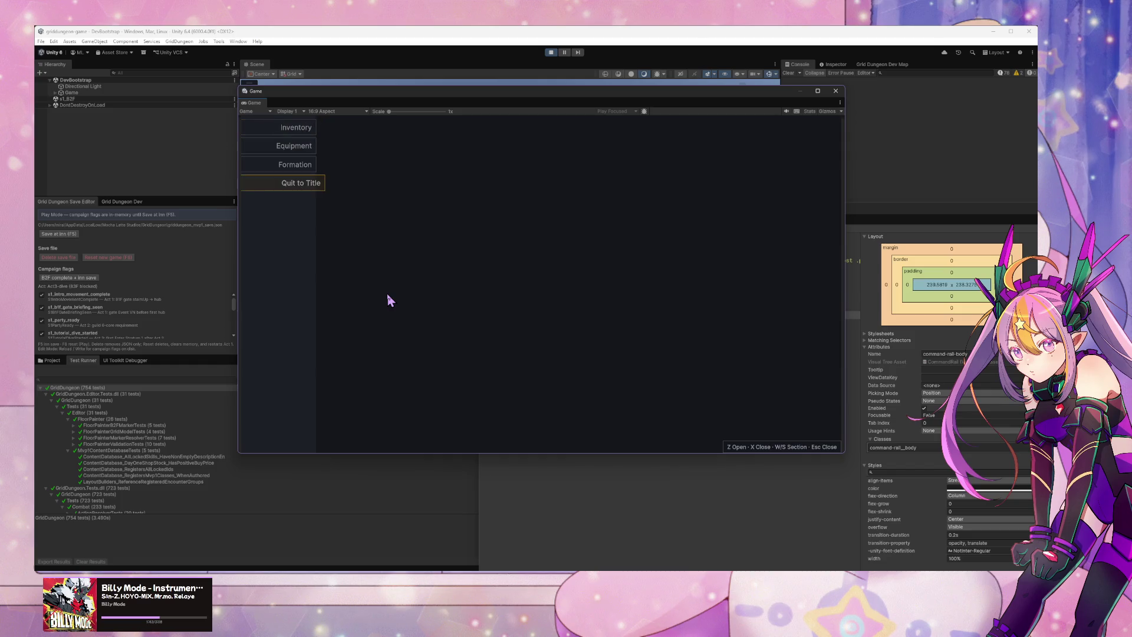
pyautogui.click(598, 503)
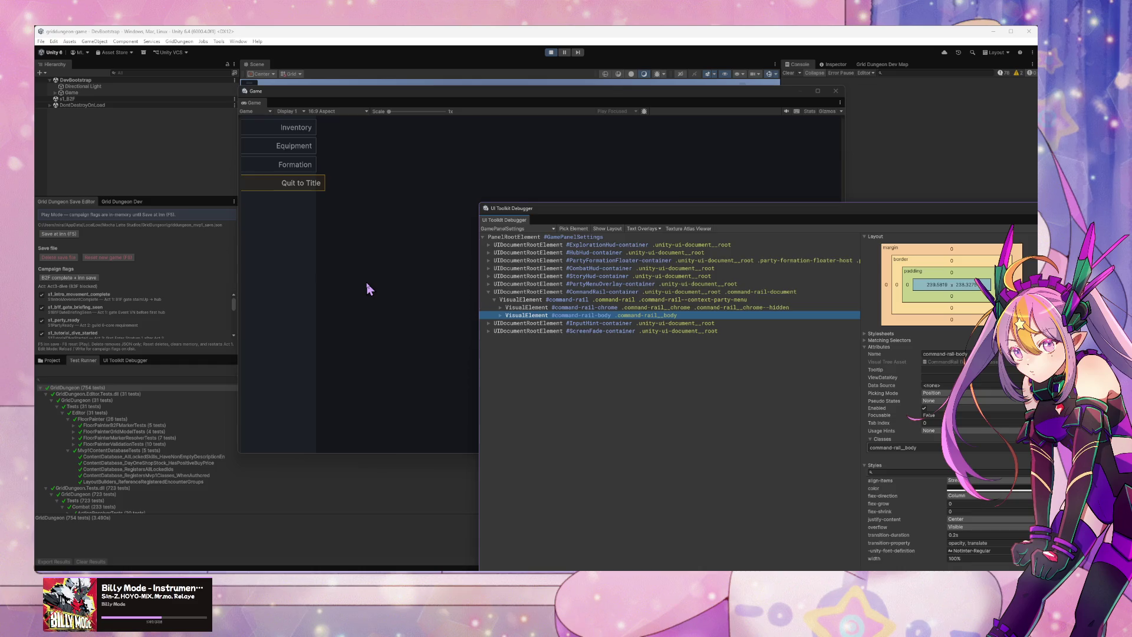
pyautogui.moveTo(571, 96); pyautogui.dragTo(398, 93)
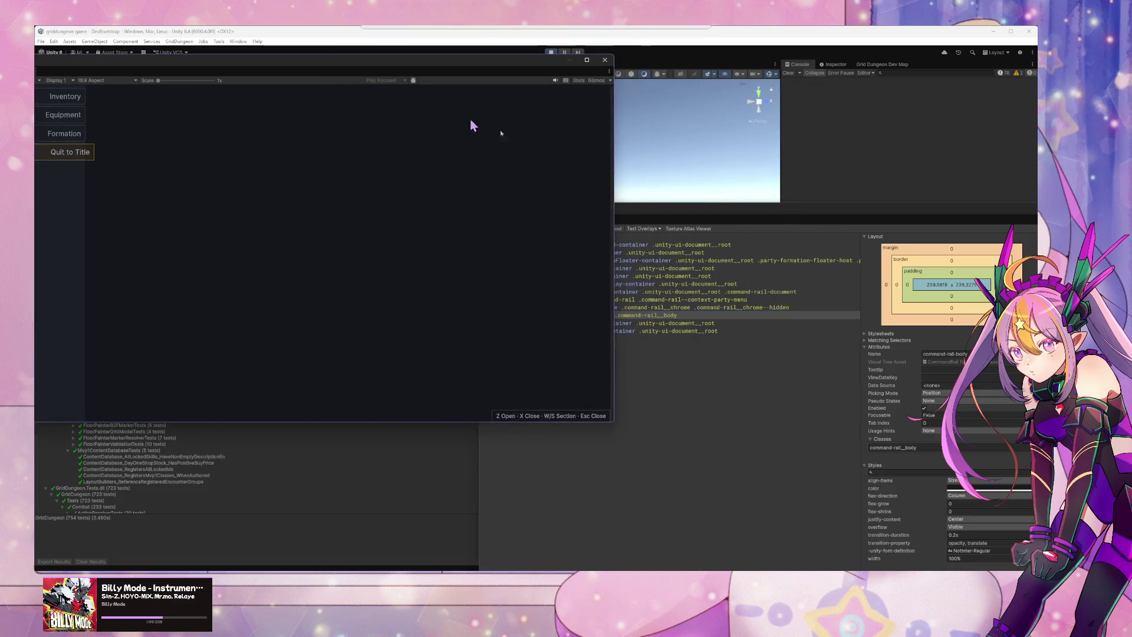
pyautogui.moveTo(705, 209); pyautogui.dragTo(833, 163)
pyautogui.moveTo(379, 68)
pyautogui.mouseDown()
pyautogui.moveTo(425, 94)
pyautogui.moveTo(431, 122)
pyautogui.mouseUp()
pyautogui.press('Escape')
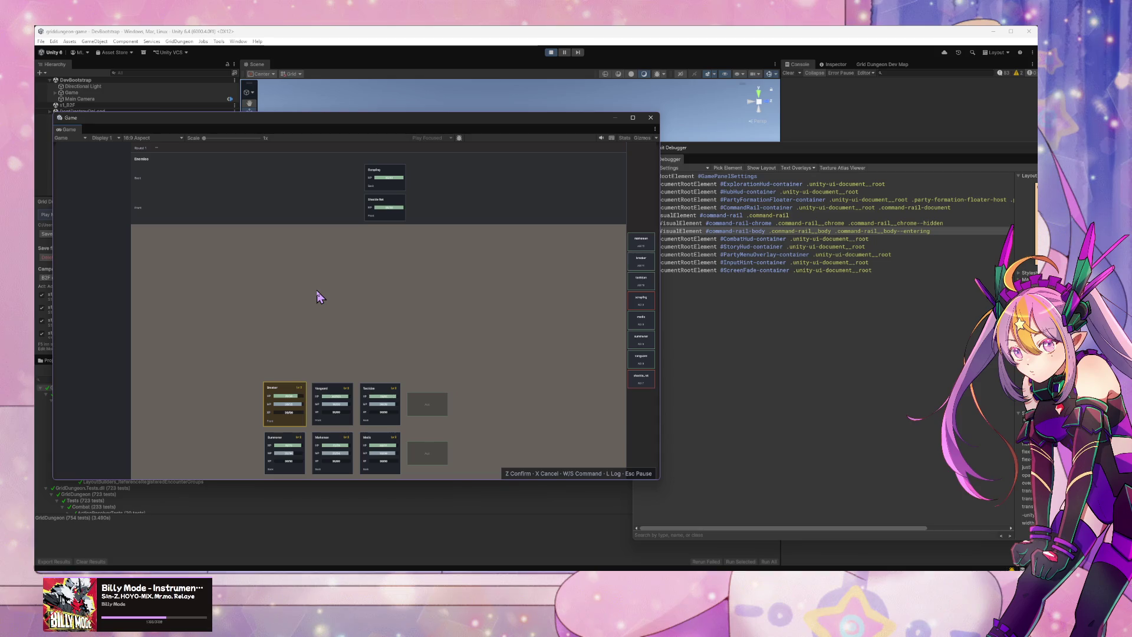
# Step: Select and collapse #CommandRail-container in the debugger tree
pyautogui.click(737, 312)
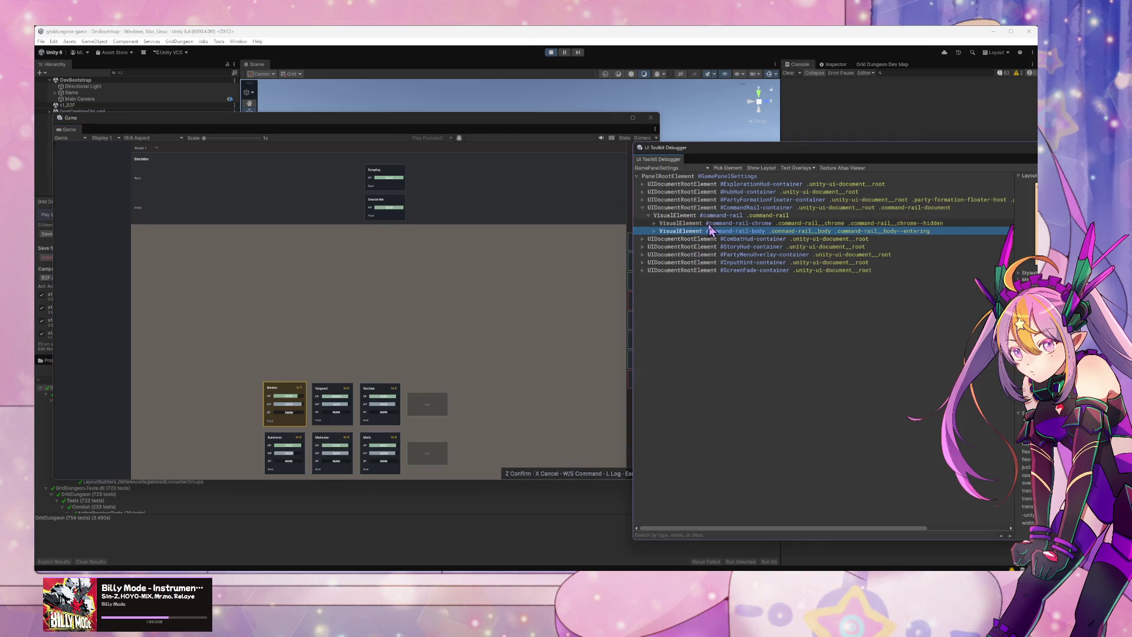
pyautogui.click(729, 208)
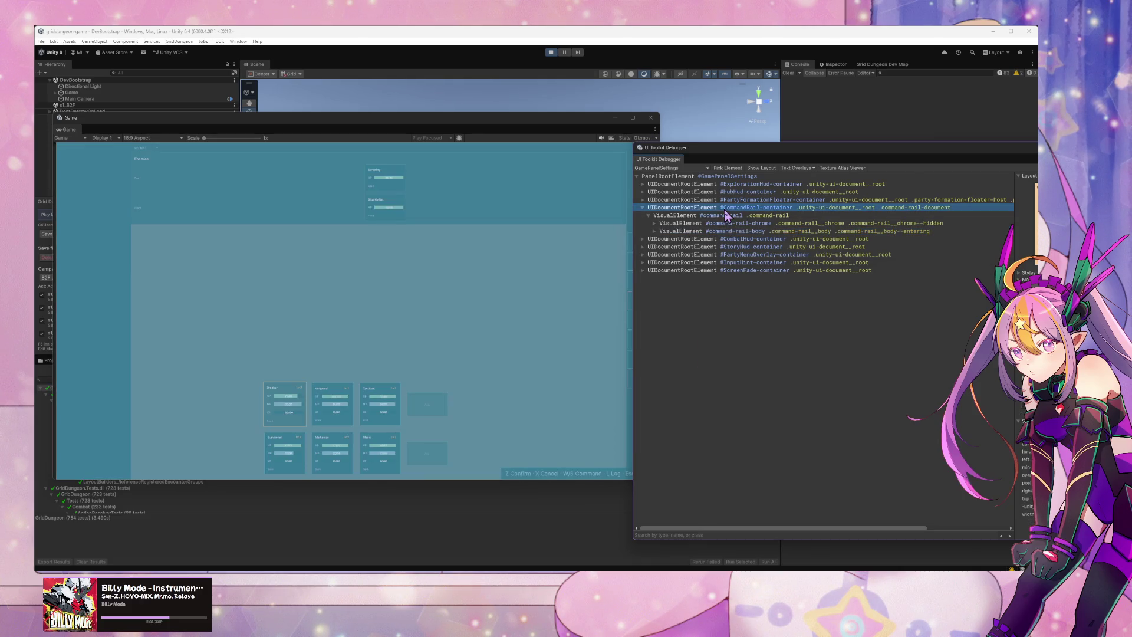
pyautogui.click(643, 208)
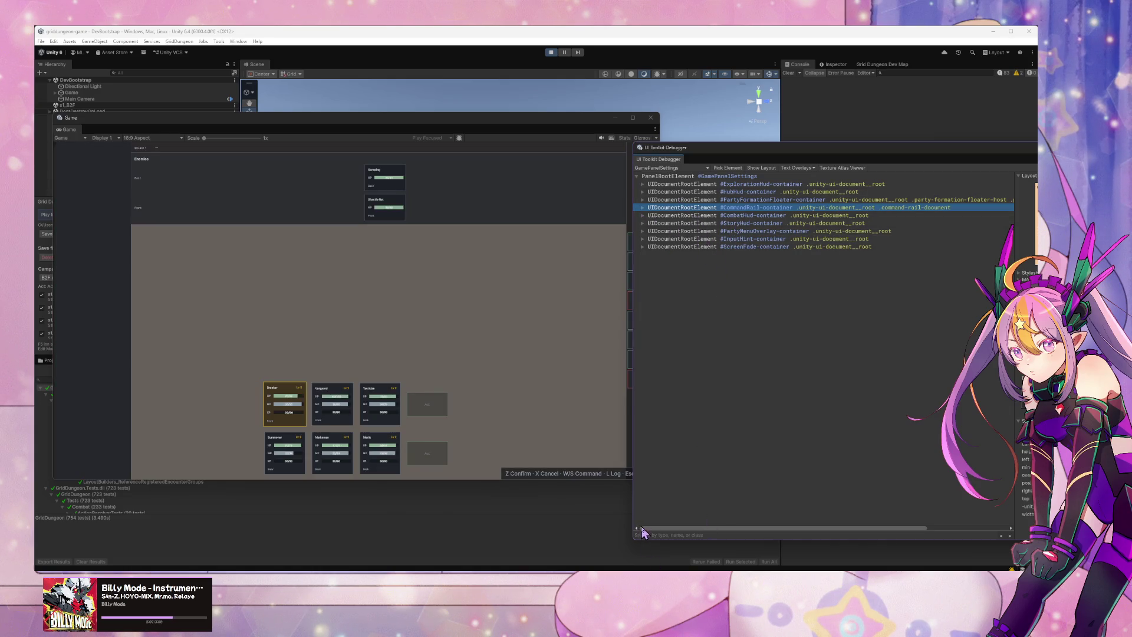
pyautogui.hotkey('alt', 'Tab')
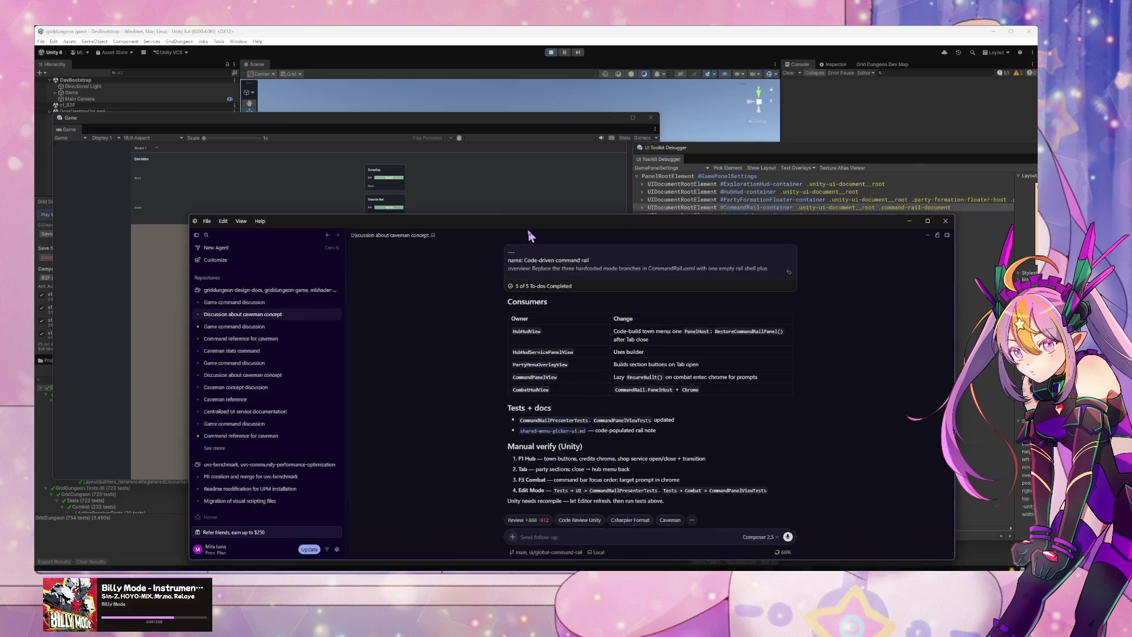
# Step: Ask the agent to rearrange the rail container to come after the Combat/Hub HUD so it's visible
pyautogui.moveTo(527, 228); pyautogui.dragTo(473, 131)
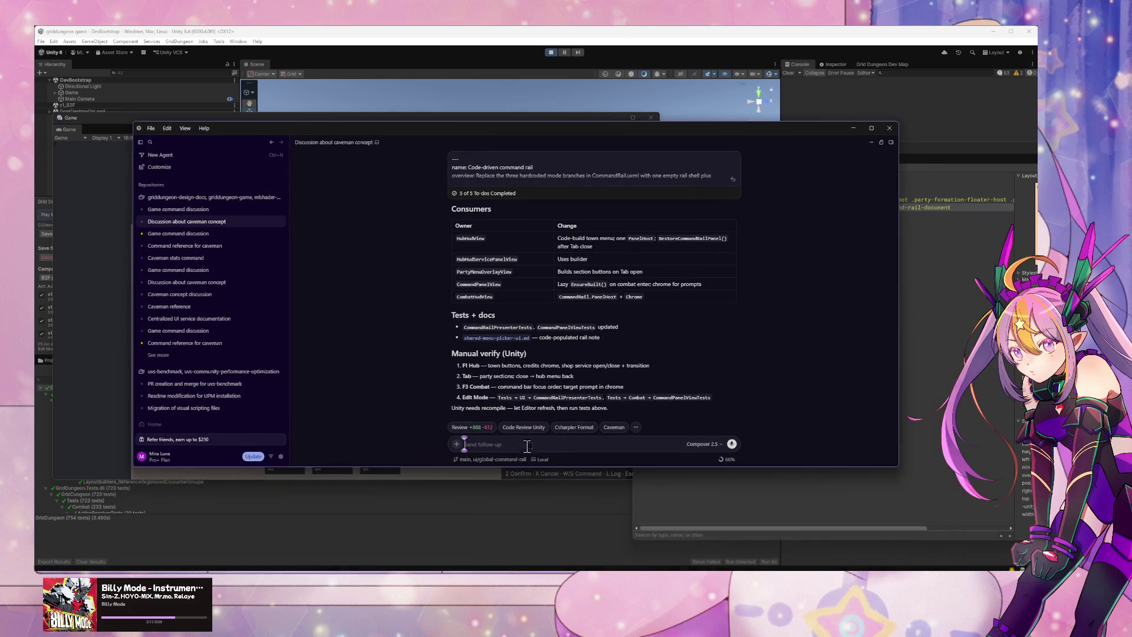
pyautogui.moveTo(775, 137)
pyautogui.mouseDown()
pyautogui.moveTo(242, 226)
pyautogui.moveTo(873, 300)
pyautogui.moveTo(755, 97)
pyautogui.moveTo(563, 145)
pyautogui.moveTo(573, 124)
pyautogui.mouseUp()
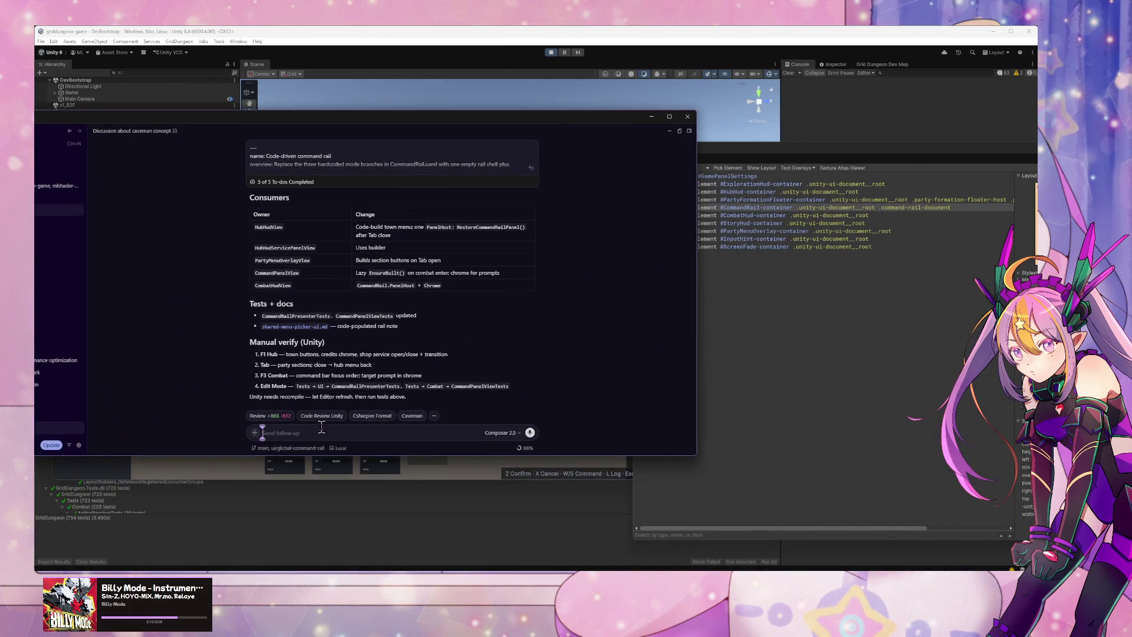
pyautogui.write('Command')
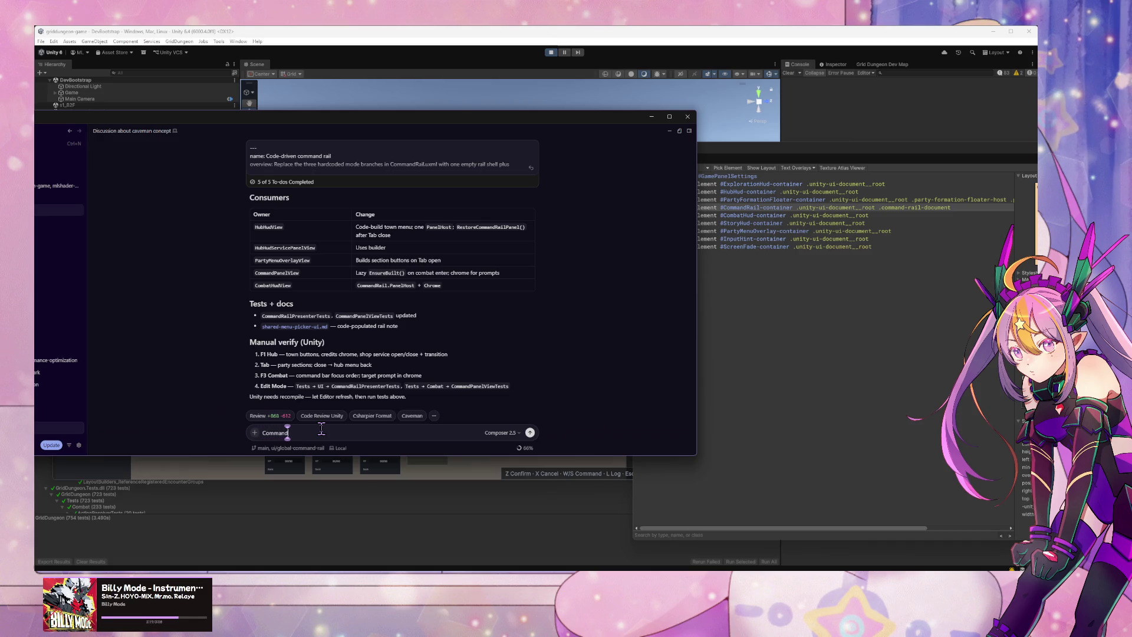
pyautogui.write(' rail conta')
pyautogui.write('er has to come after')
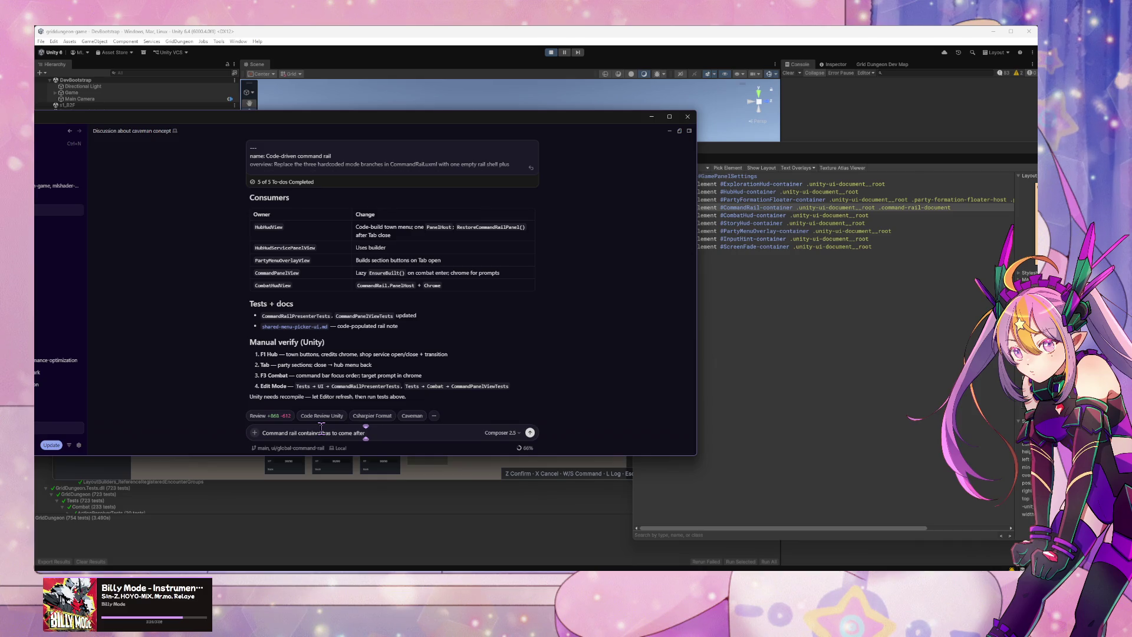
pyautogui.write('ub')
pyautogui.write(' Combat')
pyautogui.write('Story')
pyautogui.press('BackSpace')
pyautogui.write('H')
pyautogui.write('ub hu')
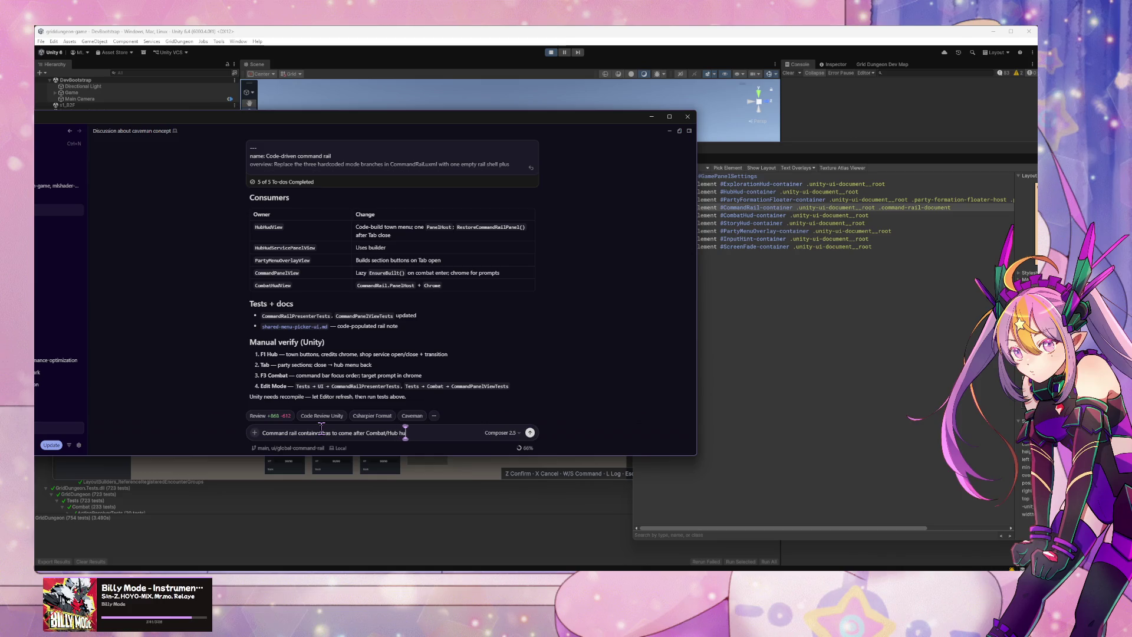
pyautogui.write('d so')
pyautogui.write('ble. reass')
pyautogui.press('BackSpace')
pyautogui.press('BackSpace')
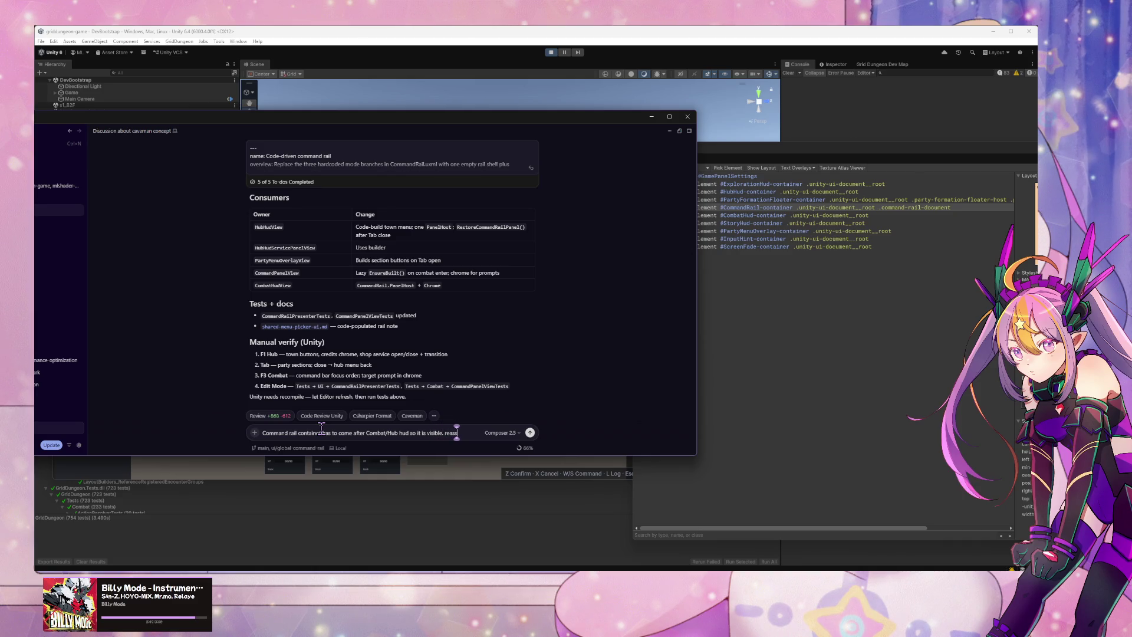
pyautogui.write('rrange')
pyautogui.write(' so tha')
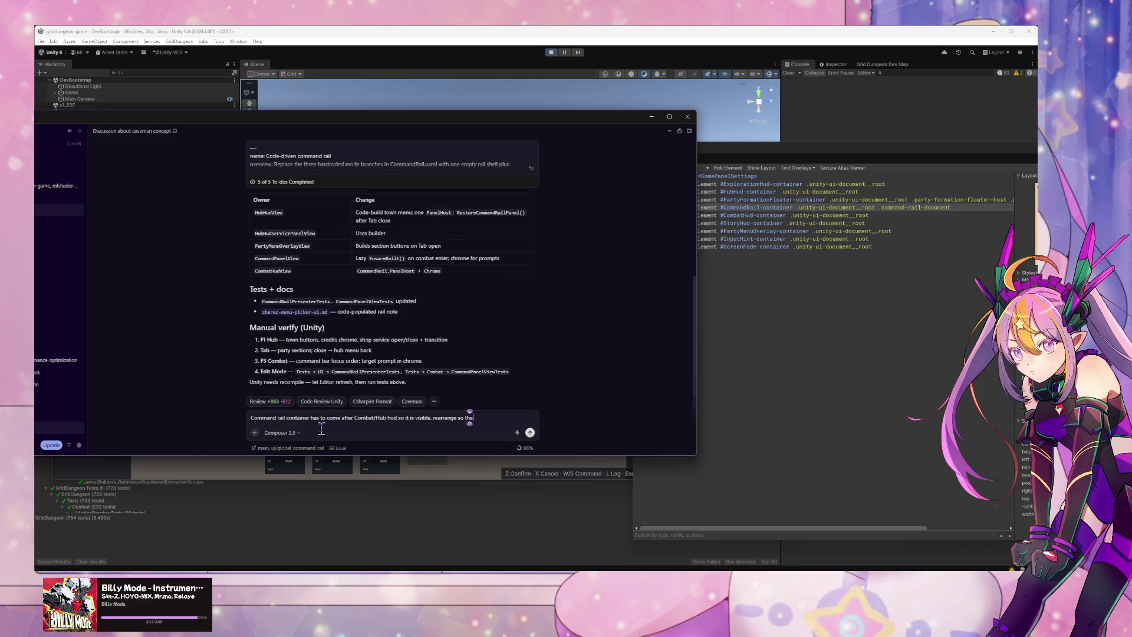
pyautogui.write('t the rai')
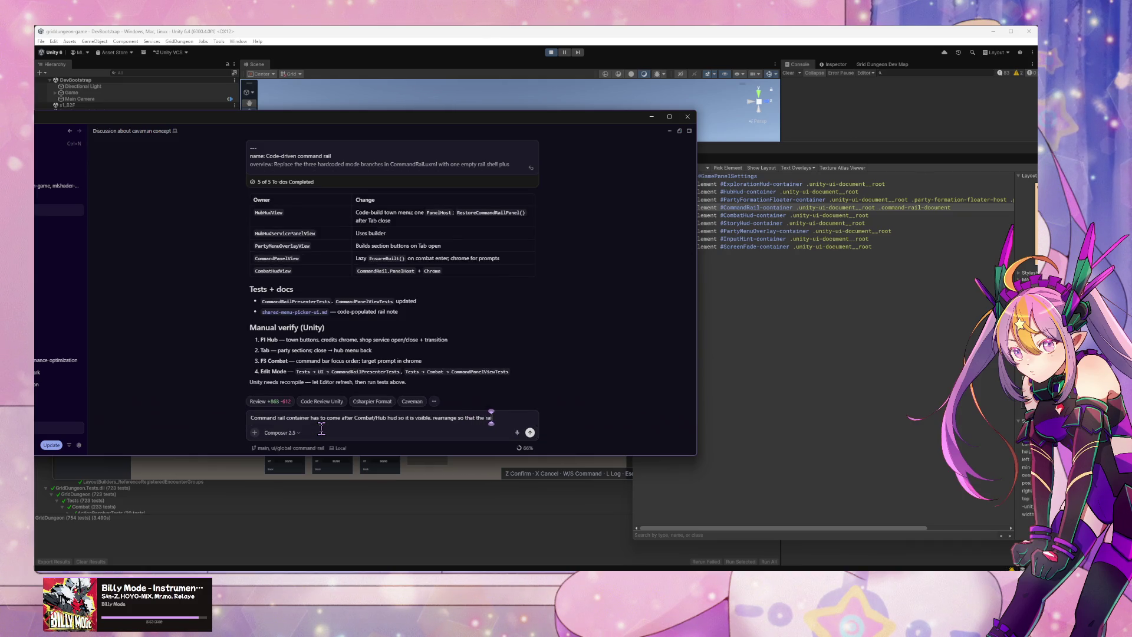
pyautogui.write('l container comes after')
pyautogui.press('Return')
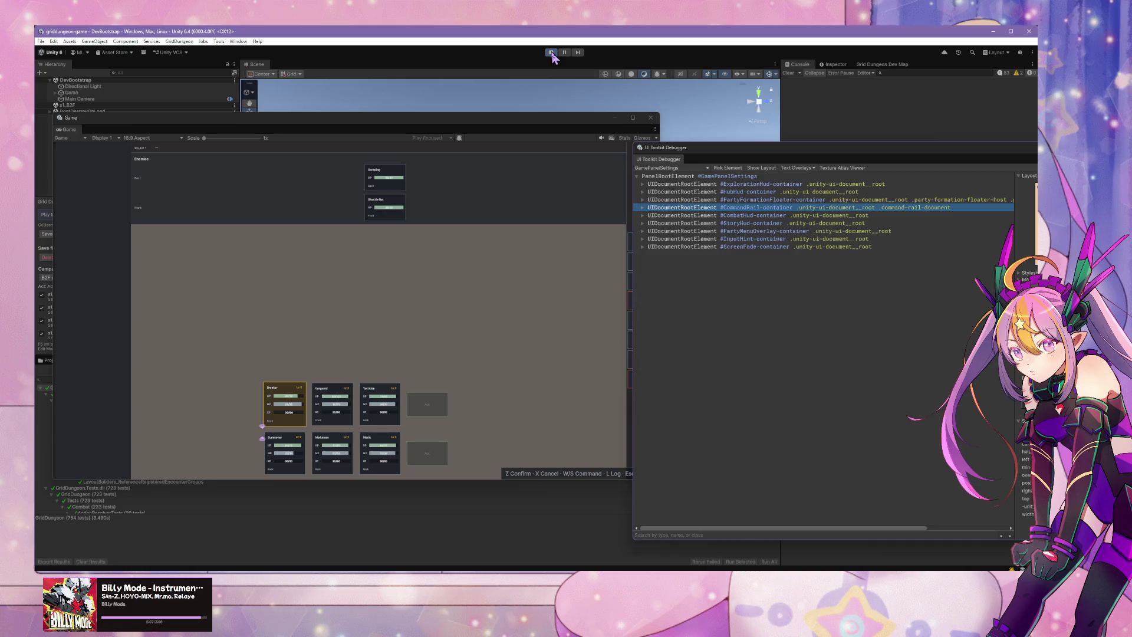
pyautogui.click(548, 58)
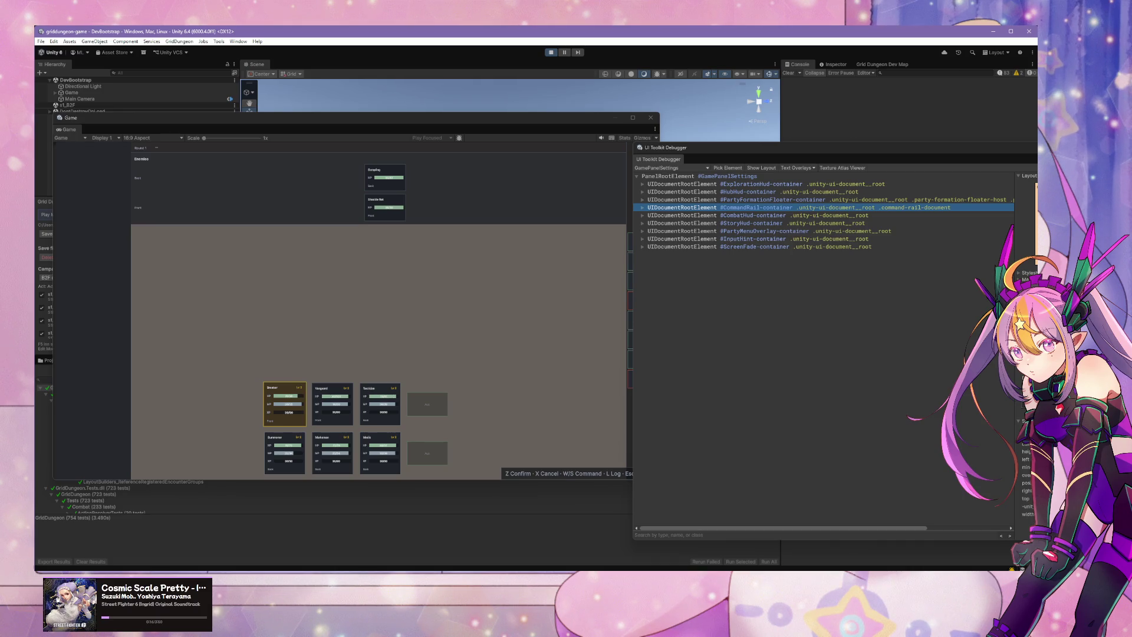
# Step: View the right-hand command rail on the combat screen, then end the play-test
pyautogui.click(433, 218)
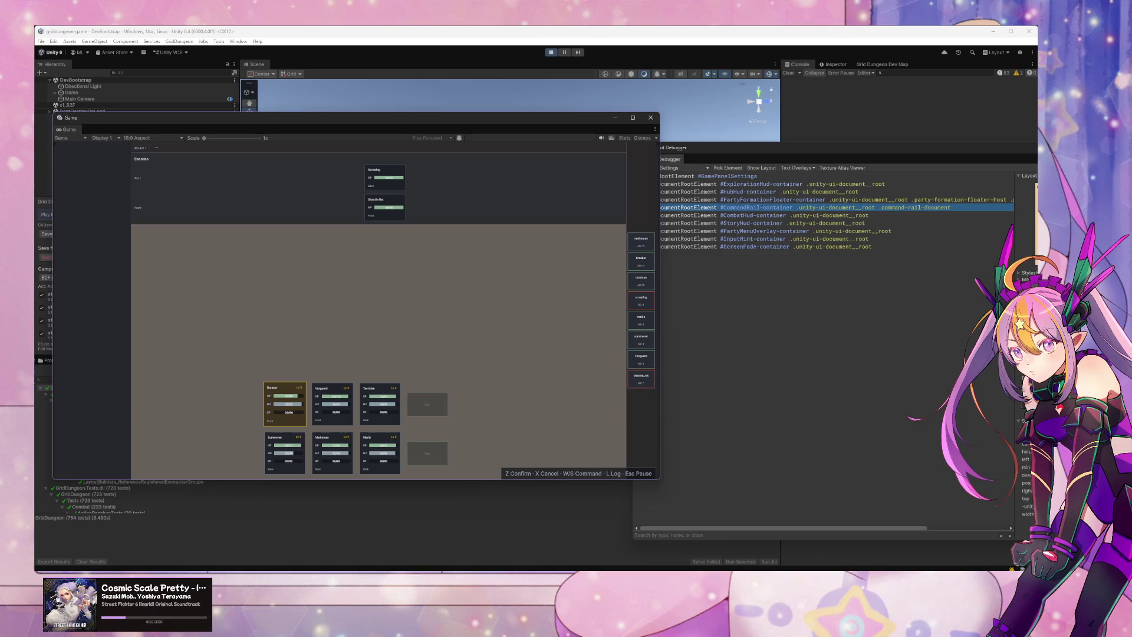
pyautogui.click(551, 56)
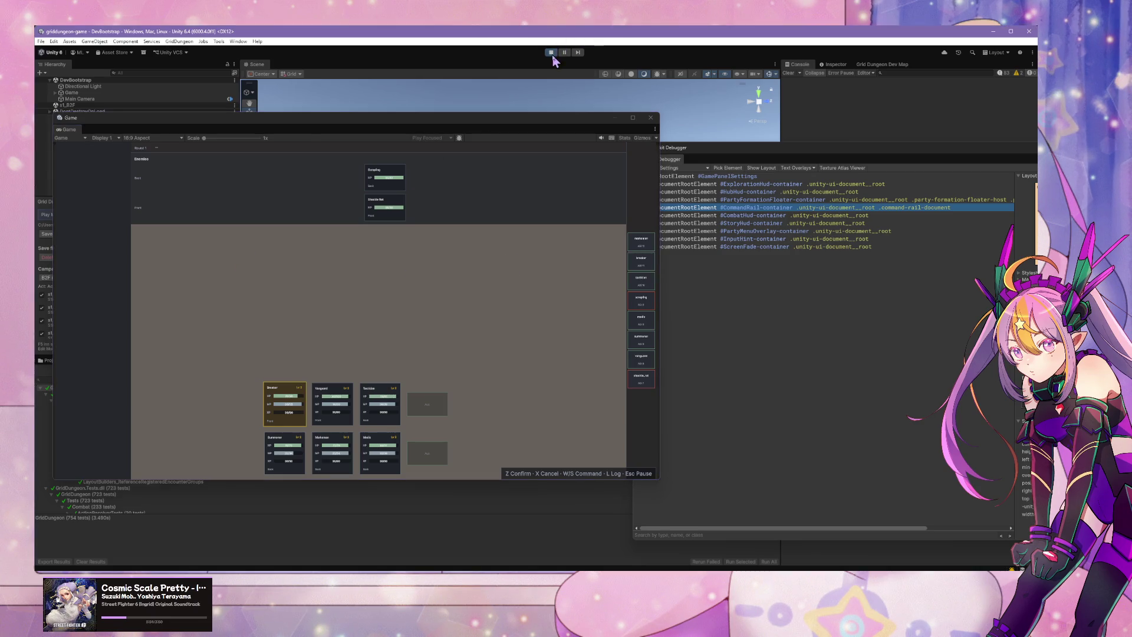
pyautogui.hotkey('alt', 'Tab')
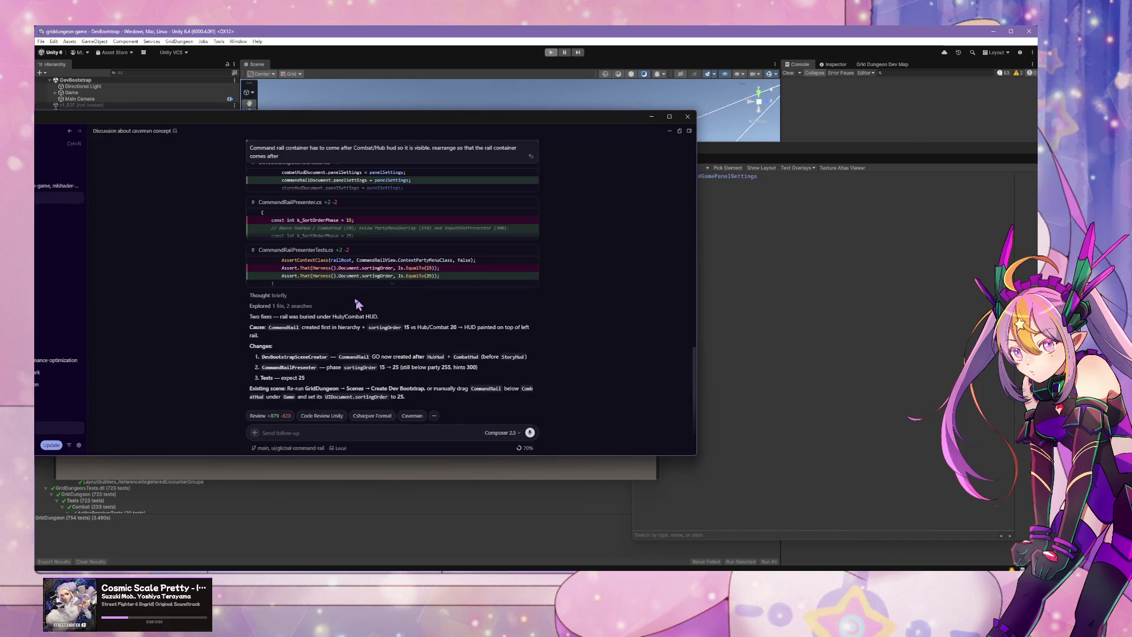
# Step: Widen the chat window and draft, then discard, several follow-up messages
pyautogui.click(377, 433)
pyautogui.moveTo(408, 121)
pyautogui.mouseDown()
pyautogui.moveTo(795, 131)
pyautogui.moveTo(730, 127)
pyautogui.mouseUp()
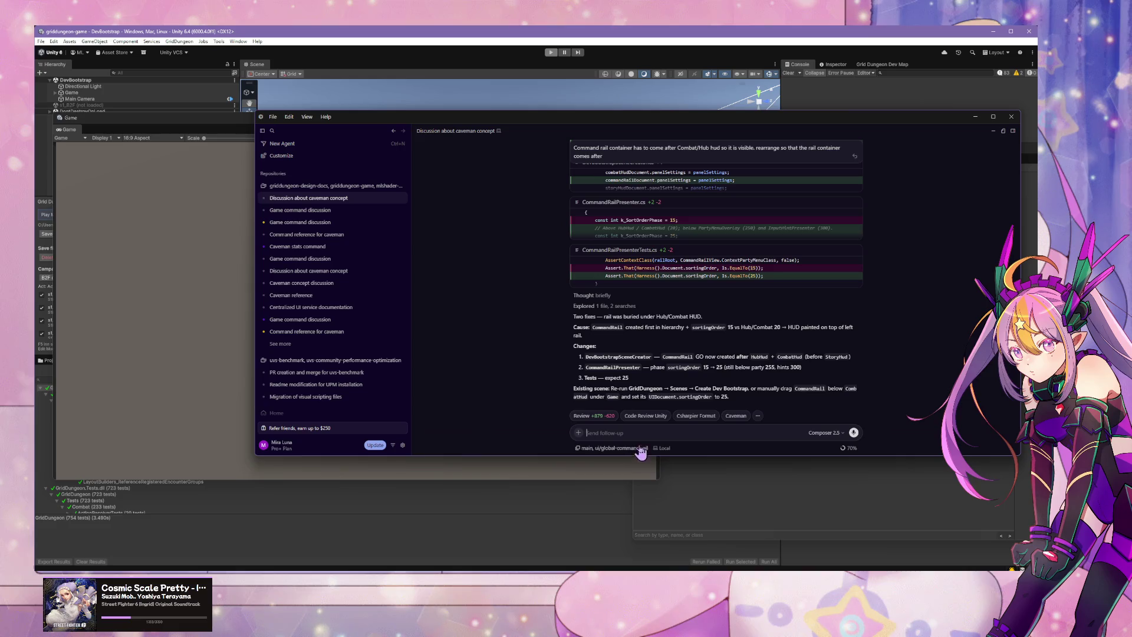
pyautogui.write('add rul')
pyautogui.write('e/reminder that s')
pyautogui.write('hared')
pyautogui.hotkey('ctrl', 'a')
pyautogui.write("let's")
pyautogui.hotkey('ctrl', 'a')
pyautogui.write('audi')
pyautogui.hotkey('ctrl', 'a')
pyautogui.write("let's audi")
pyautogui.write('t')
pyautogui.hotkey('ctrl', 'a')
# Step: Ask the agent whether sorting order affects a non-worldspace UITK document
pyautogui.write('does sorting orde')
pyautogui.press('BackSpace')
pyautogui.write('ffect a non-world')
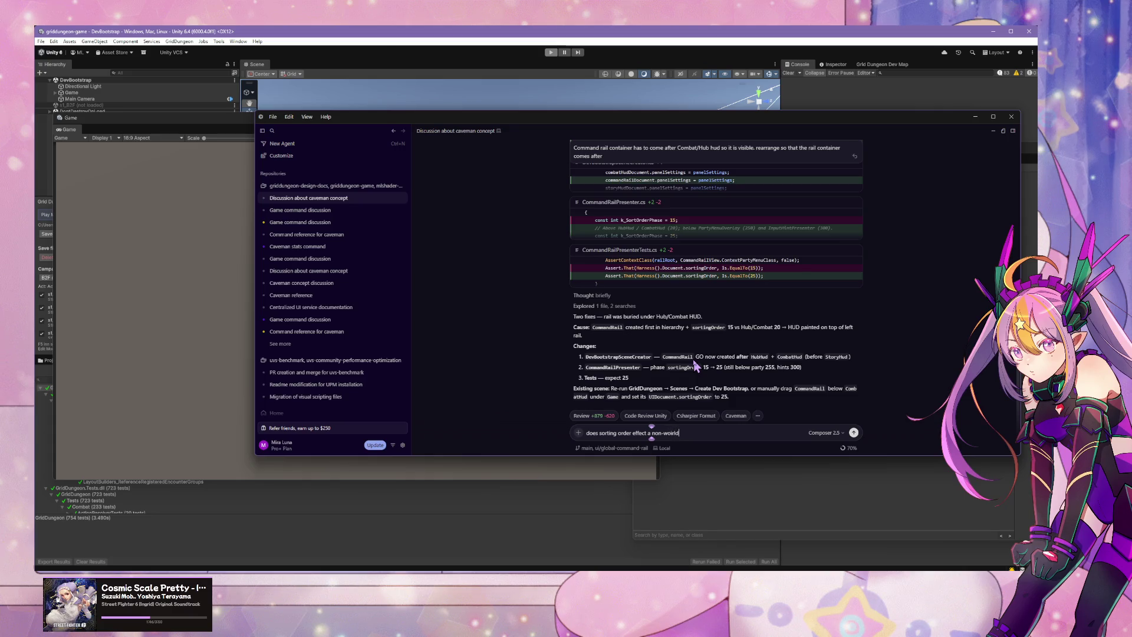
pyautogui.write('space')
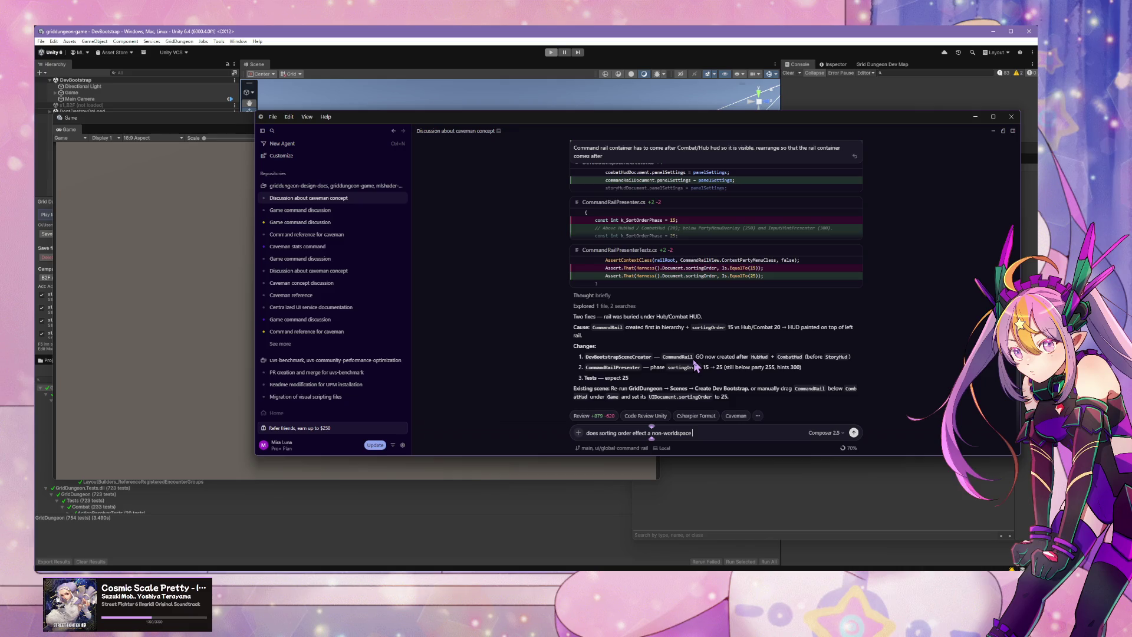
pyautogui.write(' UITK document?')
pyautogui.press('Return')
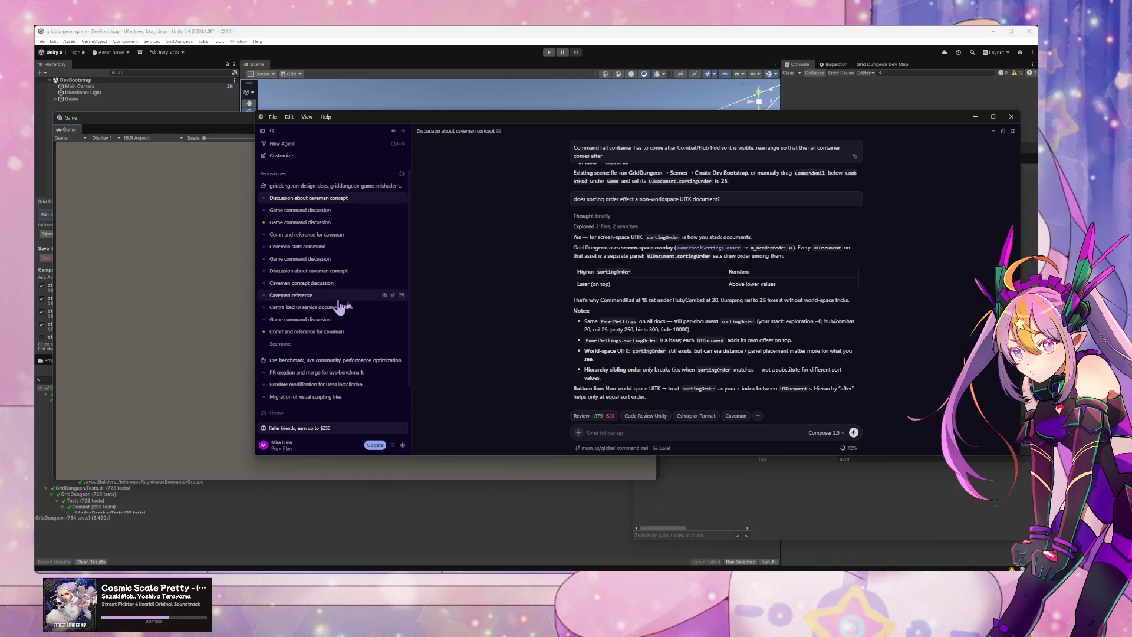
# Step: Read the agent's explanation that screen-space UITK documents stack by sortingOrder
pyautogui.moveTo(579, 300); pyautogui.dragTo(641, 301)
pyautogui.moveTo(610, 237); pyautogui.dragTo(776, 254)
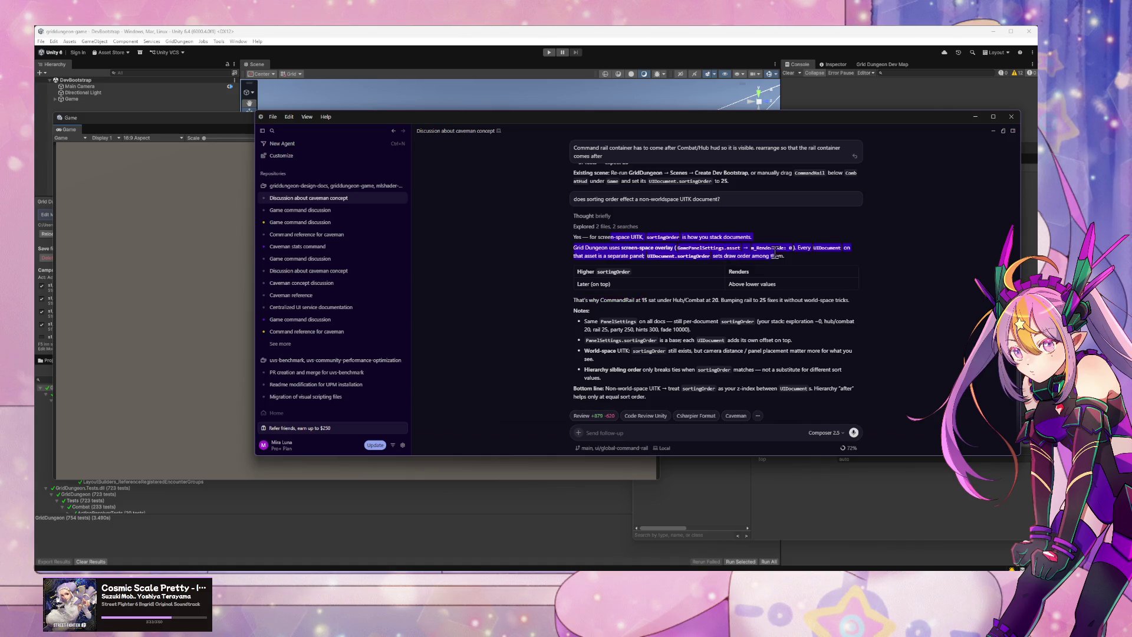
pyautogui.click(811, 263)
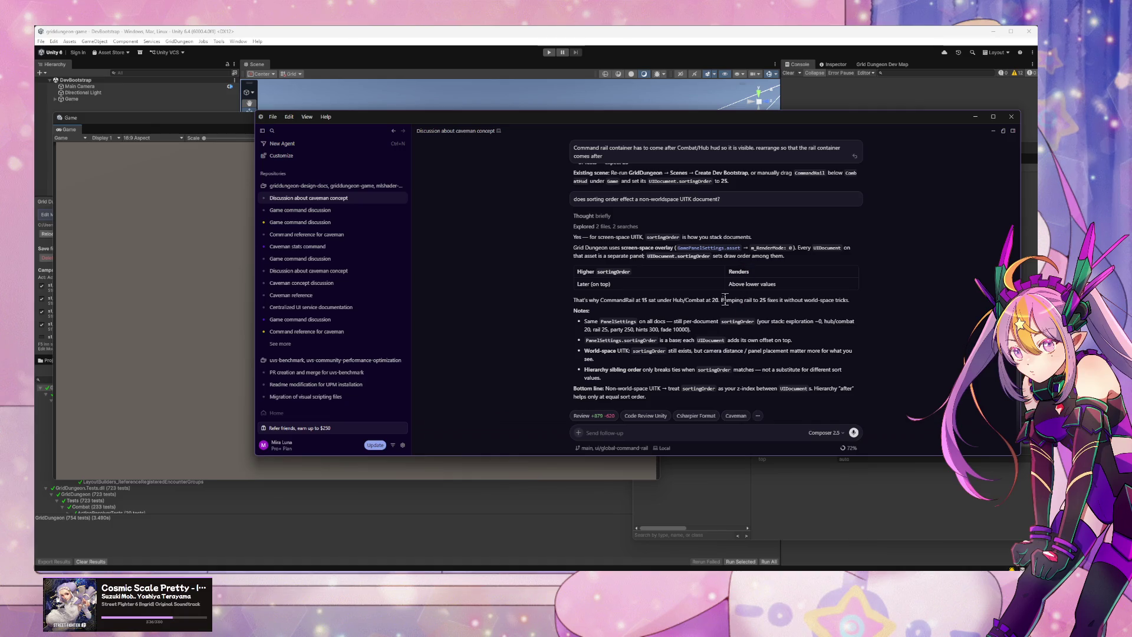
pyautogui.click(526, 64)
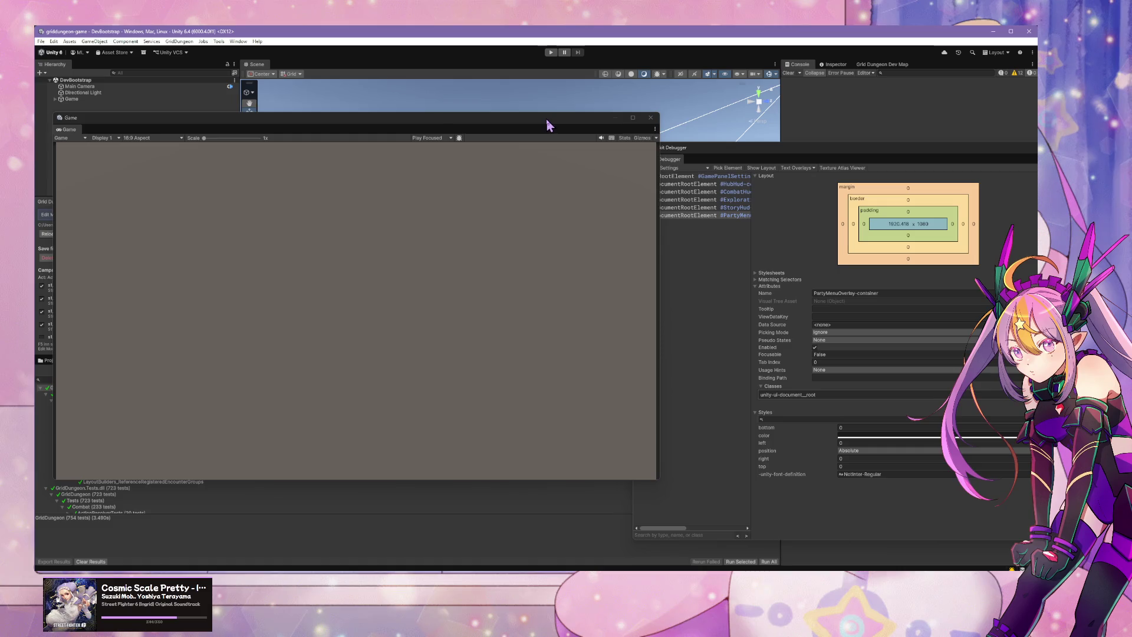
# Step: Press Play so Unity's domain reload picks up the latest command rail scripts
pyautogui.click(549, 56)
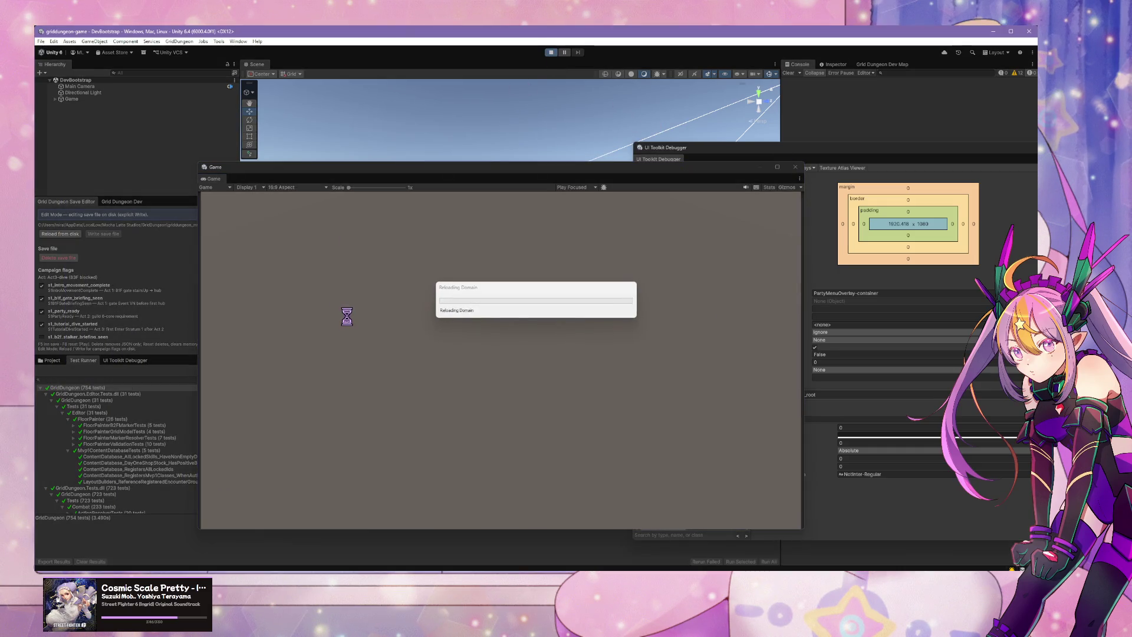
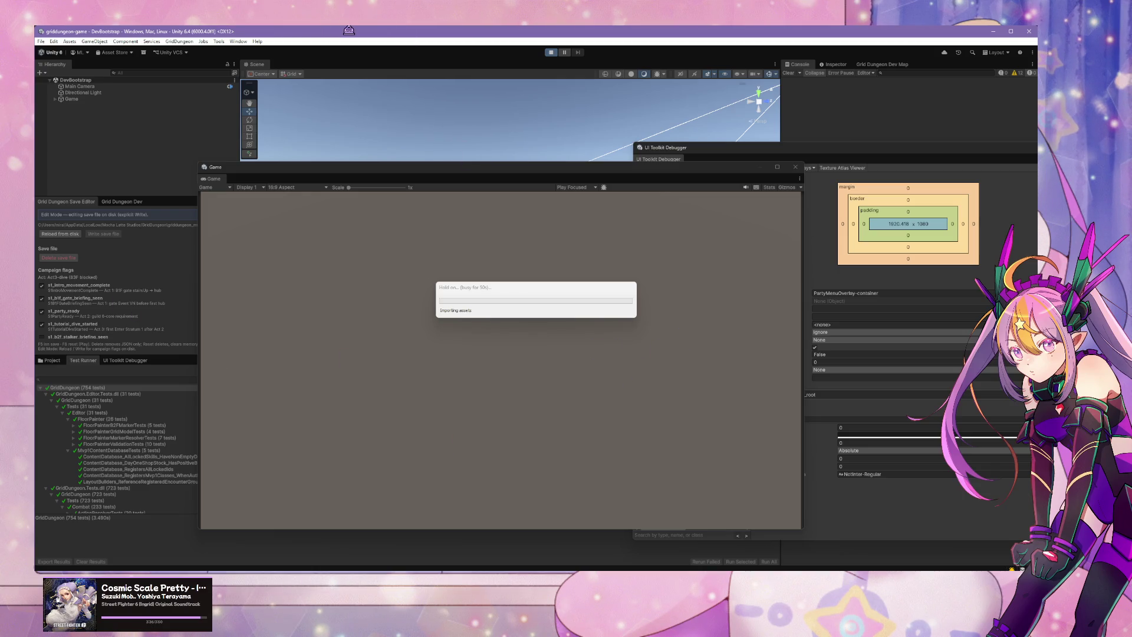
# Step: Switch to the Elin game and take the stairway down to floor B3F
pyautogui.hotkey('alt', 'Tab')
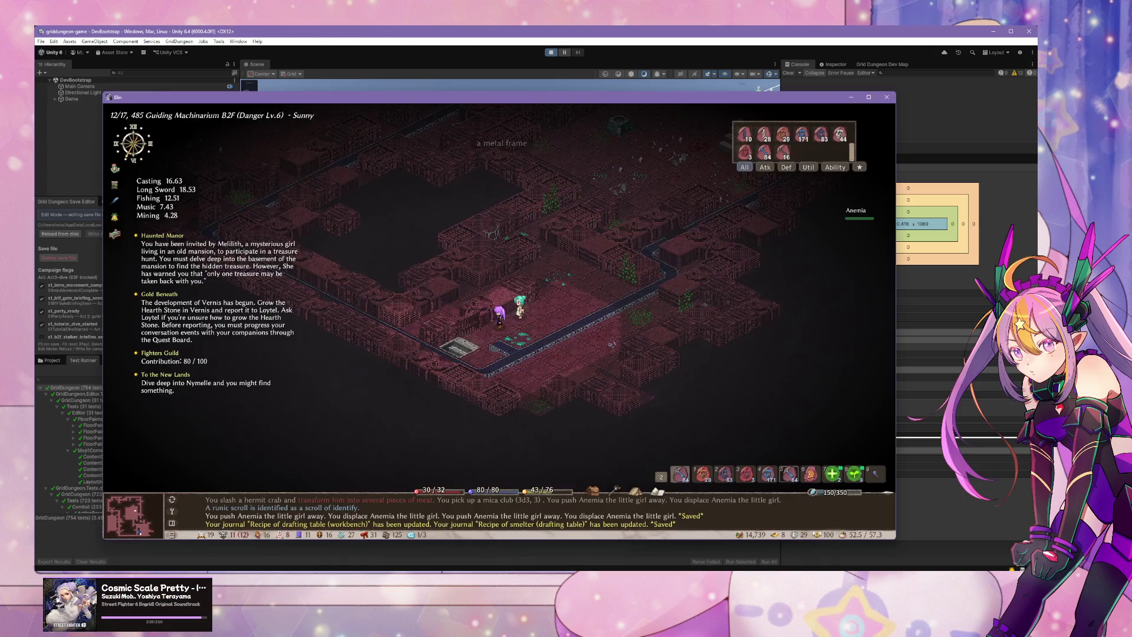
pyautogui.press('Down')
pyautogui.press('Down')
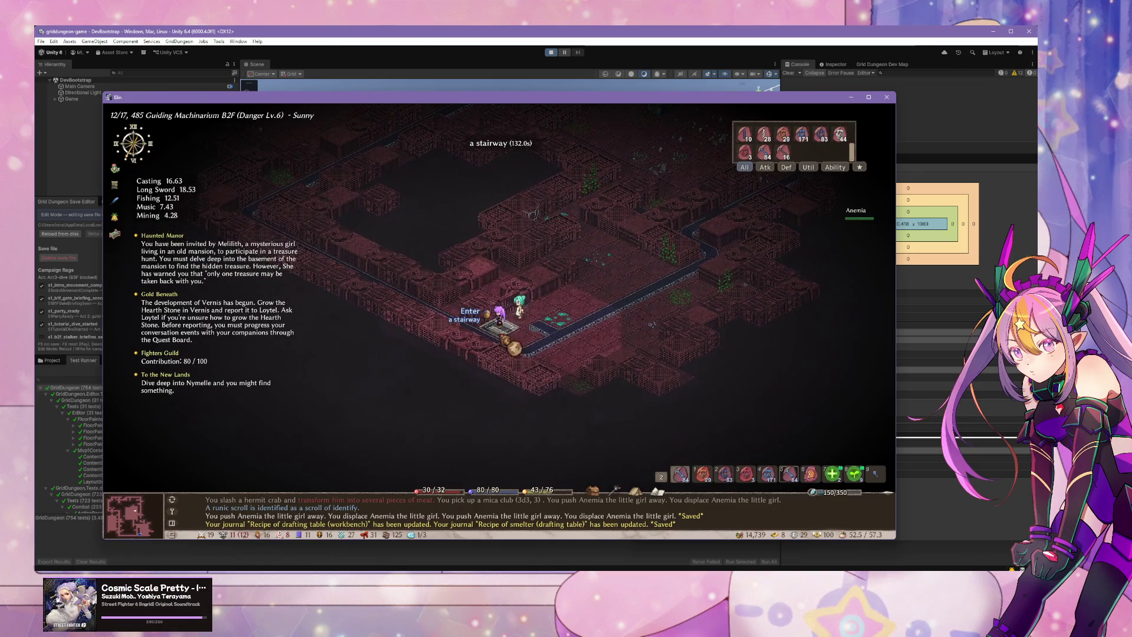
pyautogui.press('Return')
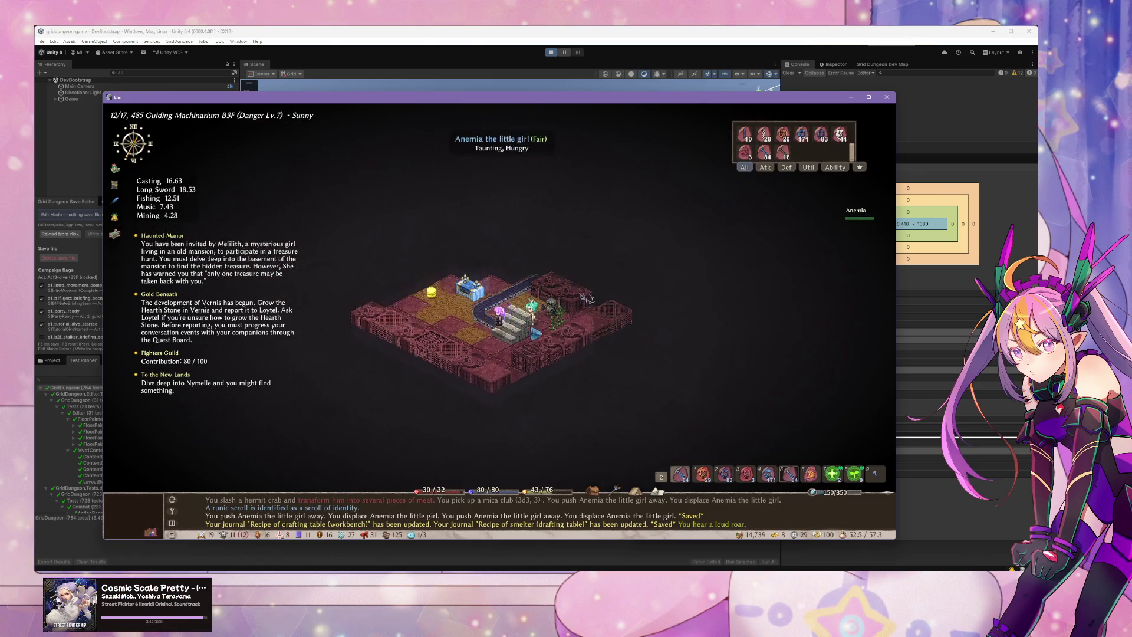
# Step: Defeat 2B in melee and pick up the silver katana she dropped
pyautogui.press('Up')
pyautogui.press('Up')
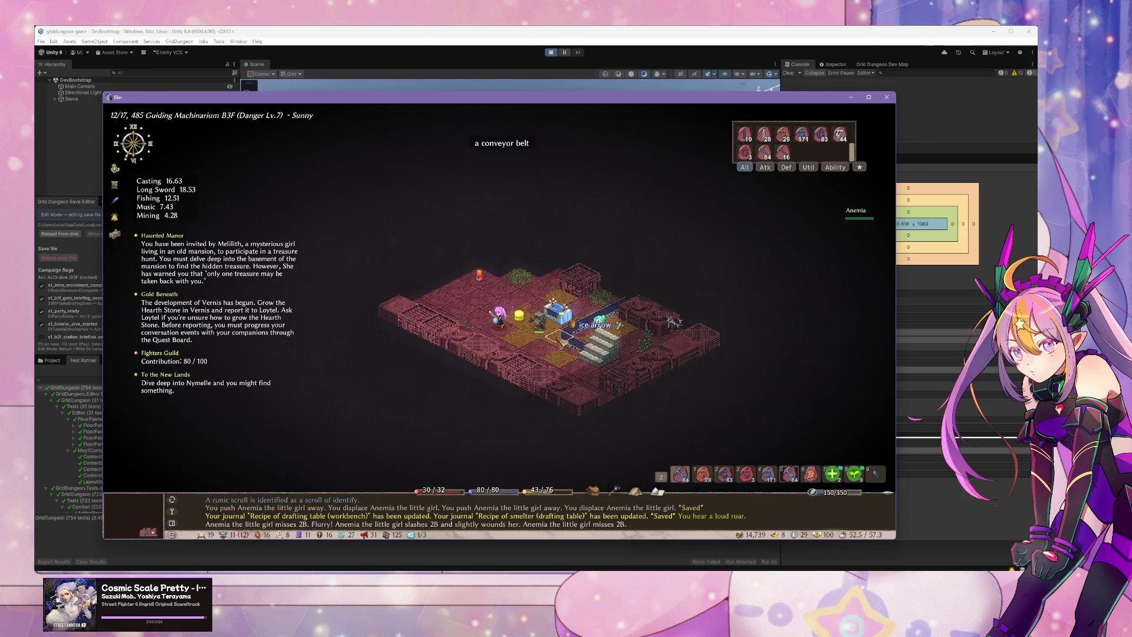
pyautogui.press('Down')
pyautogui.press('Right')
pyautogui.press('Right')
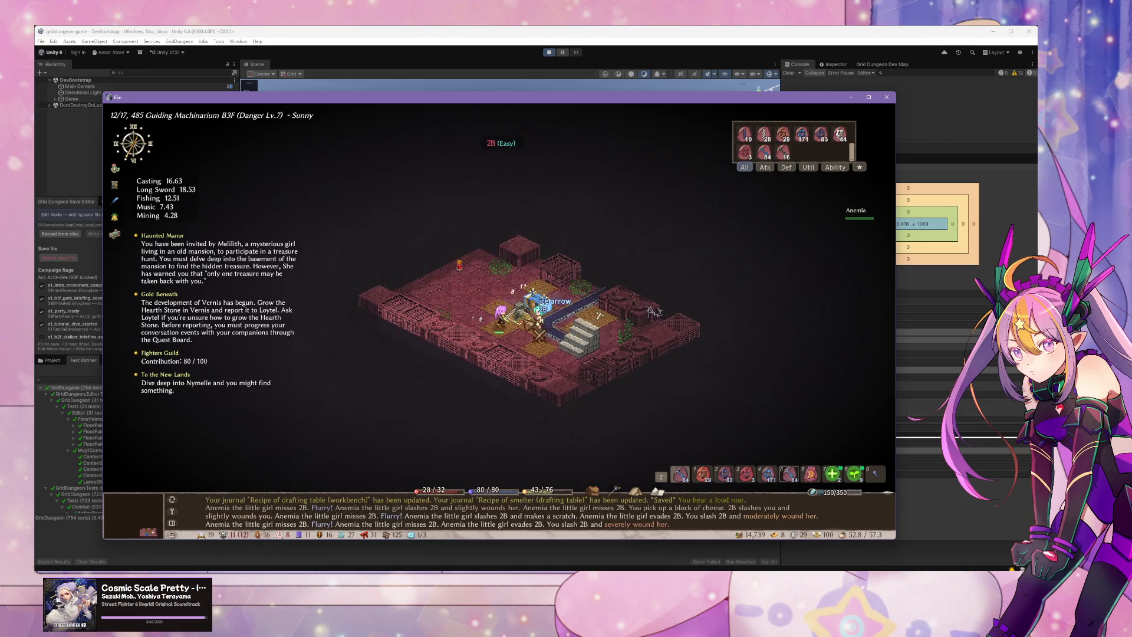
pyautogui.press('Right')
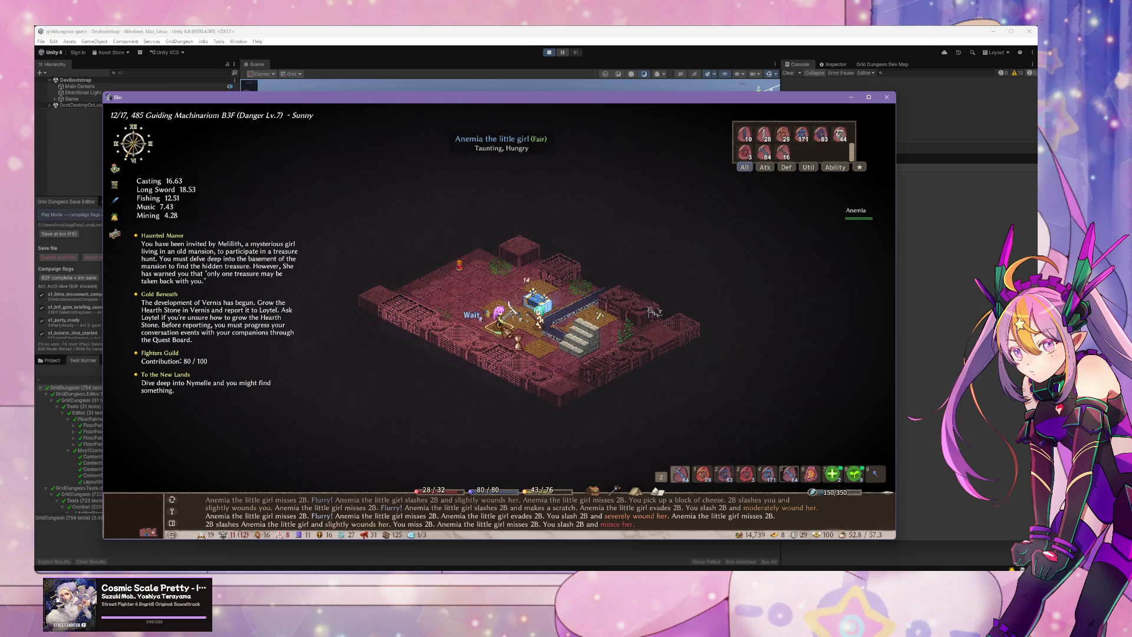
pyautogui.press('Right')
pyautogui.press('Tab')
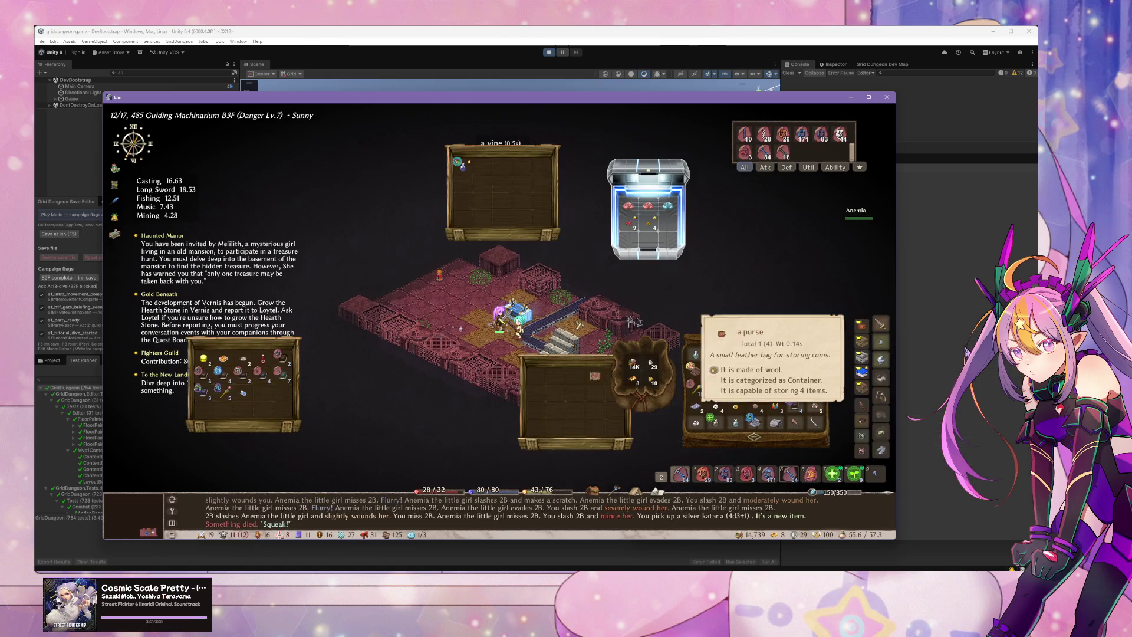
# Step: Use the calligraphy tool's Write to load 13 Death touch talismans into the silver katana
pyautogui.moveTo(824, 422)
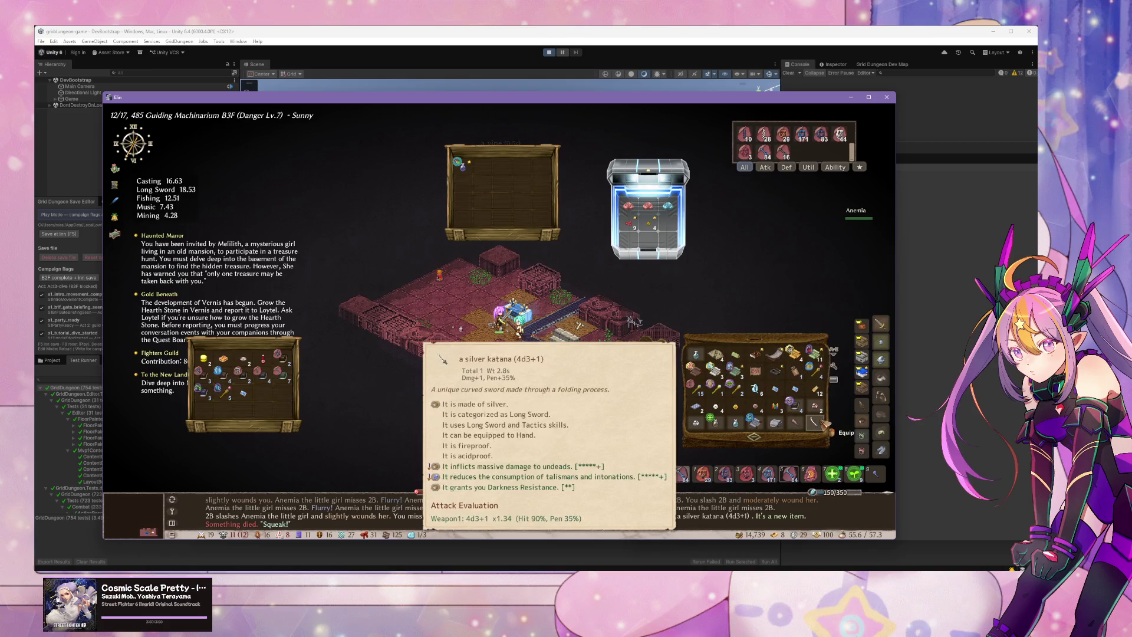
pyautogui.moveTo(889, 327)
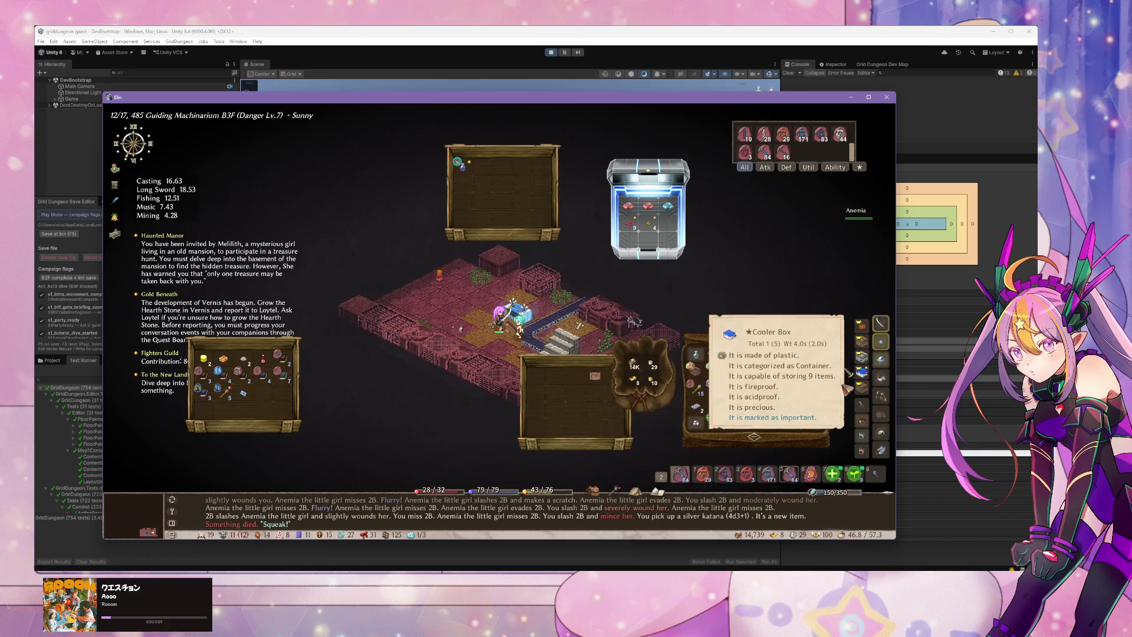
pyautogui.moveTo(755, 353)
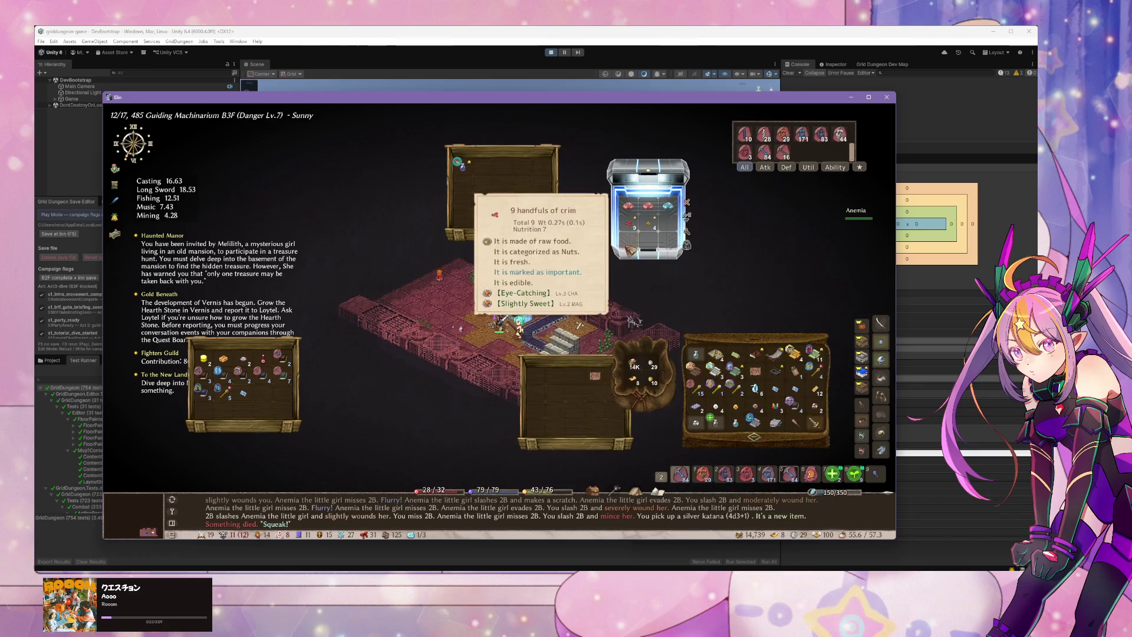
pyautogui.click(775, 373)
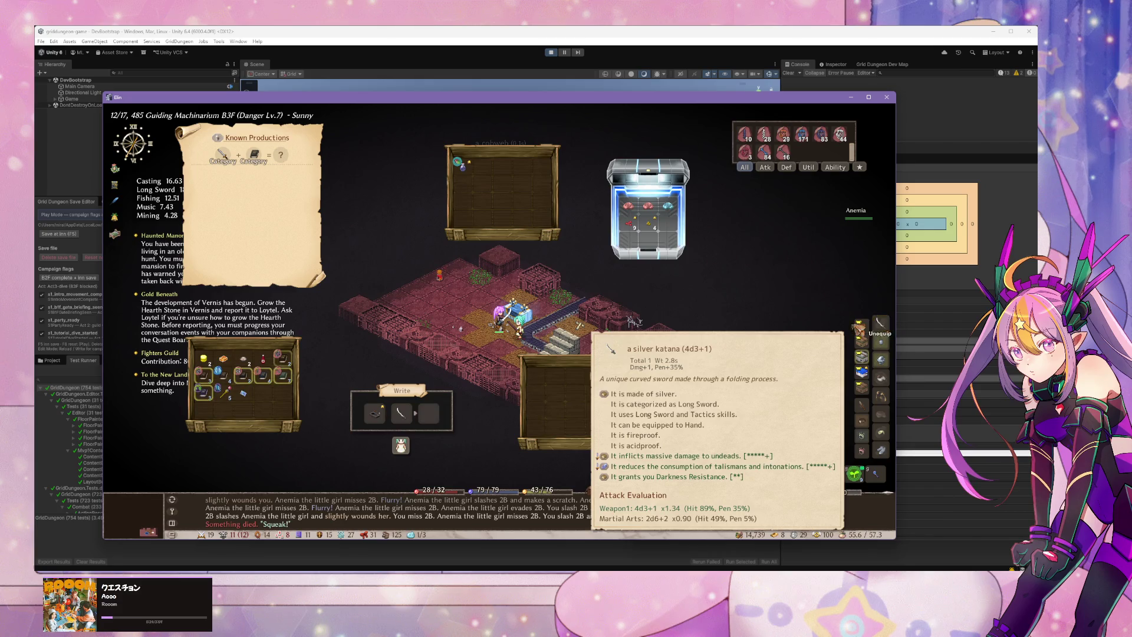
pyautogui.moveTo(282, 375)
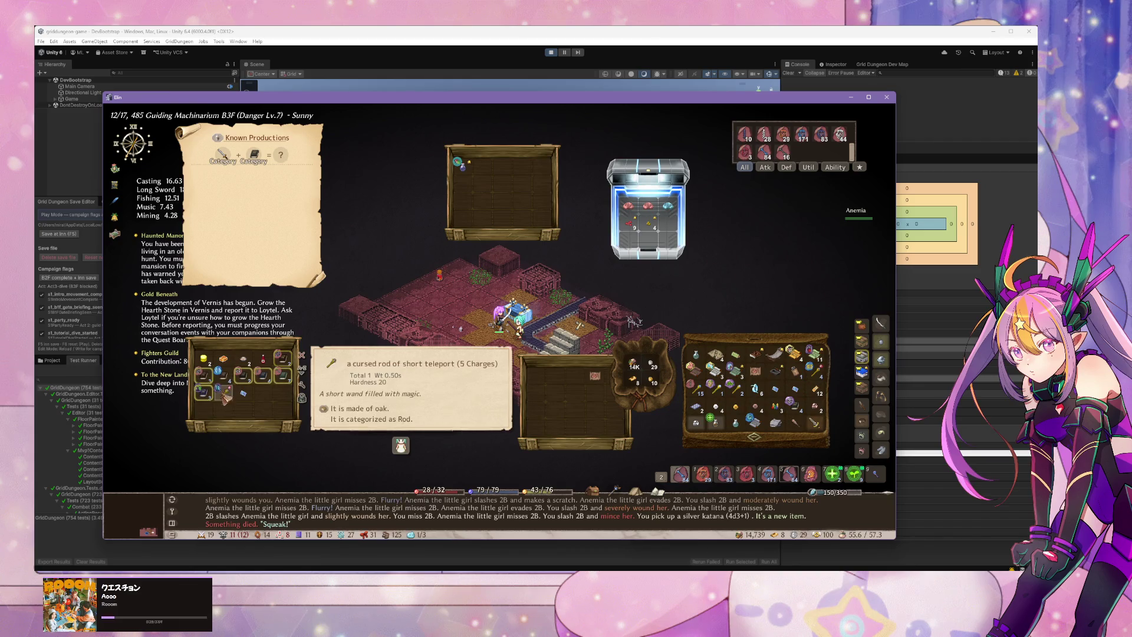
pyautogui.click(285, 363)
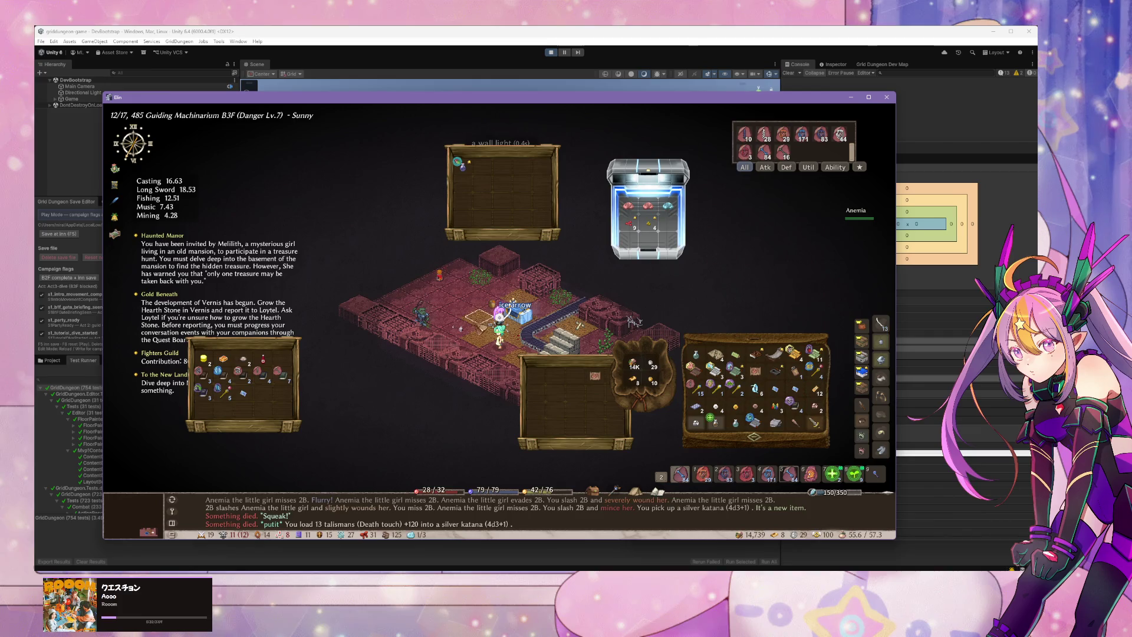
pyautogui.press('Escape')
# Step: Fight up the corridor, killing the orc warrior, mouse, crab and imp
pyautogui.click(460, 317)
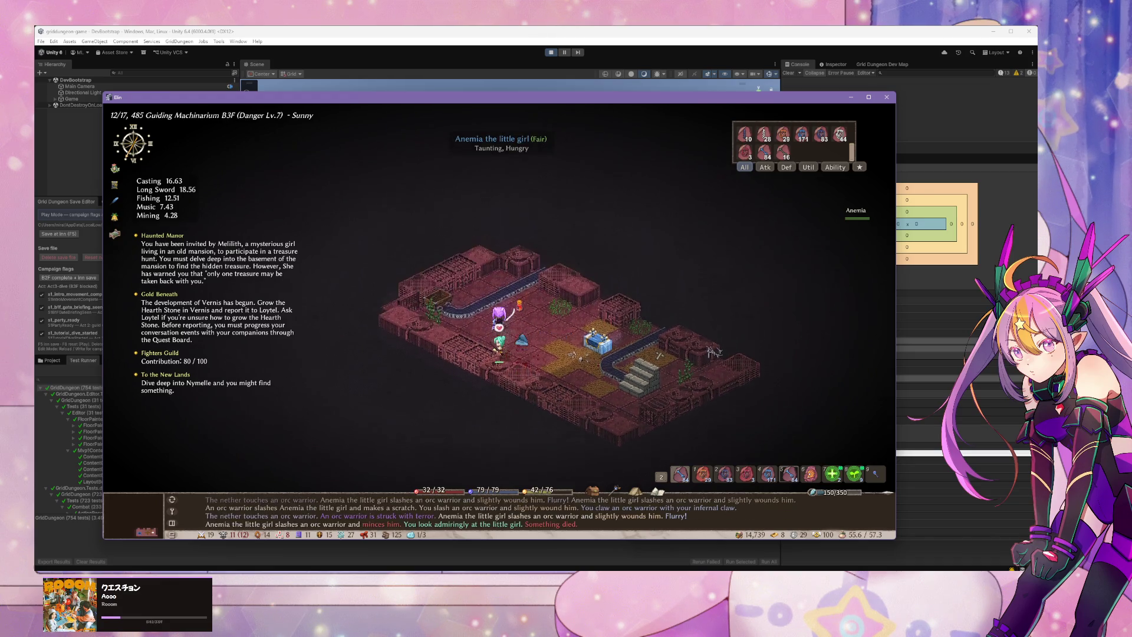
pyautogui.press('Up')
pyautogui.press('Up')
pyautogui.press('Up')
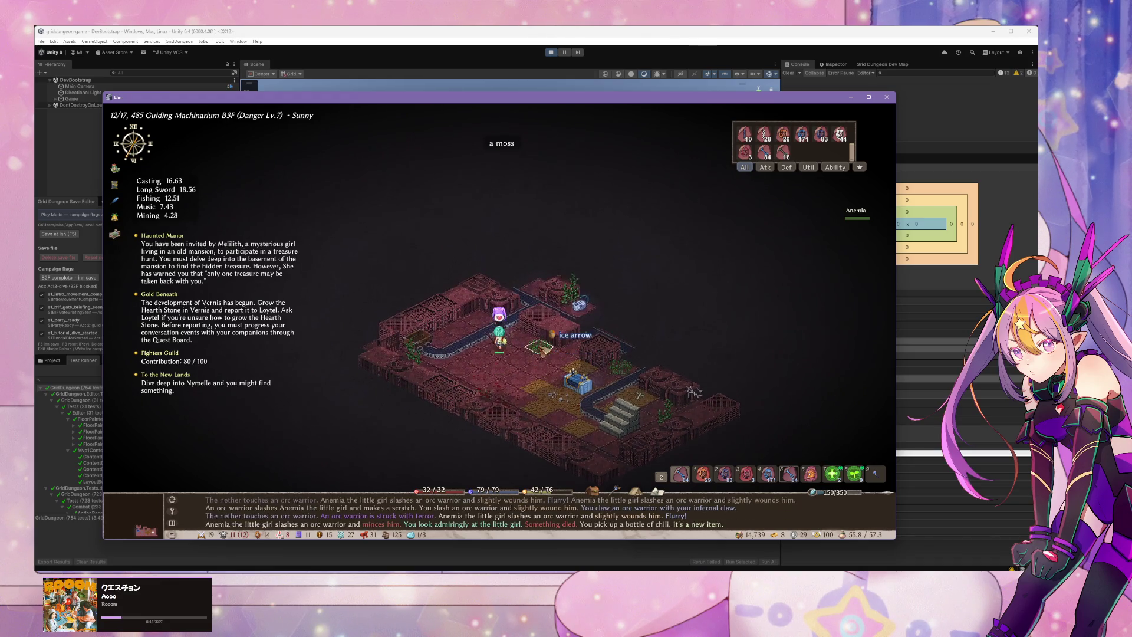
pyautogui.press('Up')
pyautogui.press('Up')
pyautogui.press('Up')
pyautogui.press('Up')
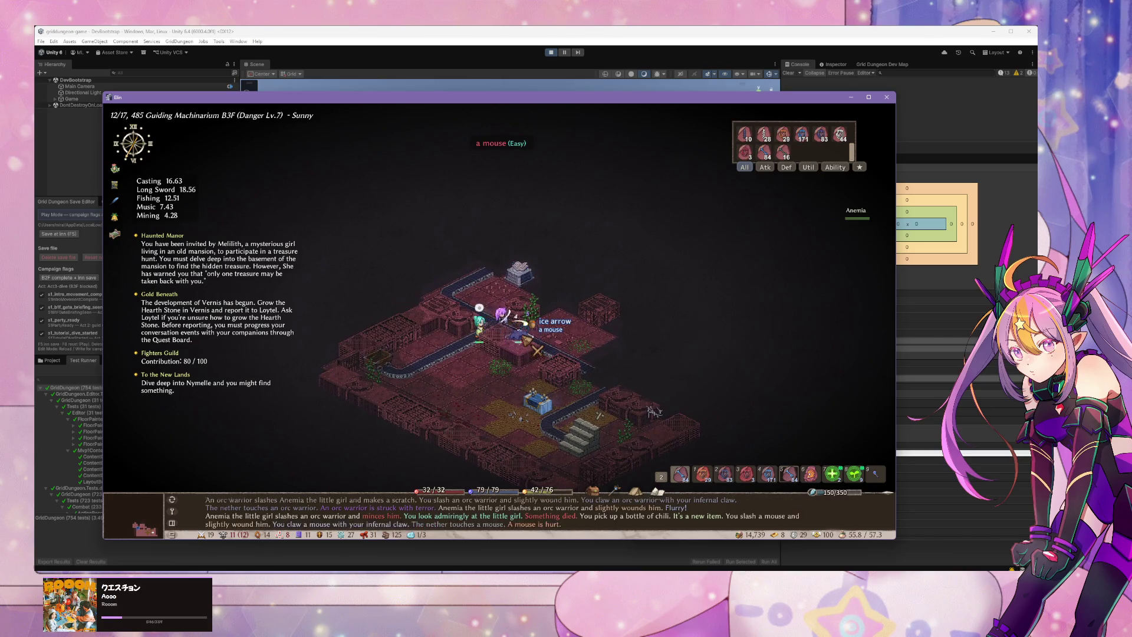
pyautogui.press('Up')
pyautogui.press('Up')
pyautogui.press('Up')
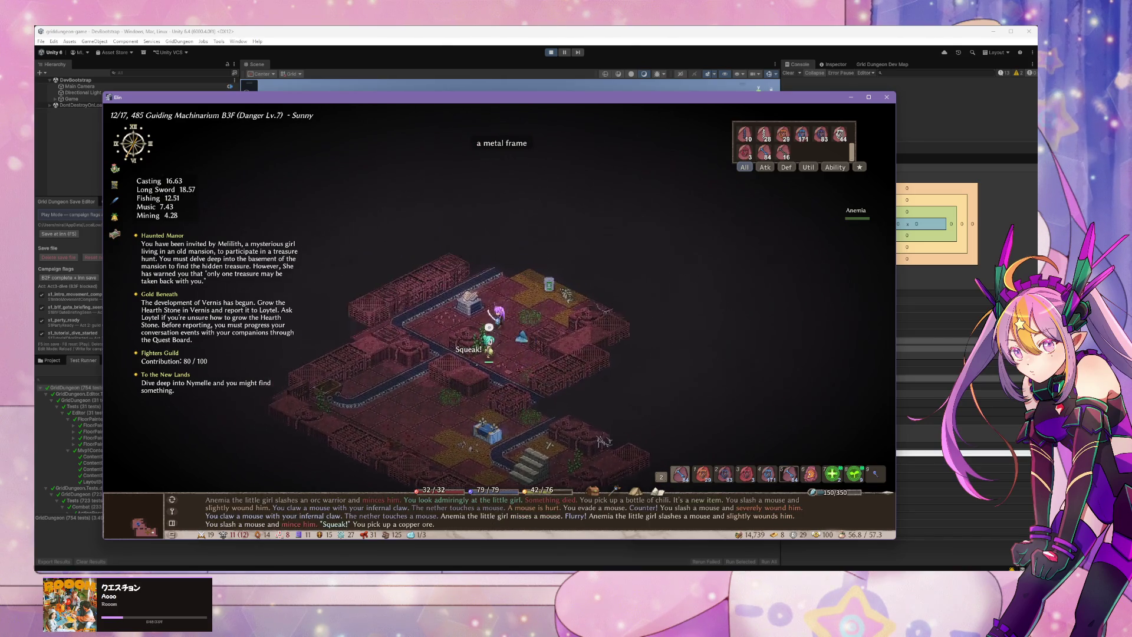
pyautogui.press('Up')
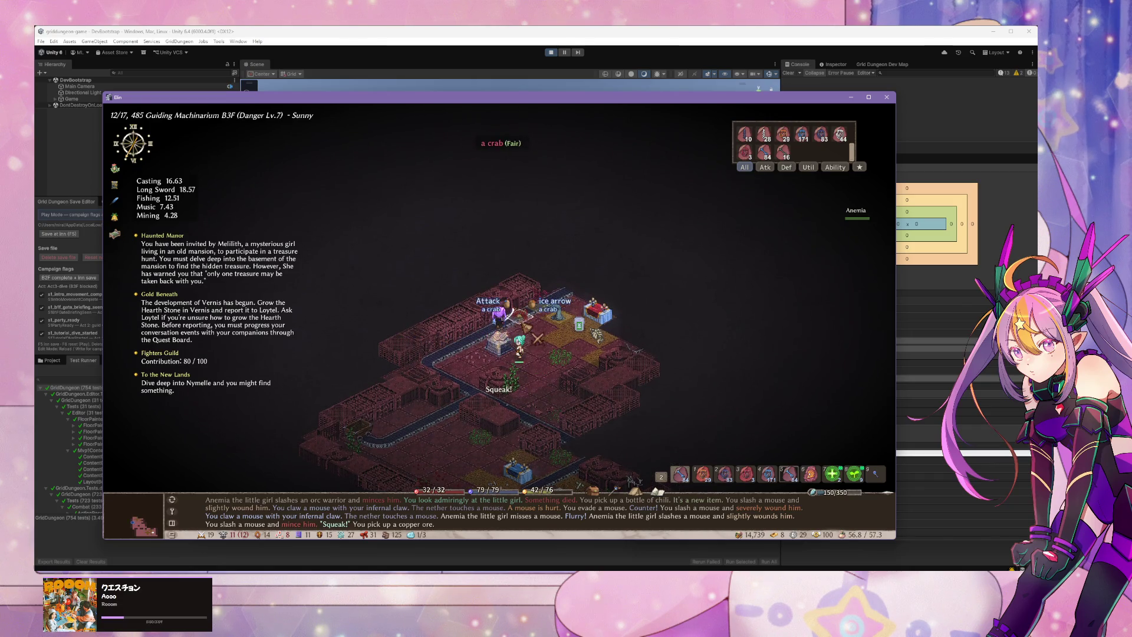
pyautogui.press('Up')
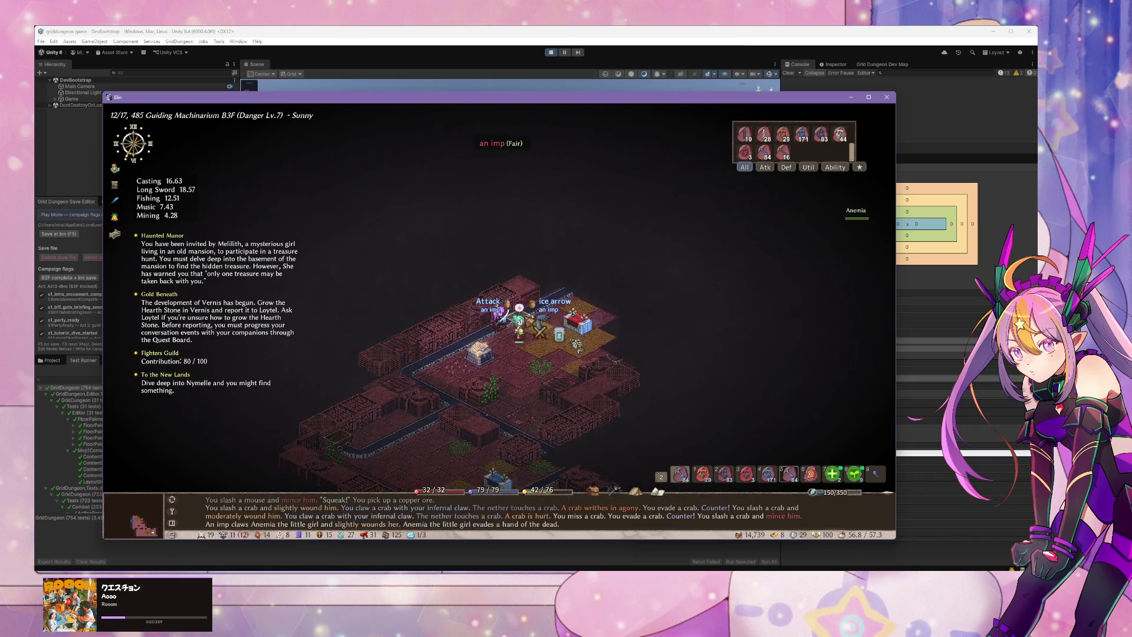
pyautogui.press('Tab')
pyautogui.press('Up')
pyautogui.press('Up')
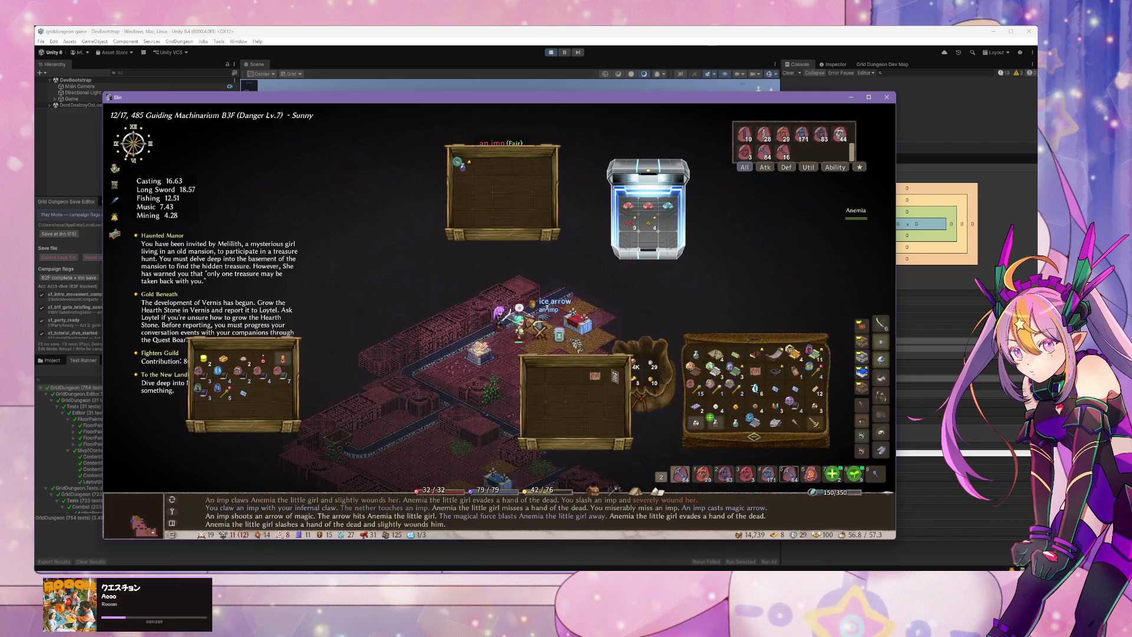
pyautogui.press('Up')
pyautogui.press('Up')
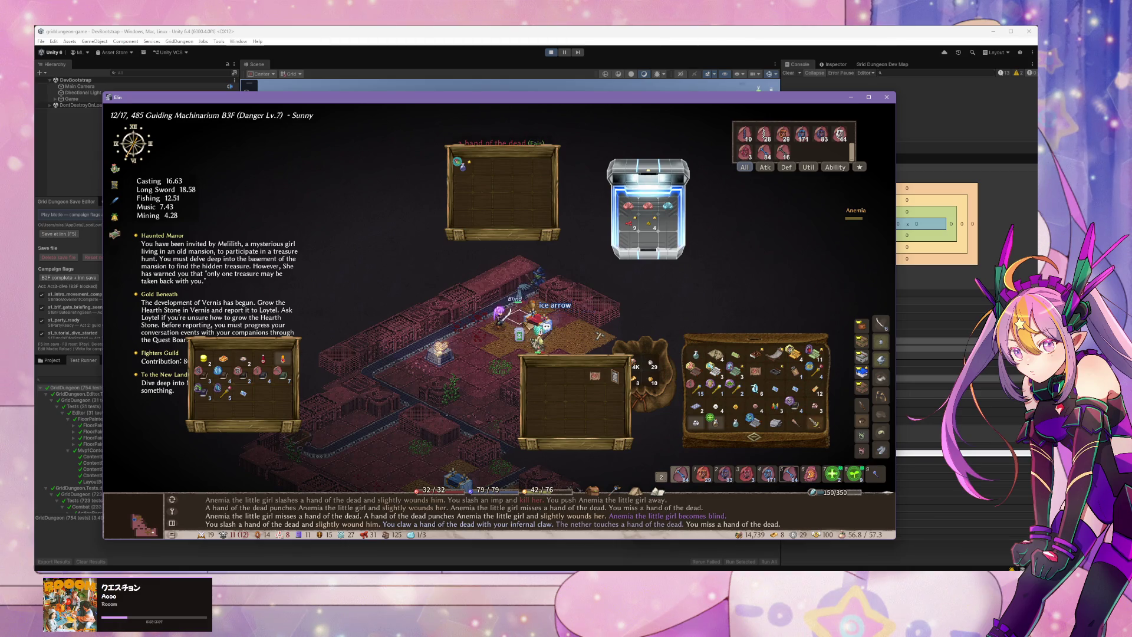
pyautogui.press('Escape')
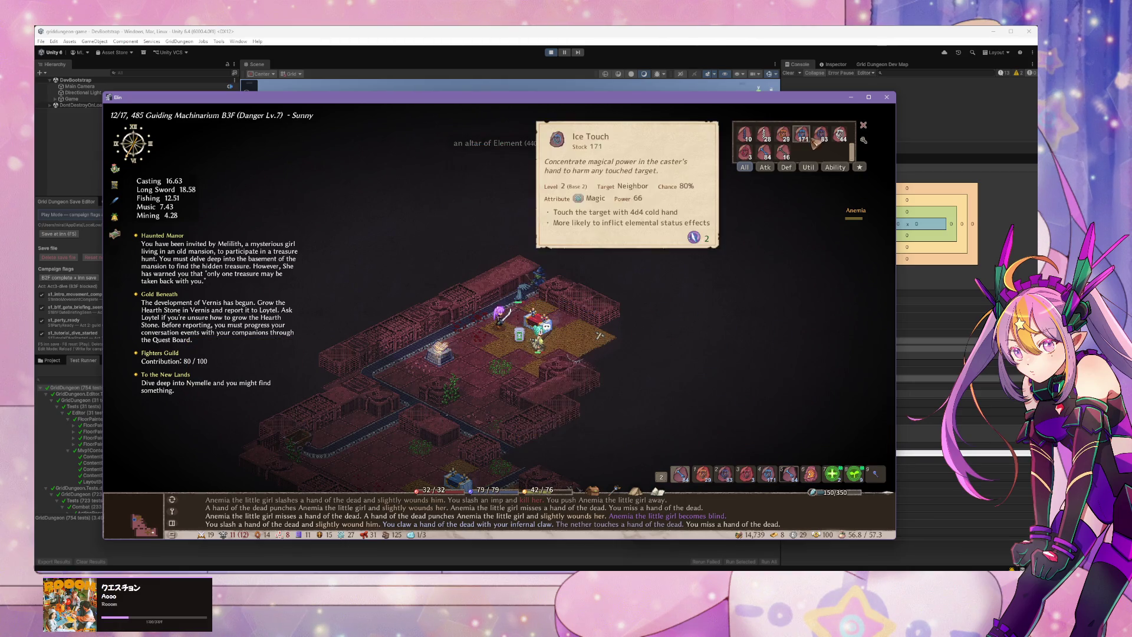
# Step: Put Fire Bolt on the quickbar and kill the goblin wizard and hand of the dead
pyautogui.scroll(-2, 850, 152)
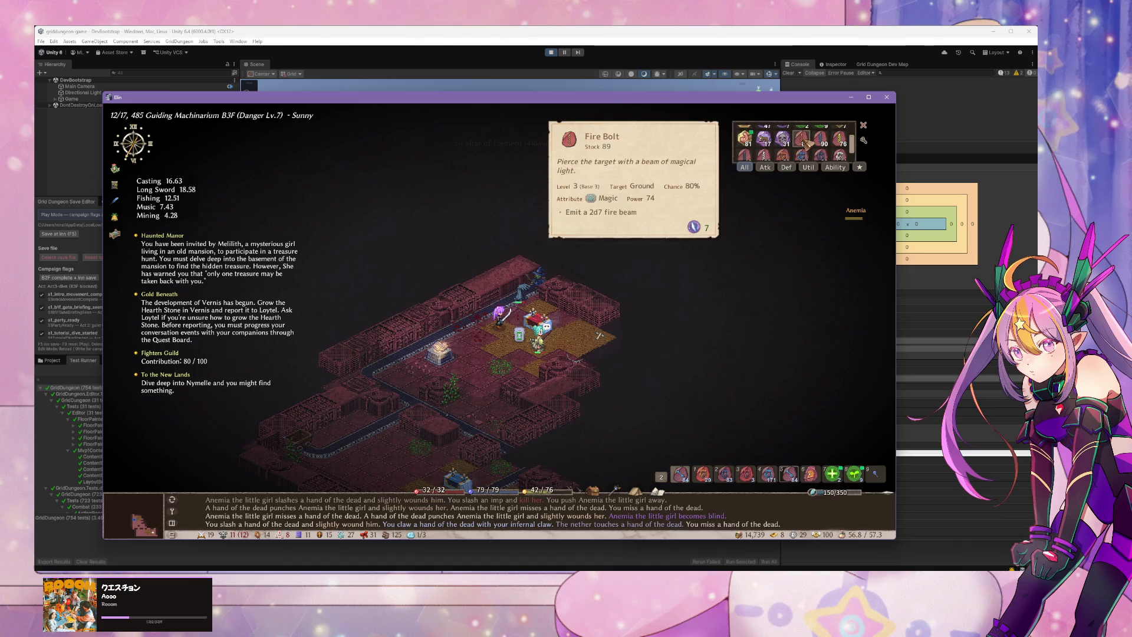
pyautogui.moveTo(810, 140); pyautogui.dragTo(680, 473)
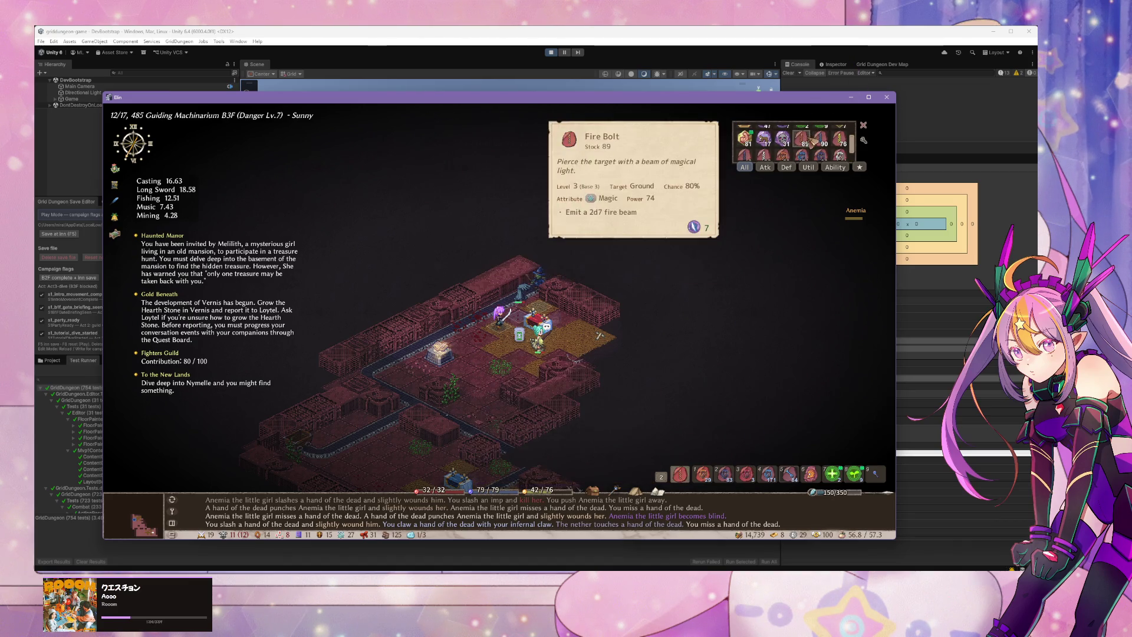
pyautogui.click(541, 290)
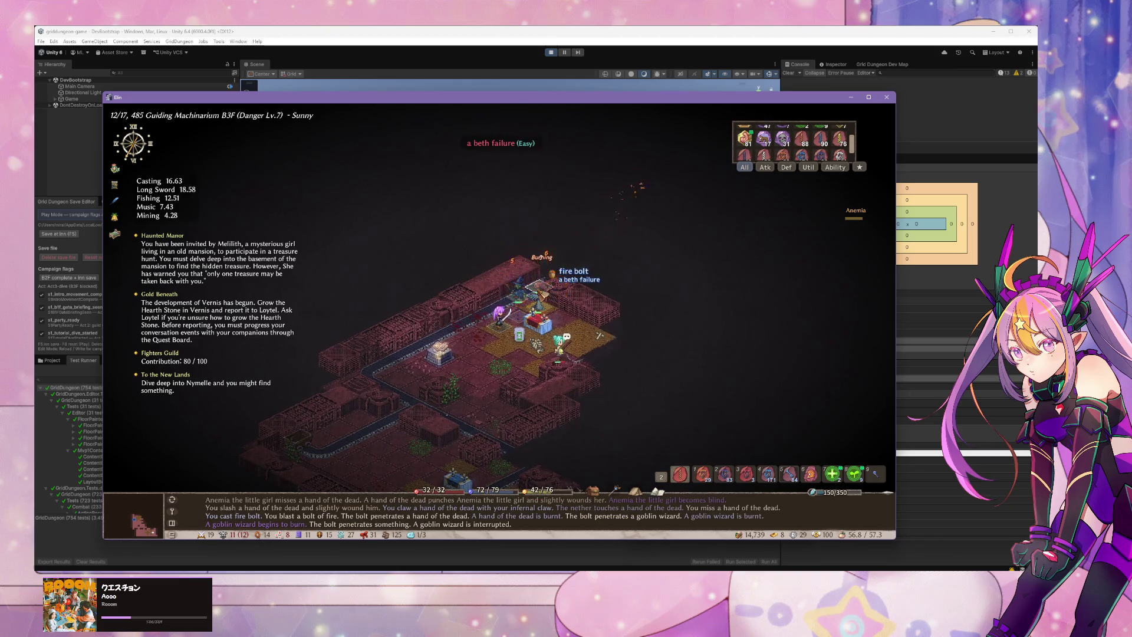
pyautogui.click(518, 295)
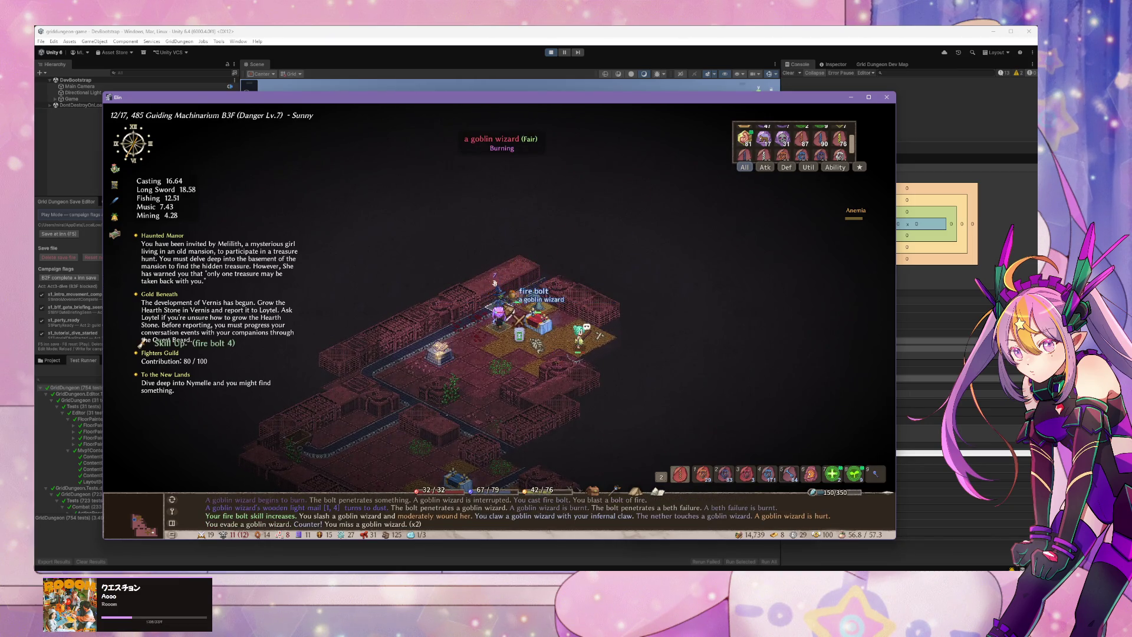
pyautogui.click(519, 300)
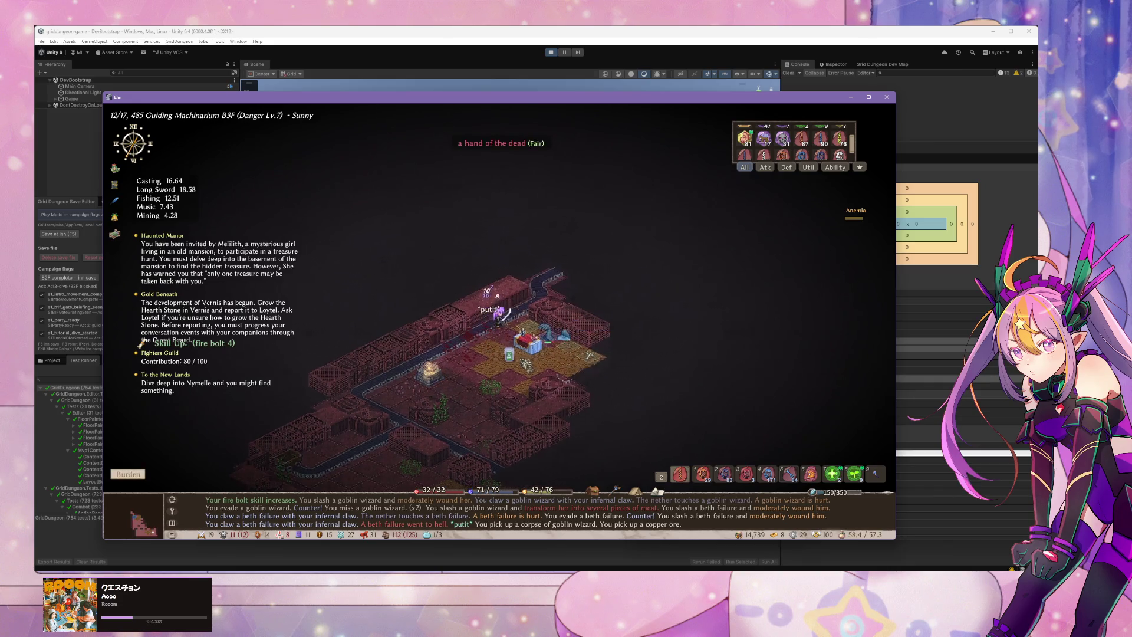
pyautogui.click(519, 301)
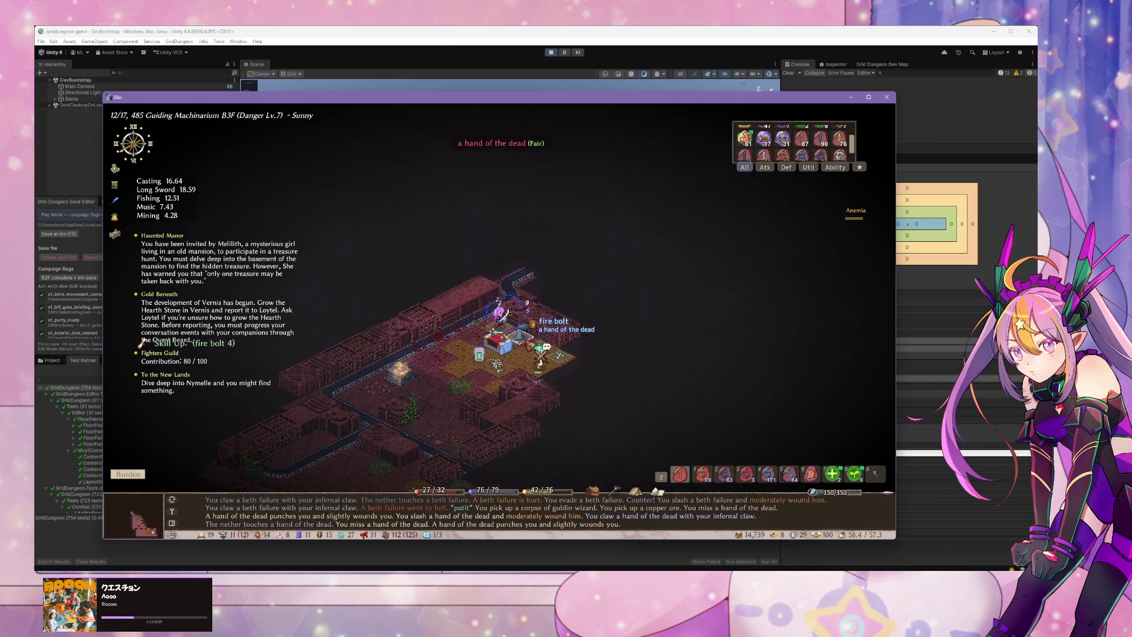
pyautogui.click(540, 345)
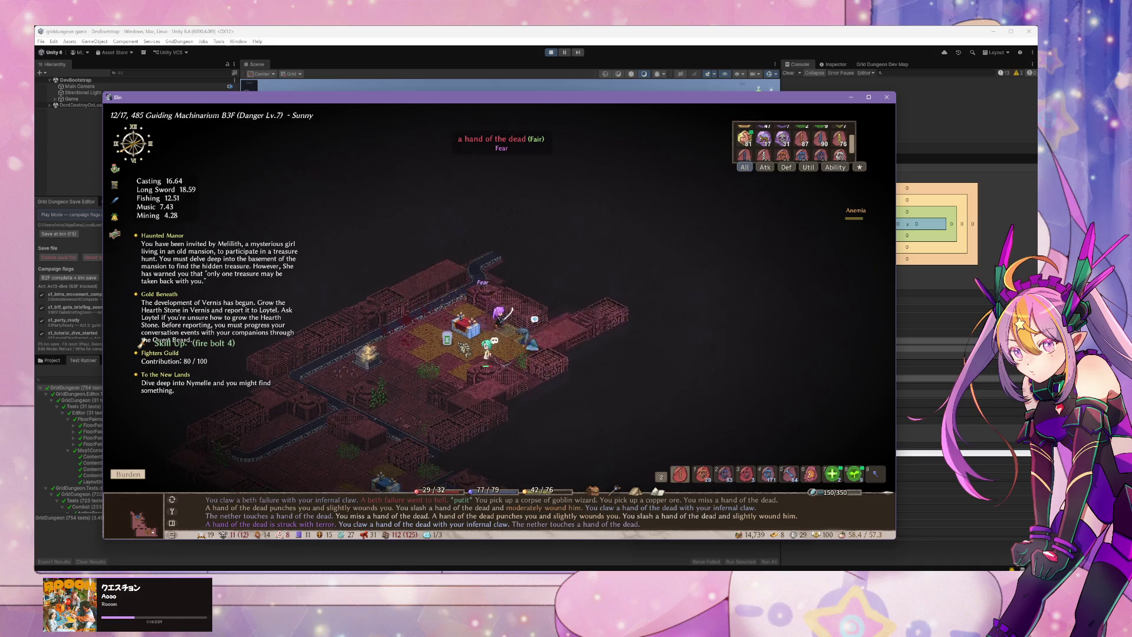
pyautogui.click(534, 342)
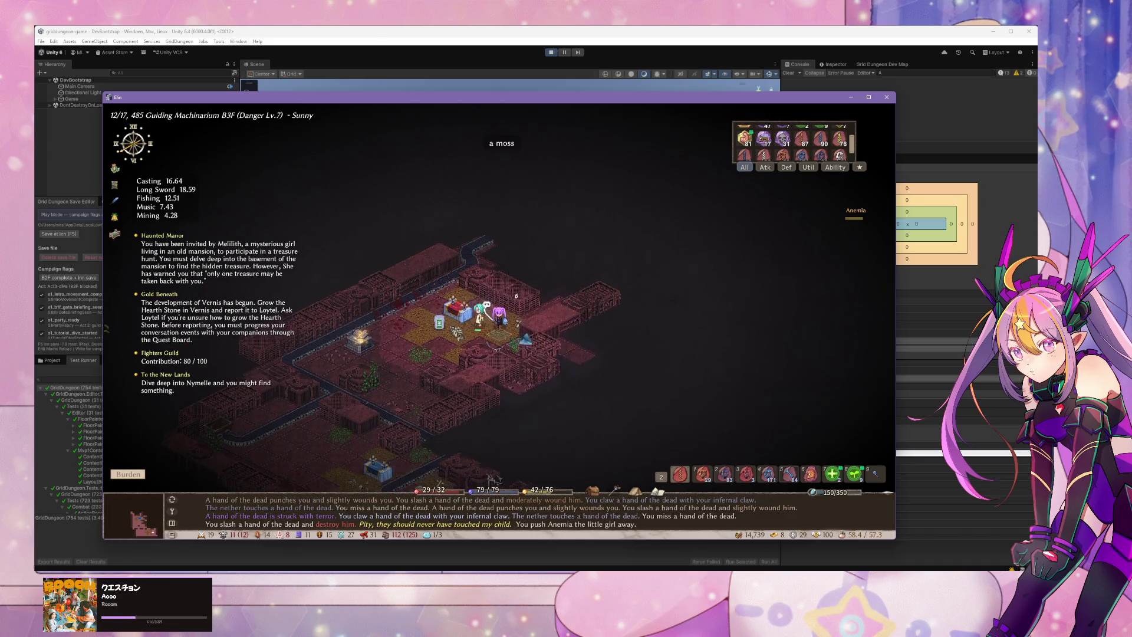
# Step: Pick up the book of Throwing at the shrine and read it from the inventory
pyautogui.click(487, 346)
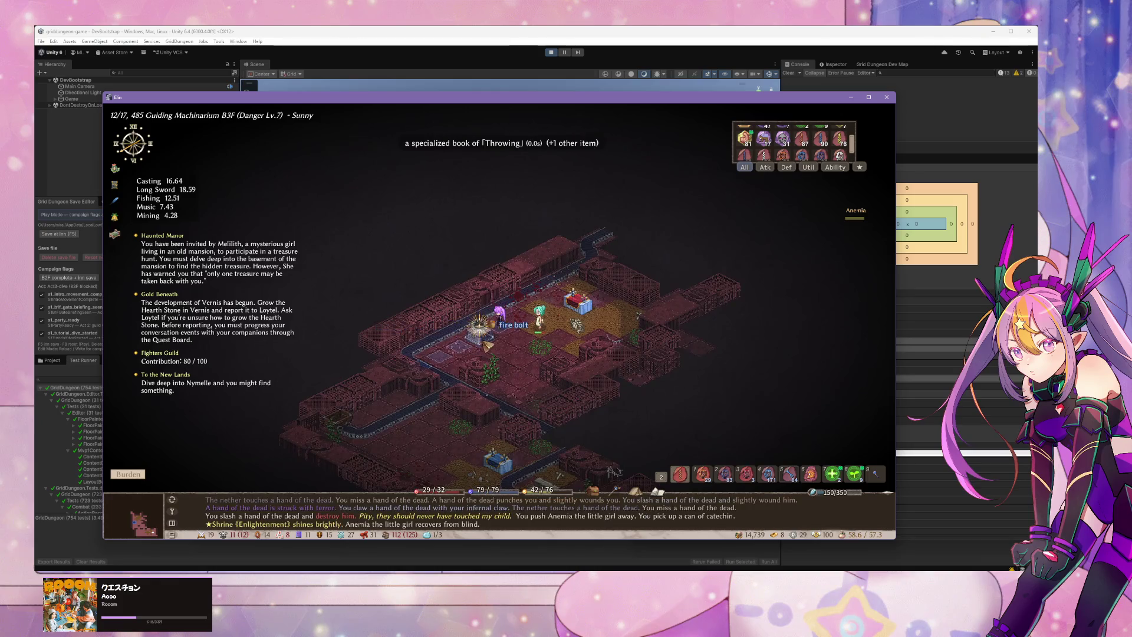
pyautogui.click(486, 346)
pyautogui.press('Tab')
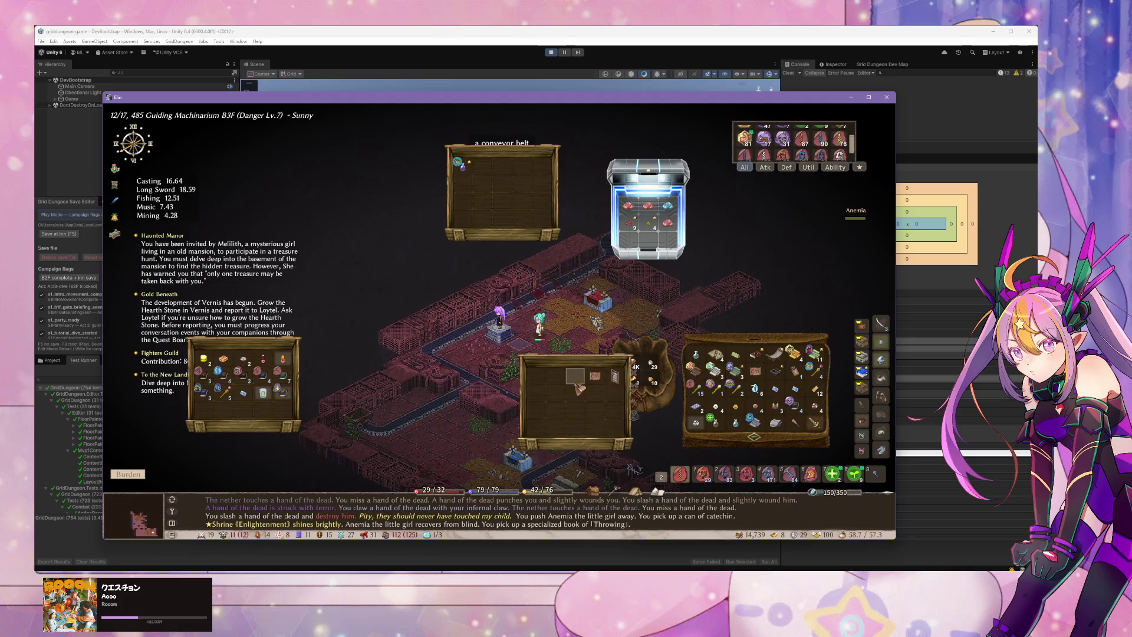
pyautogui.moveTo(291, 402)
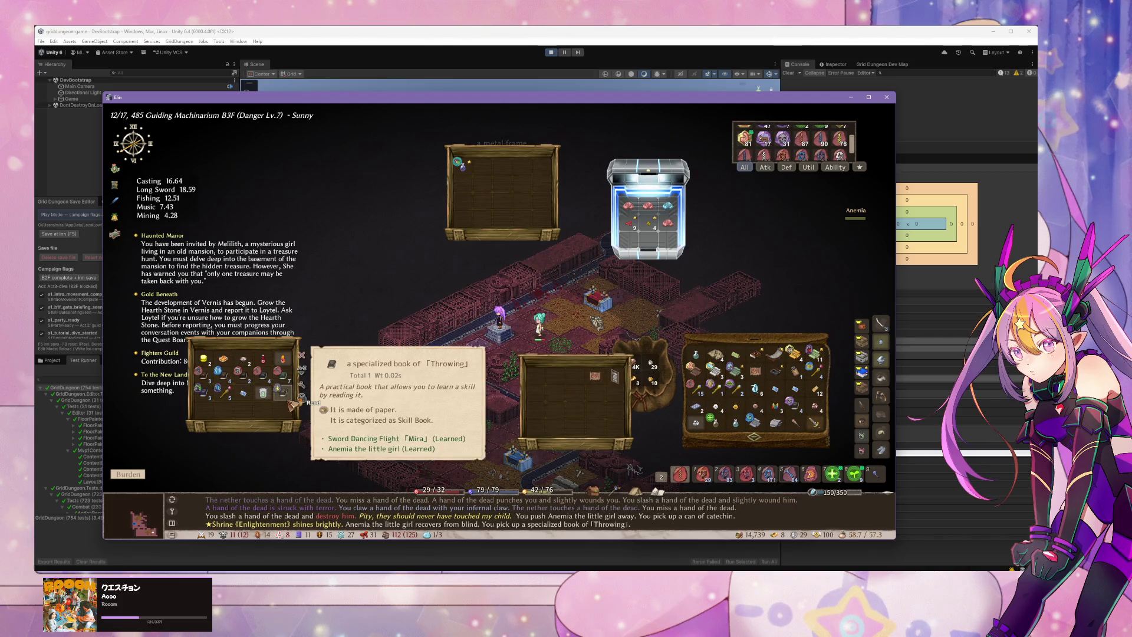
pyautogui.click(292, 402)
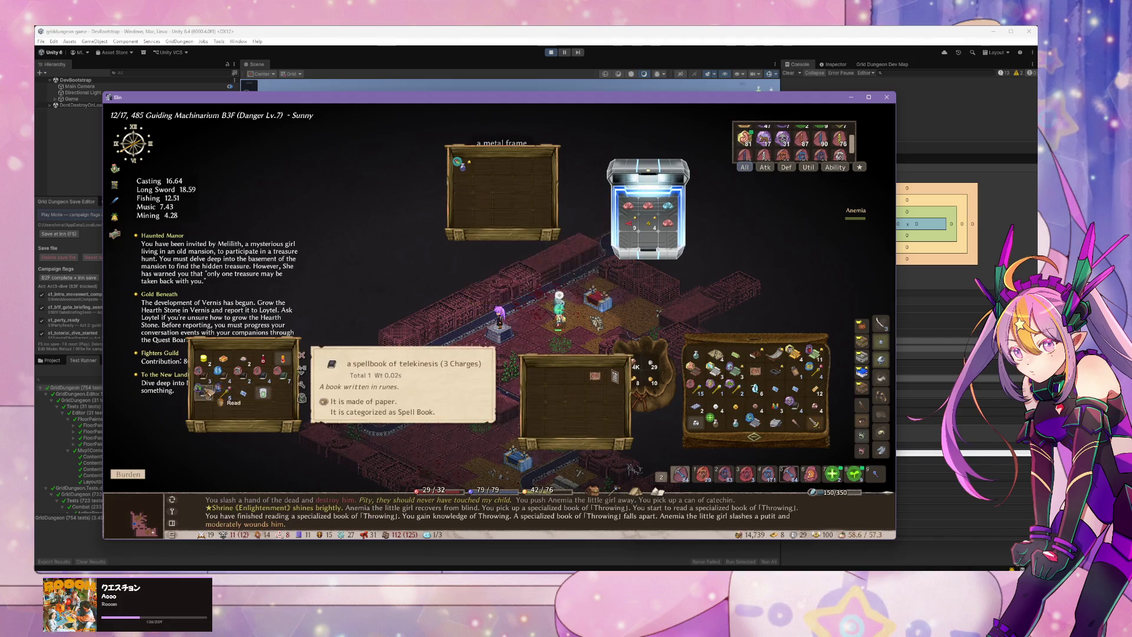
pyautogui.press('Escape')
pyautogui.press('Escape')
pyautogui.press('Escape')
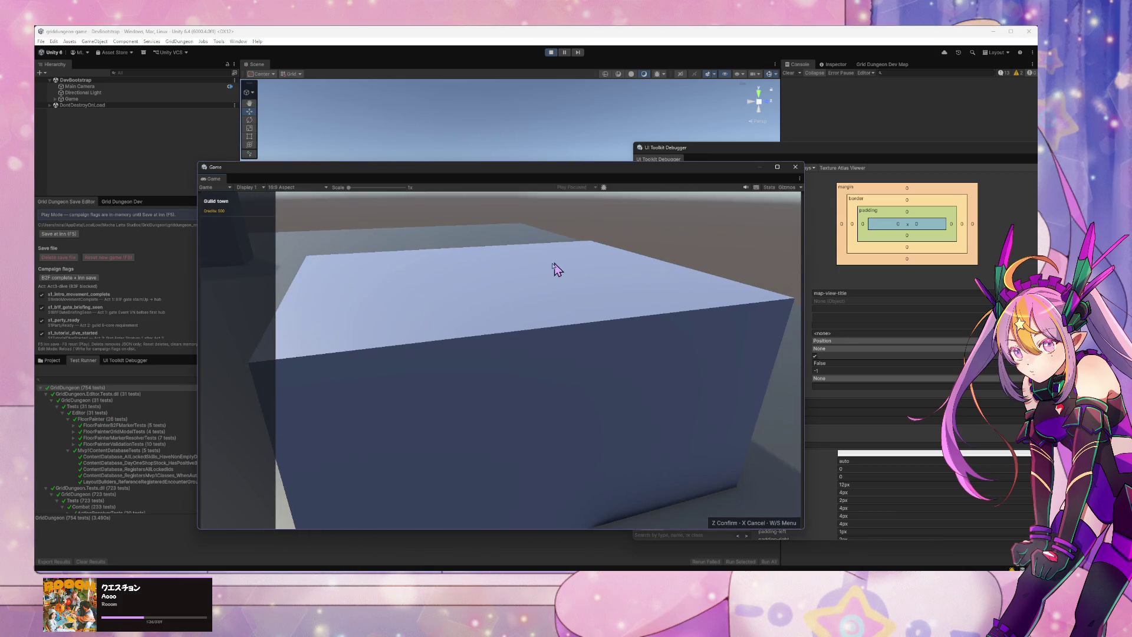
# Step: Choose Equipment in the town menu, then open and close the command menu with X
pyautogui.moveTo(471, 174); pyautogui.dragTo(733, 173)
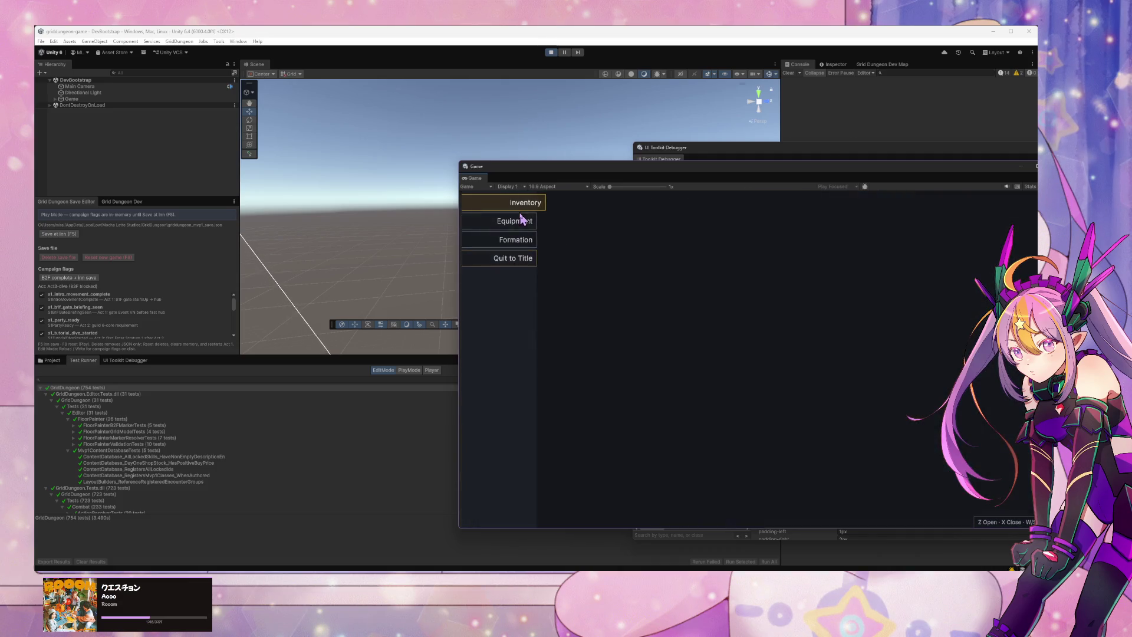
pyautogui.click(526, 226)
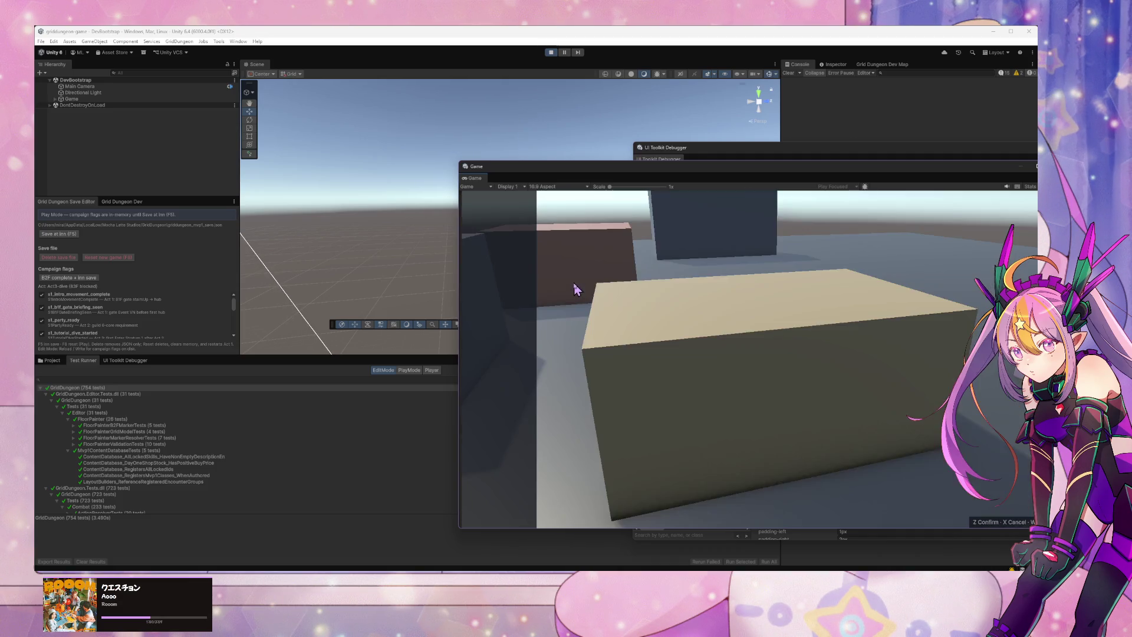
pyautogui.press('x')
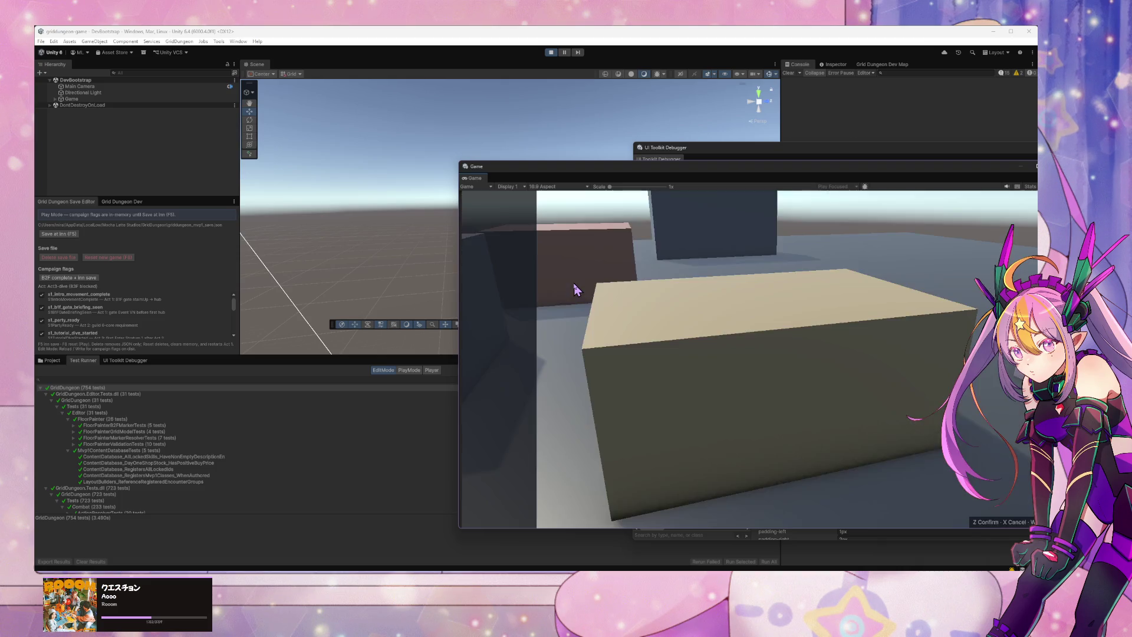
pyautogui.press('x')
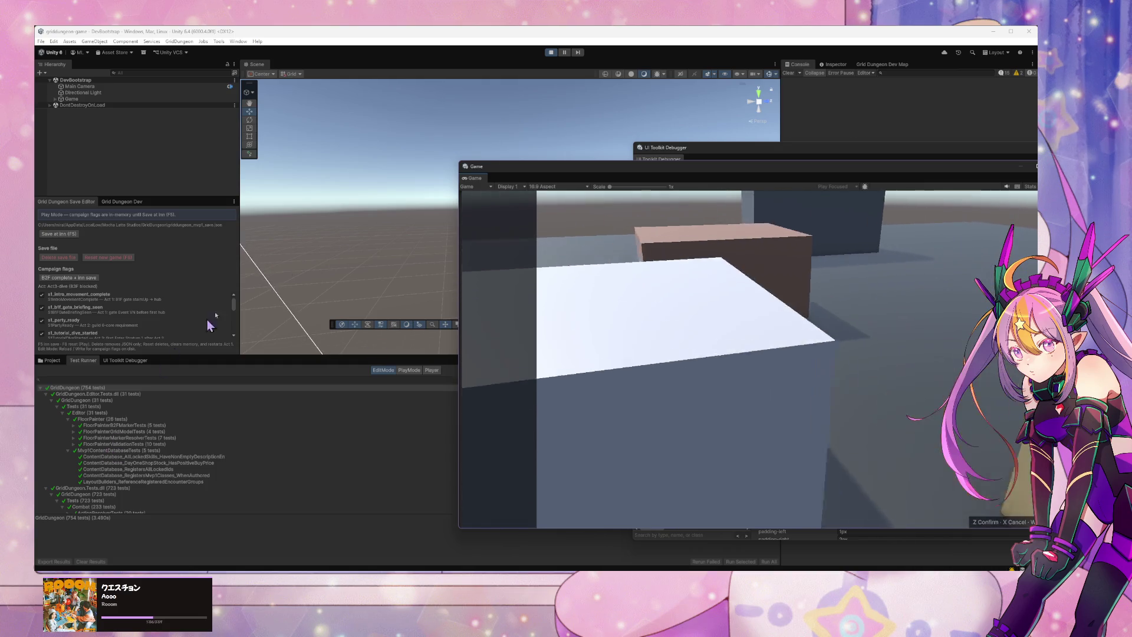
pyautogui.moveTo(688, 168)
pyautogui.mouseDown()
pyautogui.moveTo(259, 143)
pyautogui.moveTo(272, 180)
pyautogui.mouseUp()
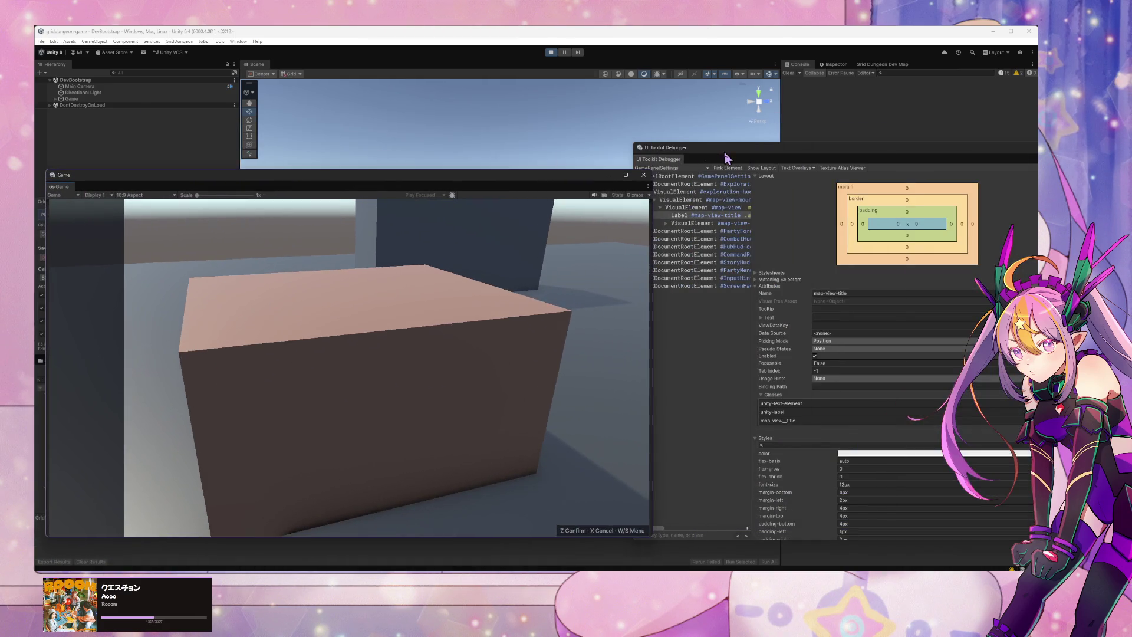
# Step: Pick the guild button in the UI Toolkit Debugger and highlight hub-btn-guild
pyautogui.click(739, 175)
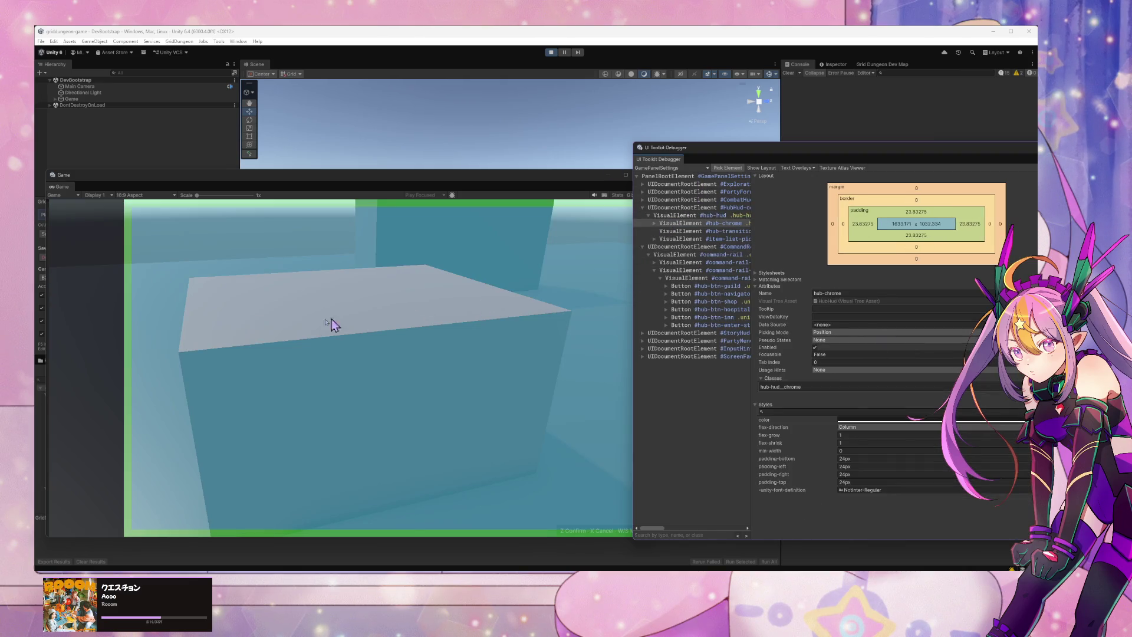
pyautogui.click(109, 221)
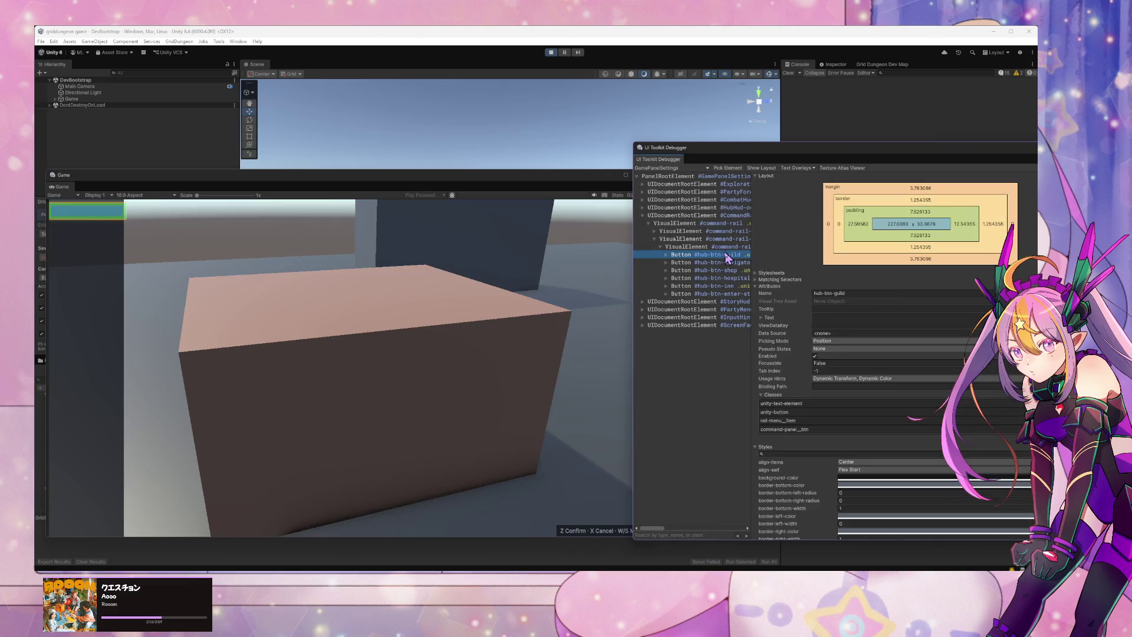
pyautogui.moveTo(752, 258); pyautogui.dragTo(872, 257)
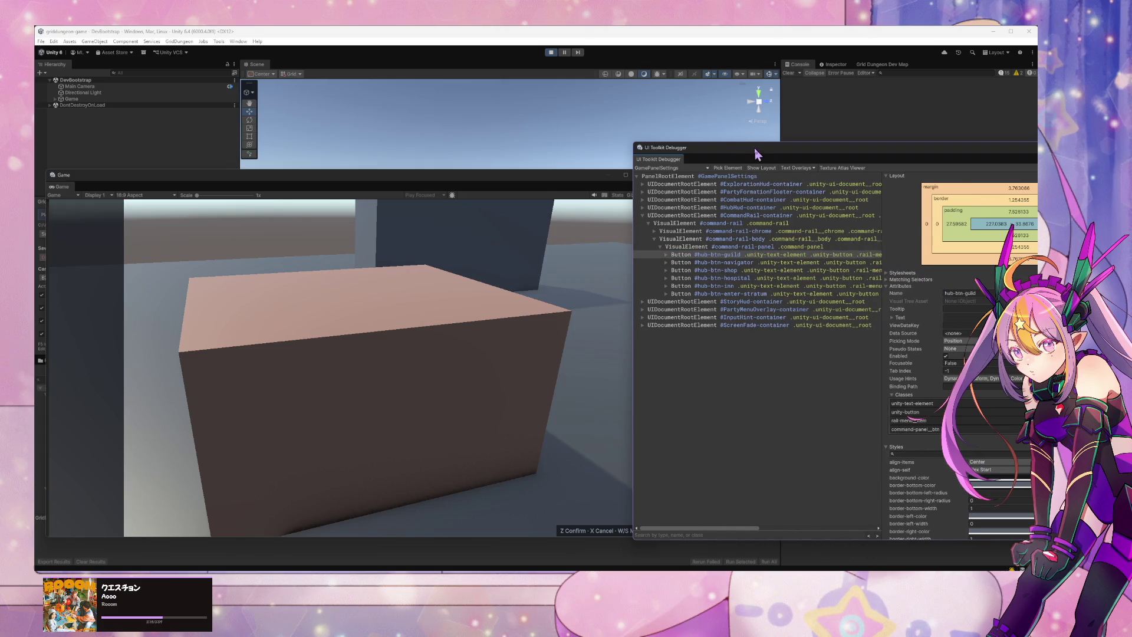
pyautogui.moveTo(756, 152); pyautogui.dragTo(458, 107)
pyautogui.scroll(-5, 648, 283)
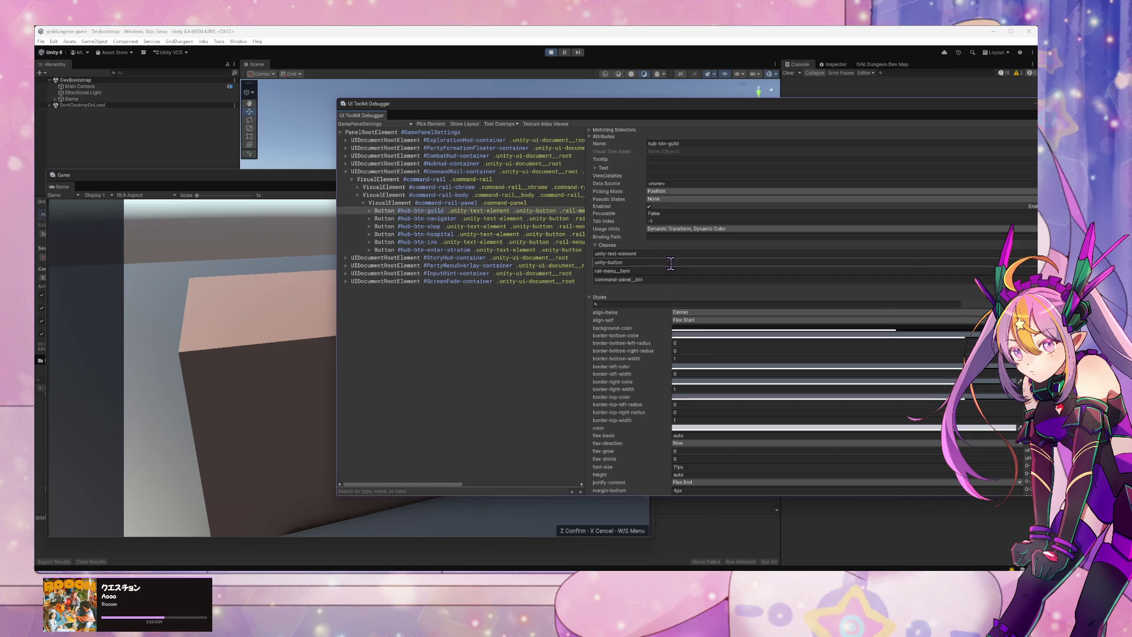
pyautogui.scroll(-5, 672, 265)
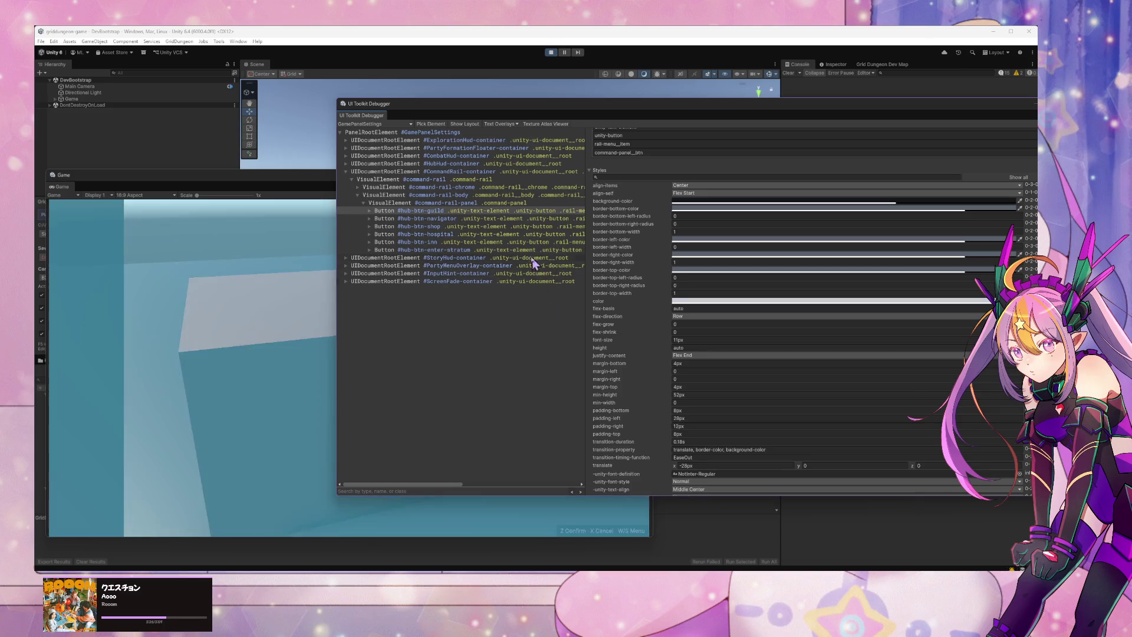
pyautogui.scroll(-1, 730, 459)
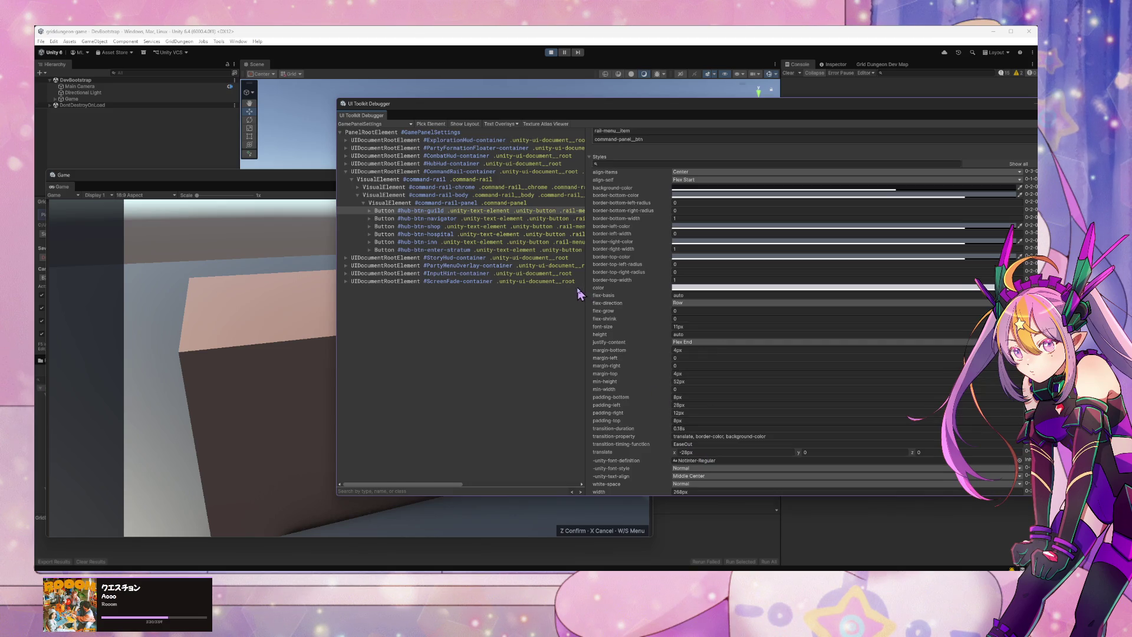
pyautogui.write('0')
pyautogui.click(513, 211)
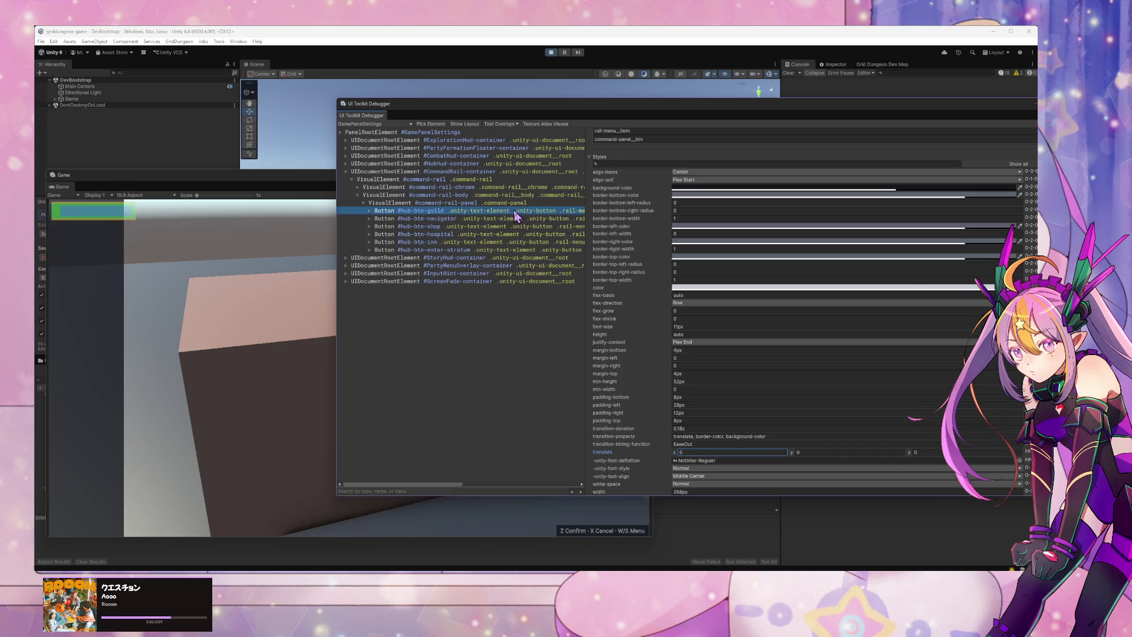
# Step: Edit hub-btn-guild's translate X value and recheck it in the game view
pyautogui.click(697, 452)
pyautogui.write('-28')
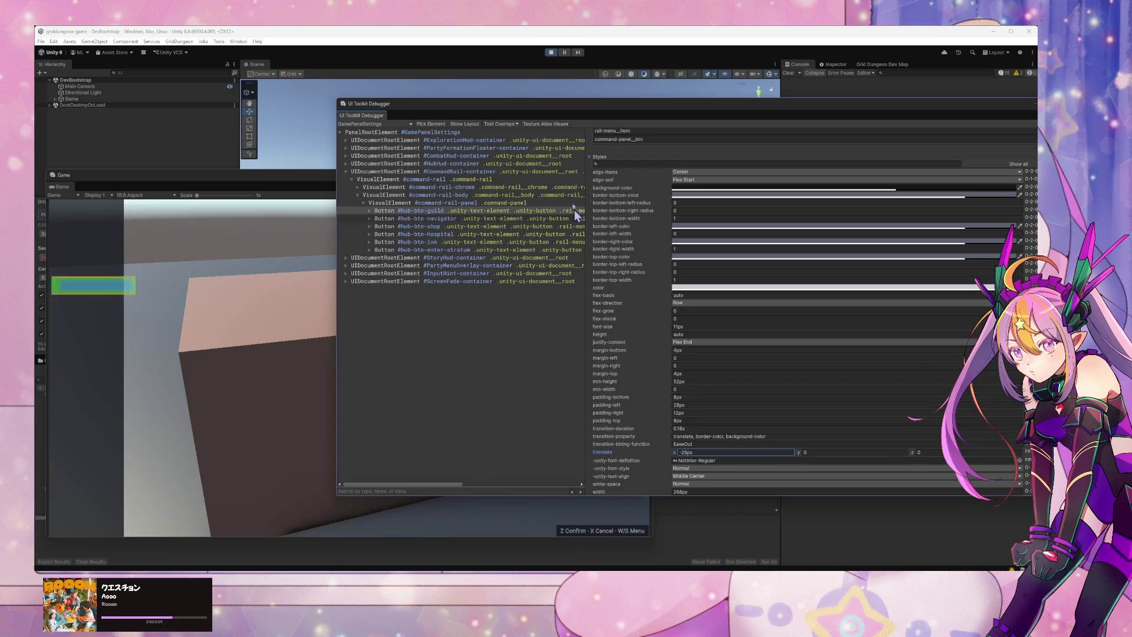
pyautogui.click(538, 211)
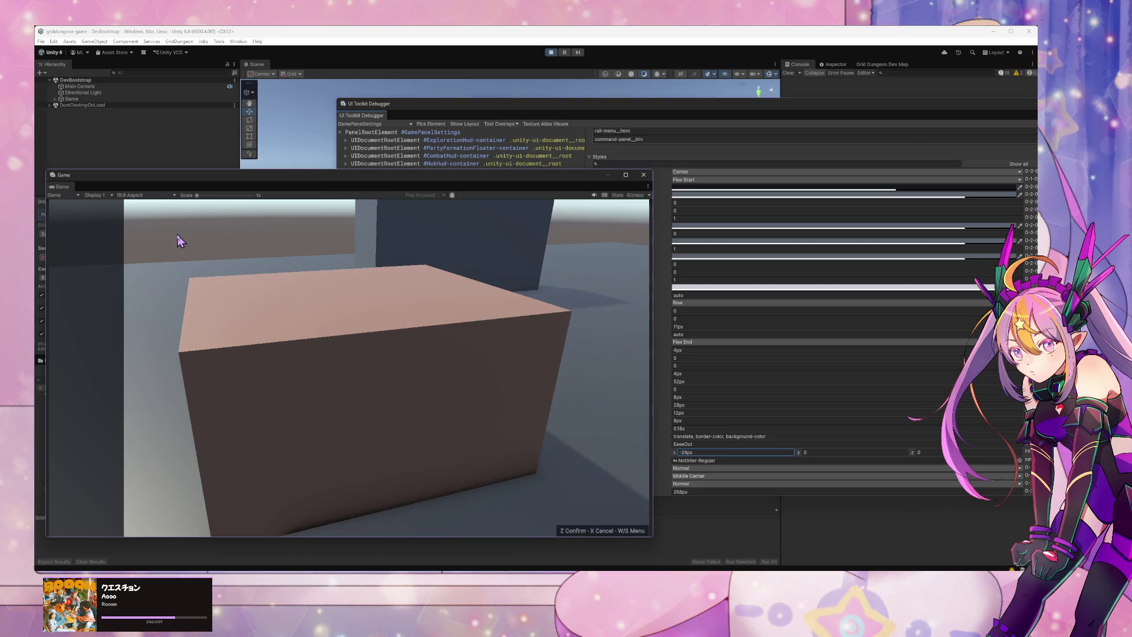
pyautogui.click(95, 218)
pyautogui.press('Left')
pyautogui.press('Left')
pyautogui.press('Left')
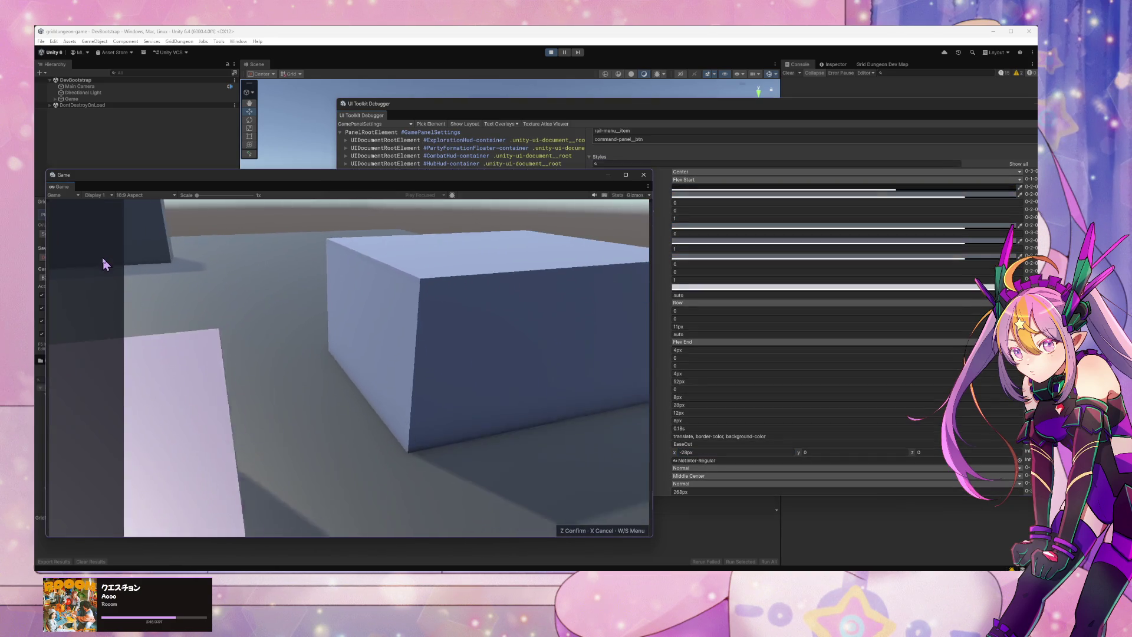
pyautogui.press('Left')
pyautogui.press('Left')
pyautogui.click(454, 111)
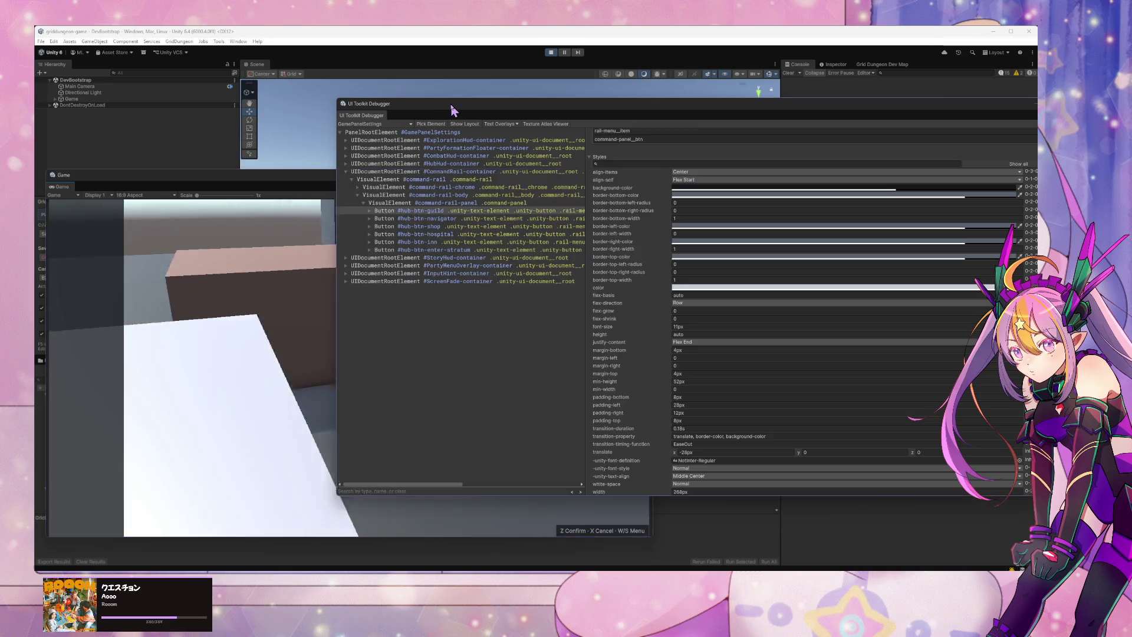
pyautogui.scroll(5, 737, 302)
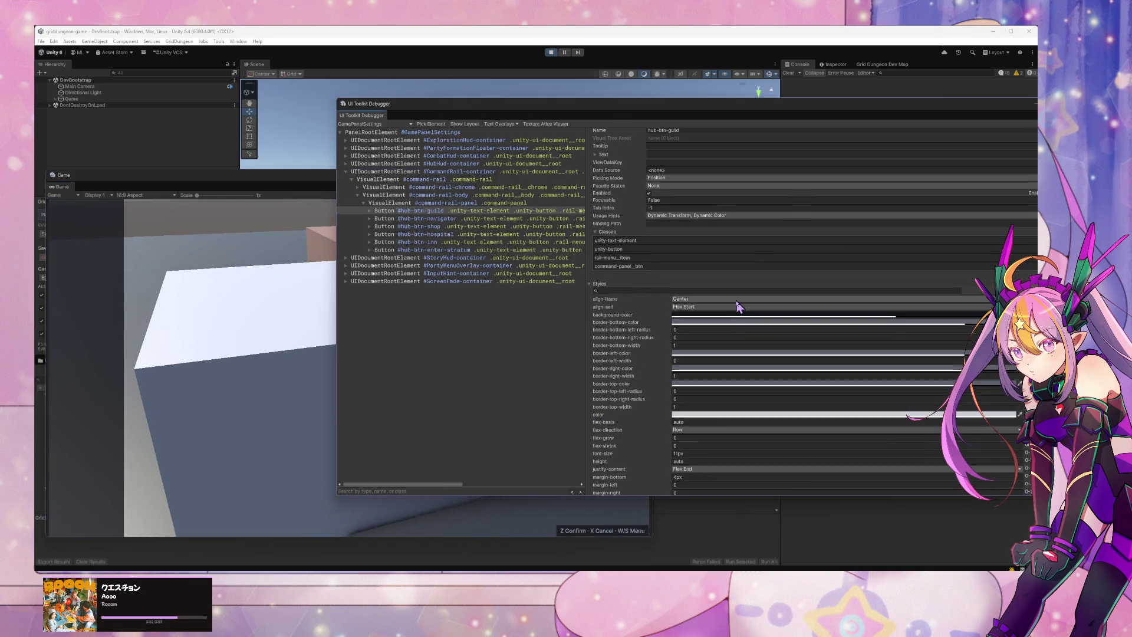
pyautogui.scroll(3, 737, 300)
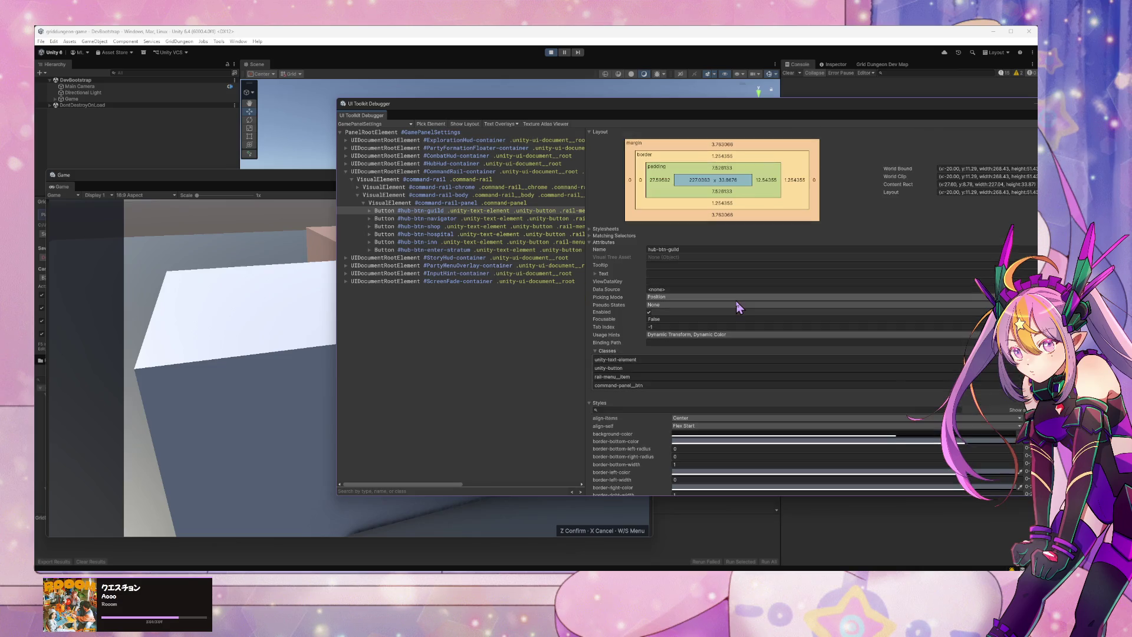
pyautogui.scroll(-5, 736, 300)
# Step: Search the guild button's styles for display and visibility, then select command-rail-panel
pyautogui.click(651, 304)
pyautogui.write('d')
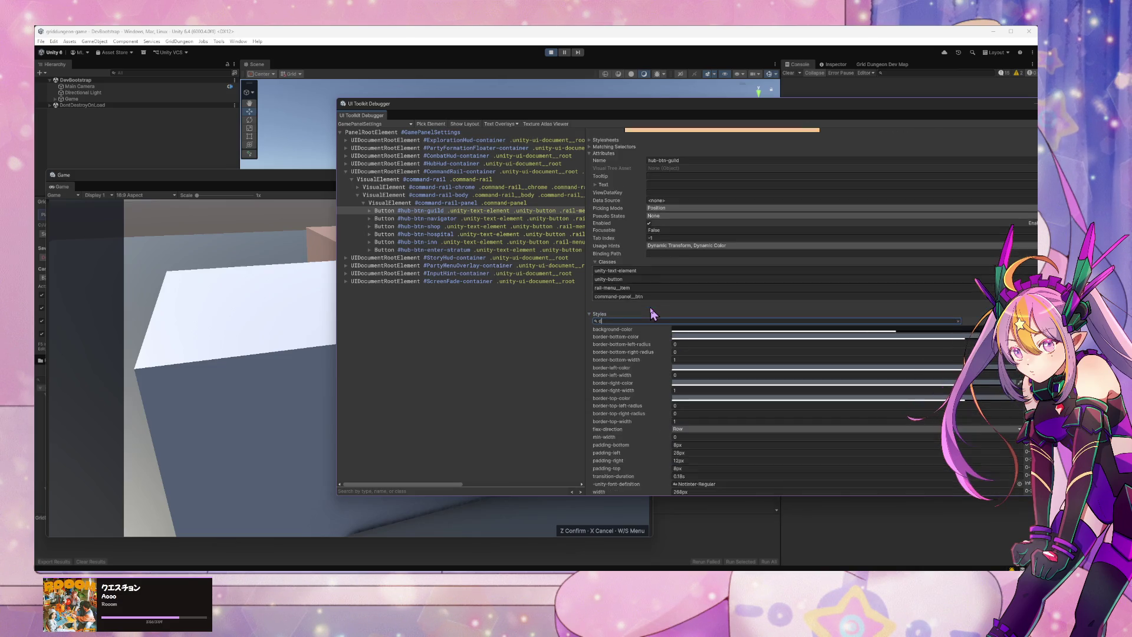
pyautogui.write('isplplay')
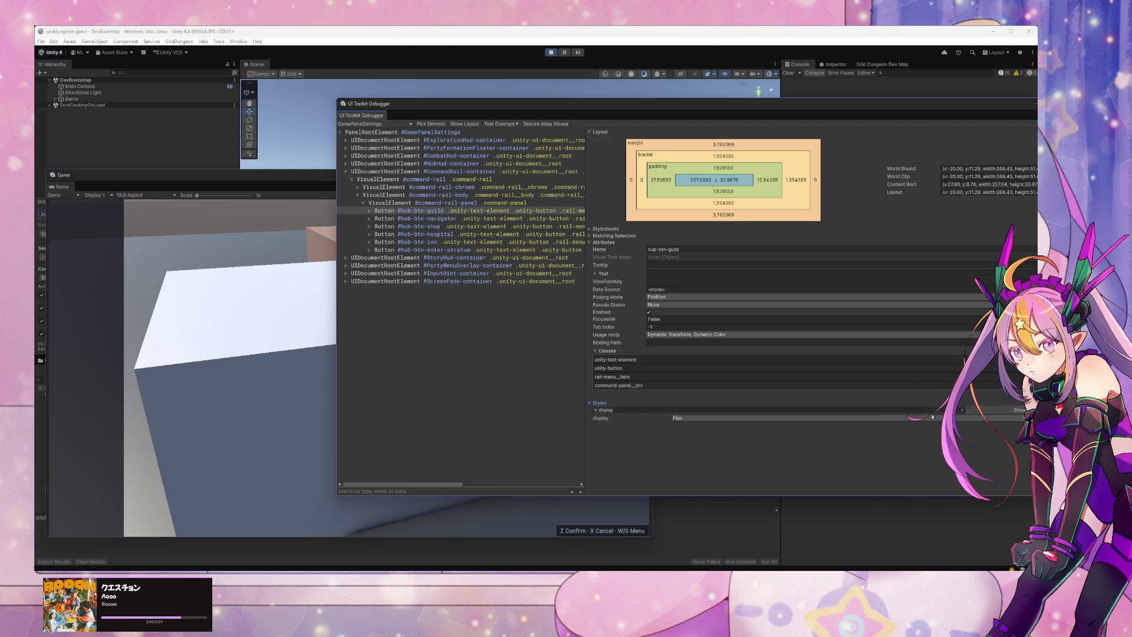
pyautogui.click(689, 418)
pyautogui.click(691, 425)
pyautogui.doubleClick(668, 410)
pyautogui.write('visi')
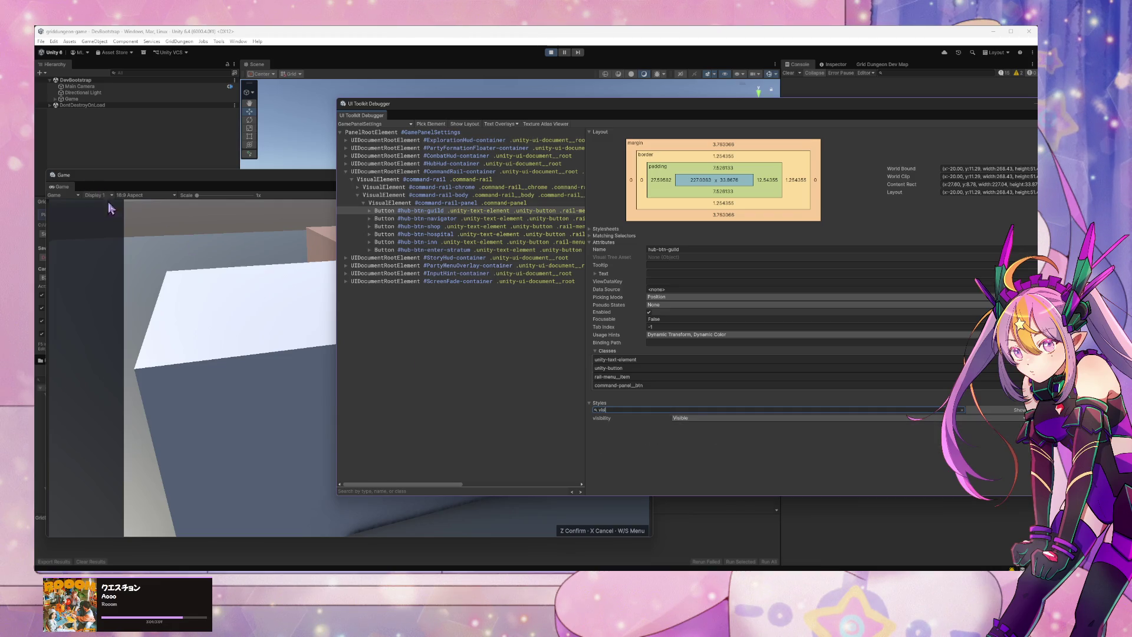
pyautogui.click(464, 203)
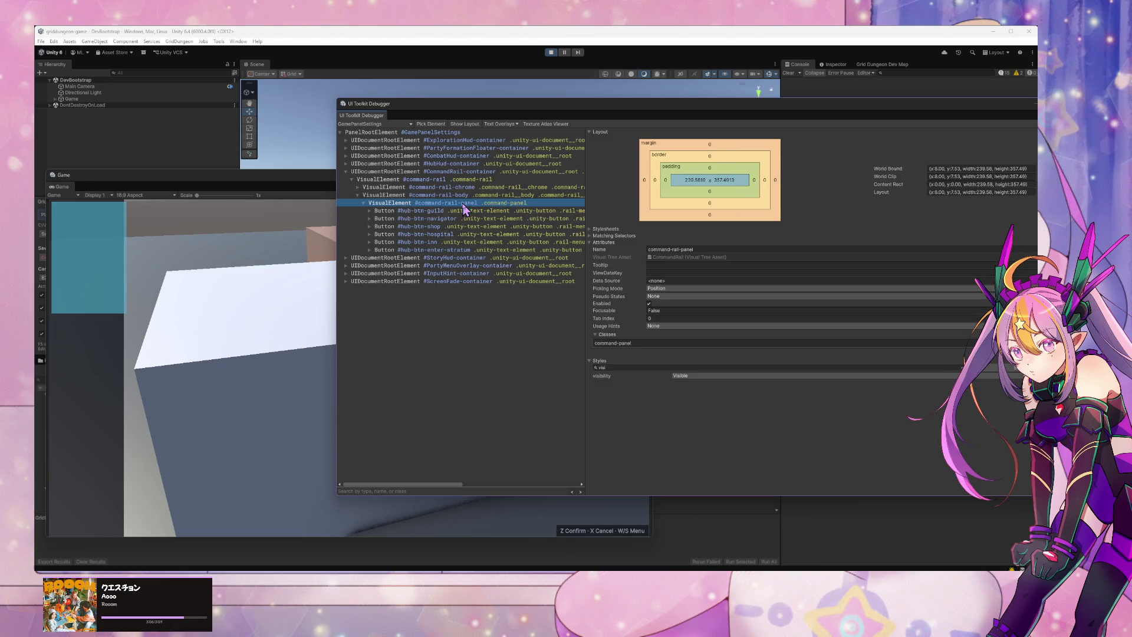
# Step: Clear the style search, highlight command-rail-panel, and filter its styles by 'opac'
pyautogui.click(639, 368)
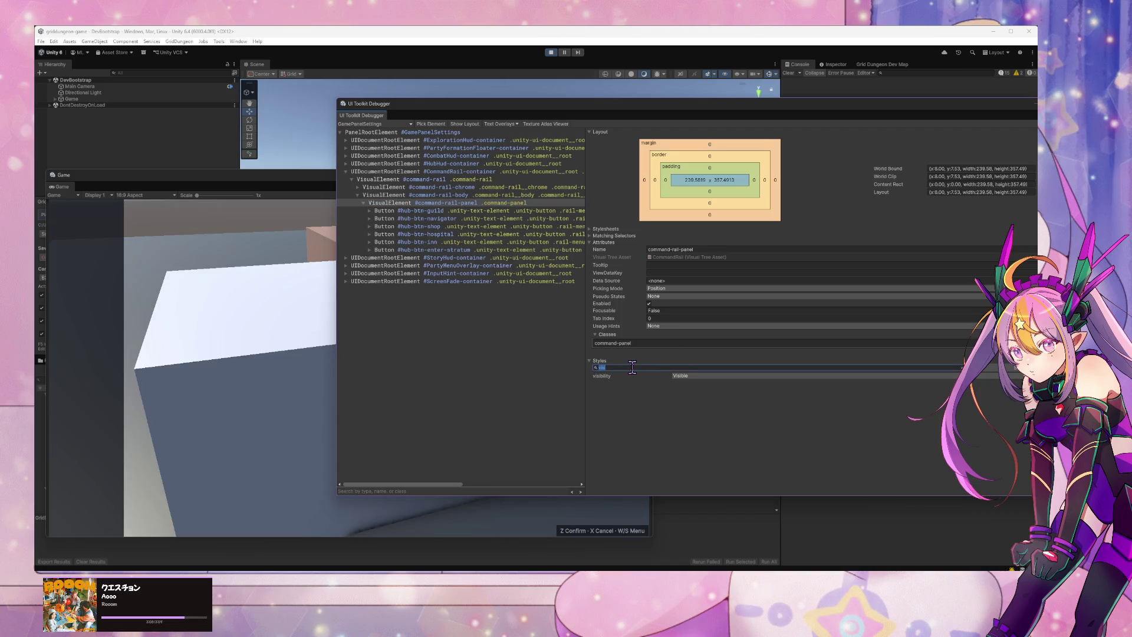
pyautogui.press('BackSpace')
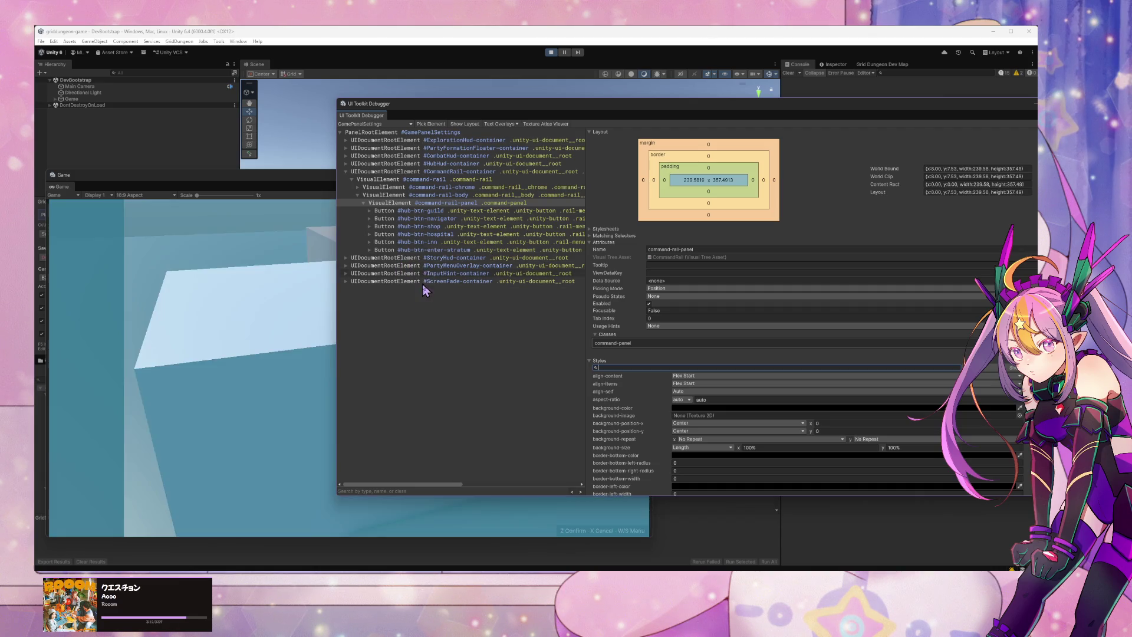
pyautogui.click(434, 202)
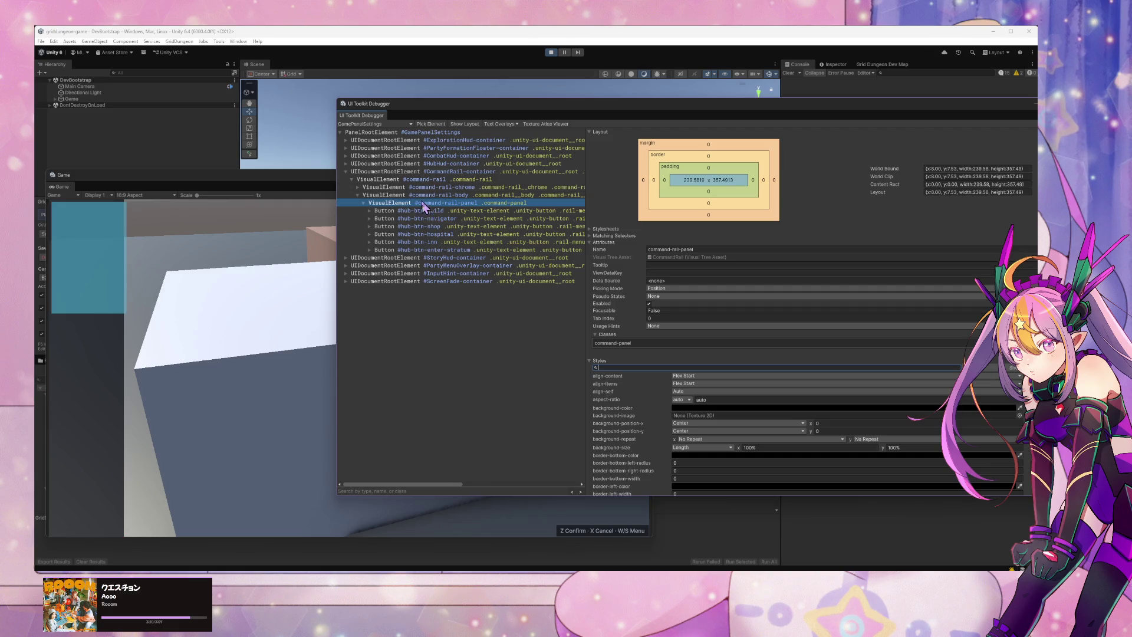
pyautogui.click(326, 171)
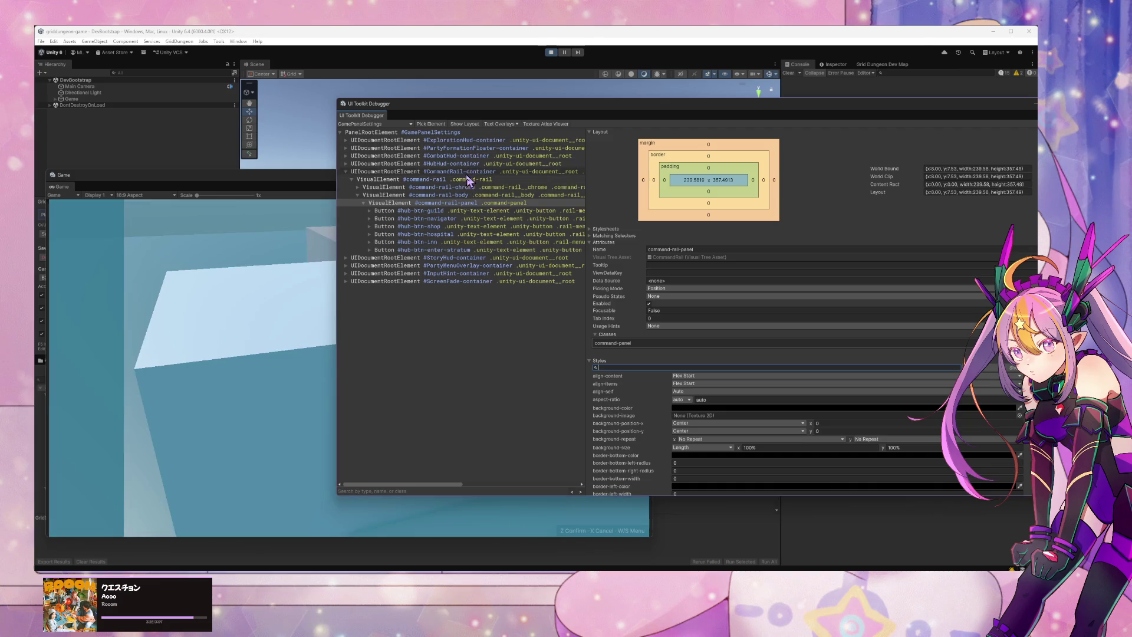
pyautogui.click(461, 204)
pyautogui.scroll(-2, 760, 421)
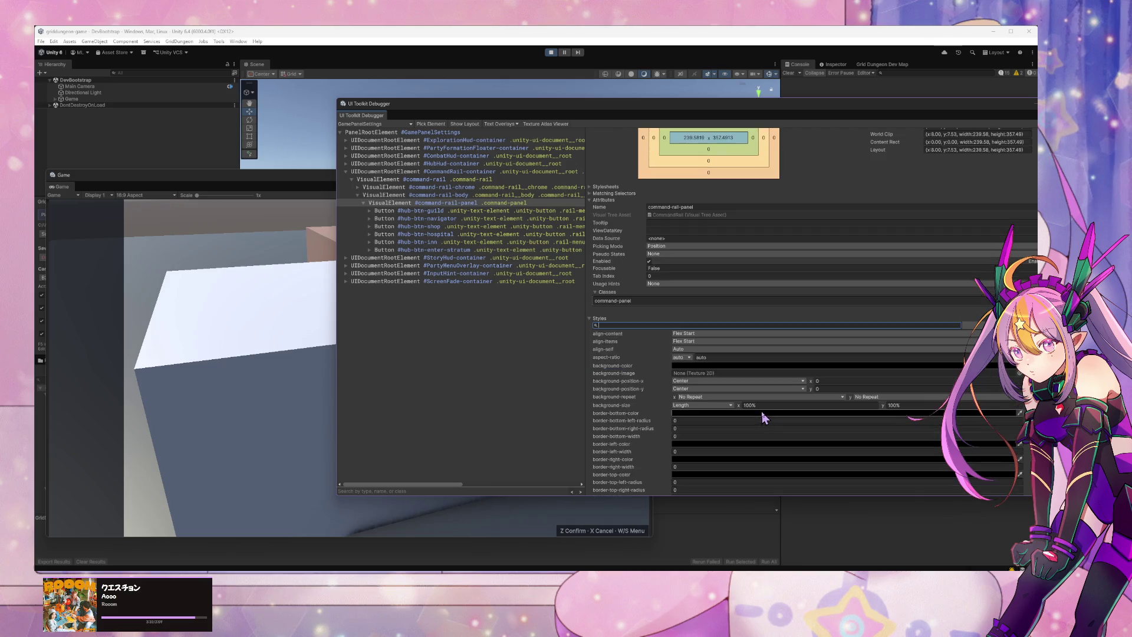
pyautogui.scroll(-3, 760, 411)
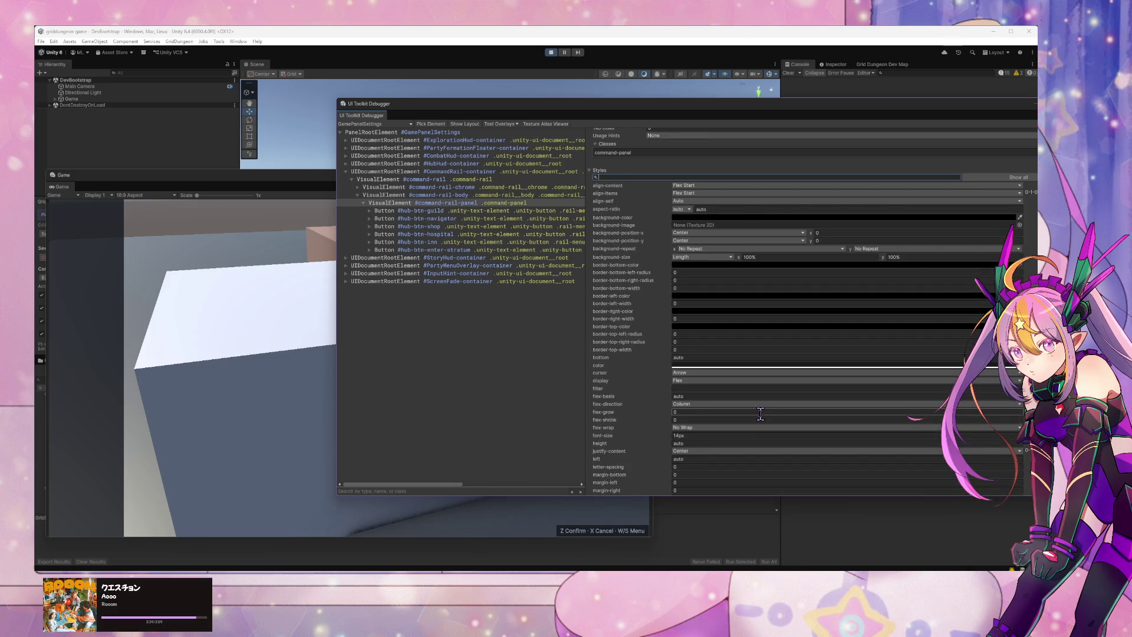
pyautogui.scroll(3, 760, 413)
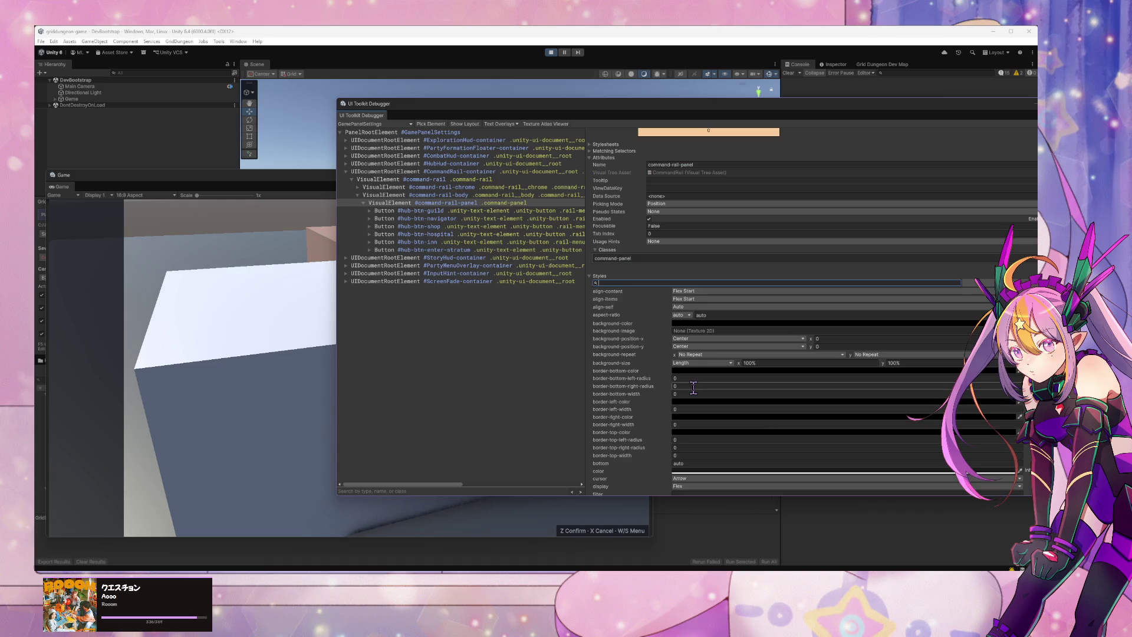
pyautogui.write('opac')
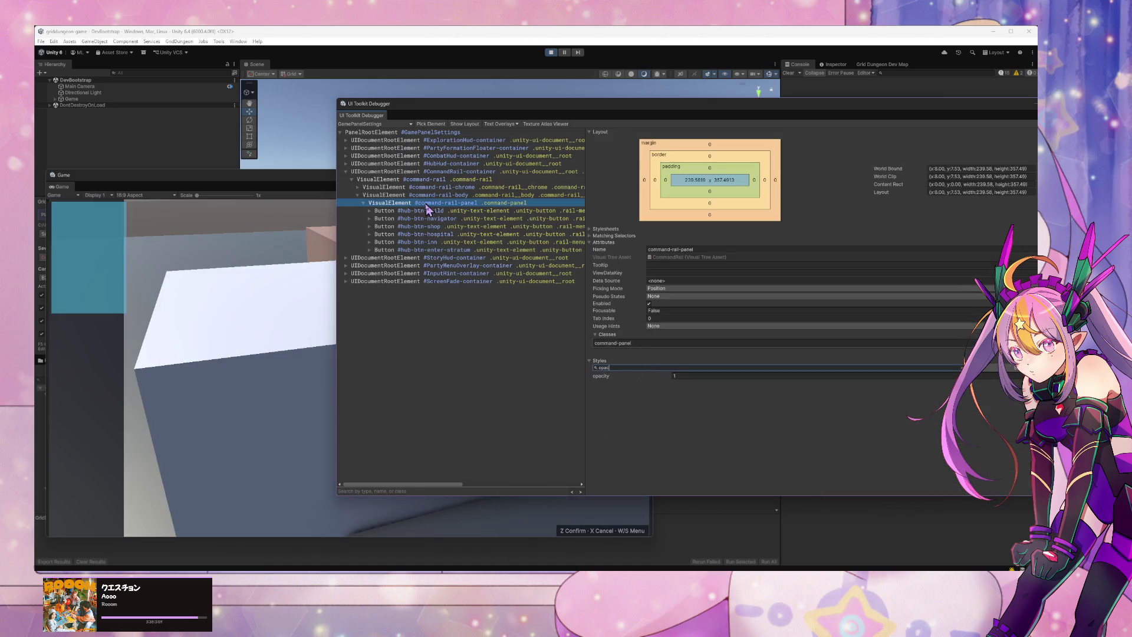
# Step: Inspect the hub-btn-shop, hub-btn-enter-stratum and hub-btn-guild layouts, then refocus the game
pyautogui.click(432, 228)
pyautogui.press('Down')
pyautogui.press('Down')
pyautogui.press('Down')
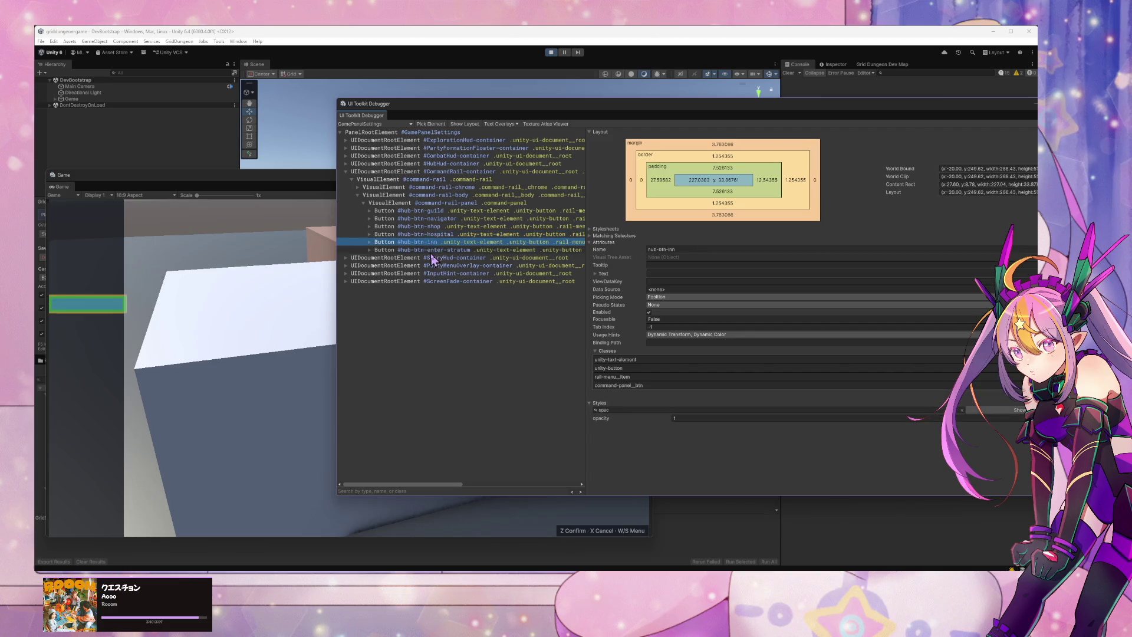
pyautogui.press('Up')
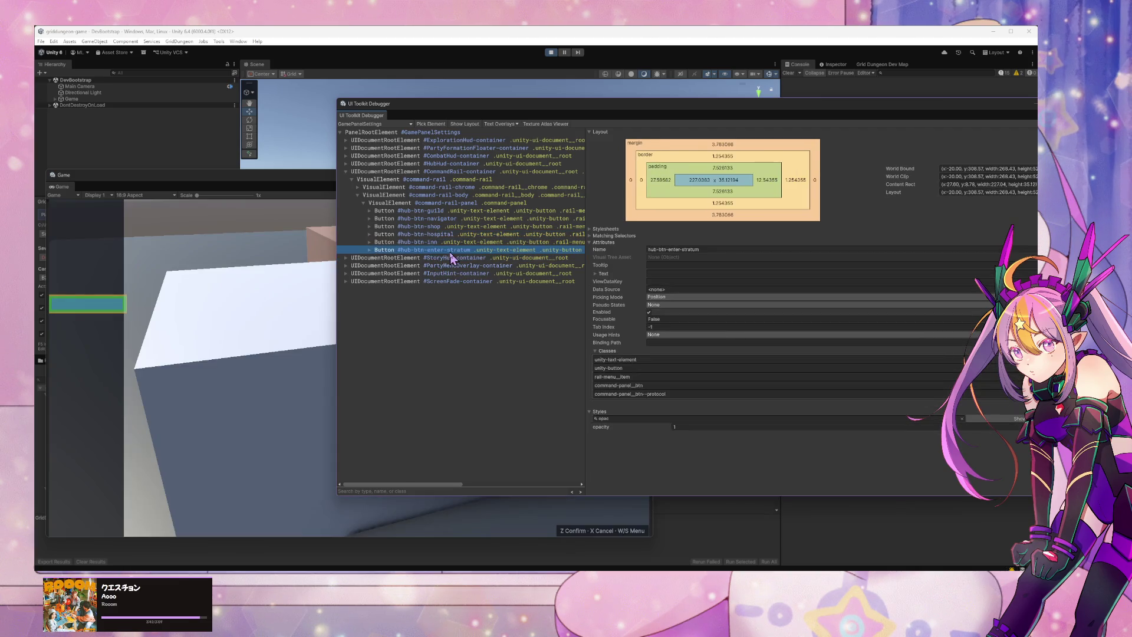
pyautogui.press('Up')
pyautogui.press('Up')
pyautogui.press('Up')
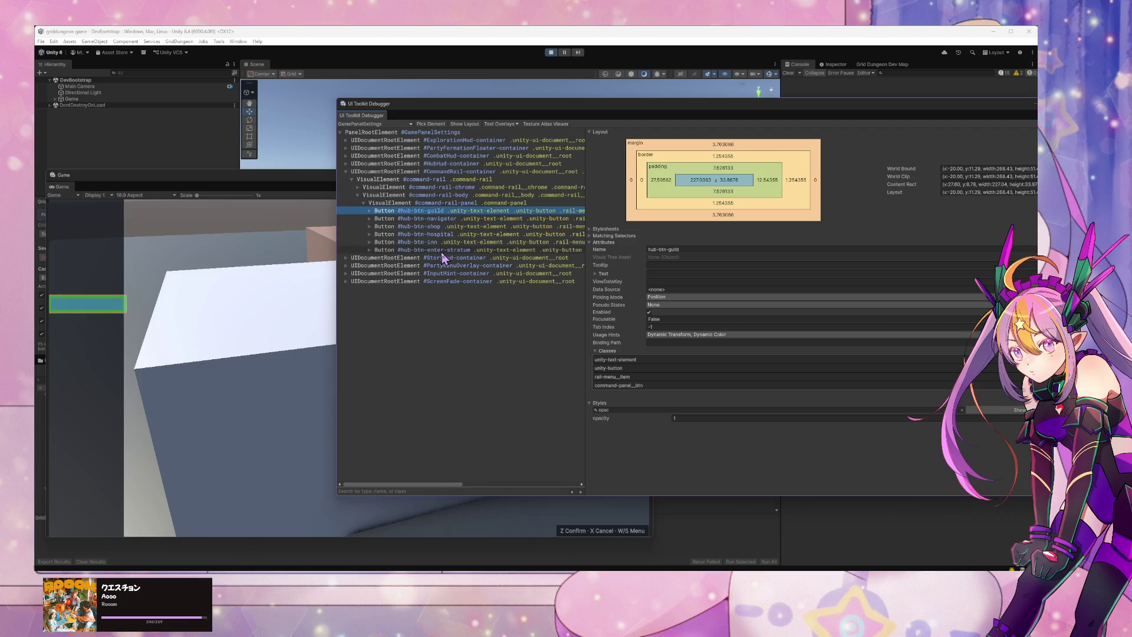
pyautogui.click(442, 250)
pyautogui.click(105, 328)
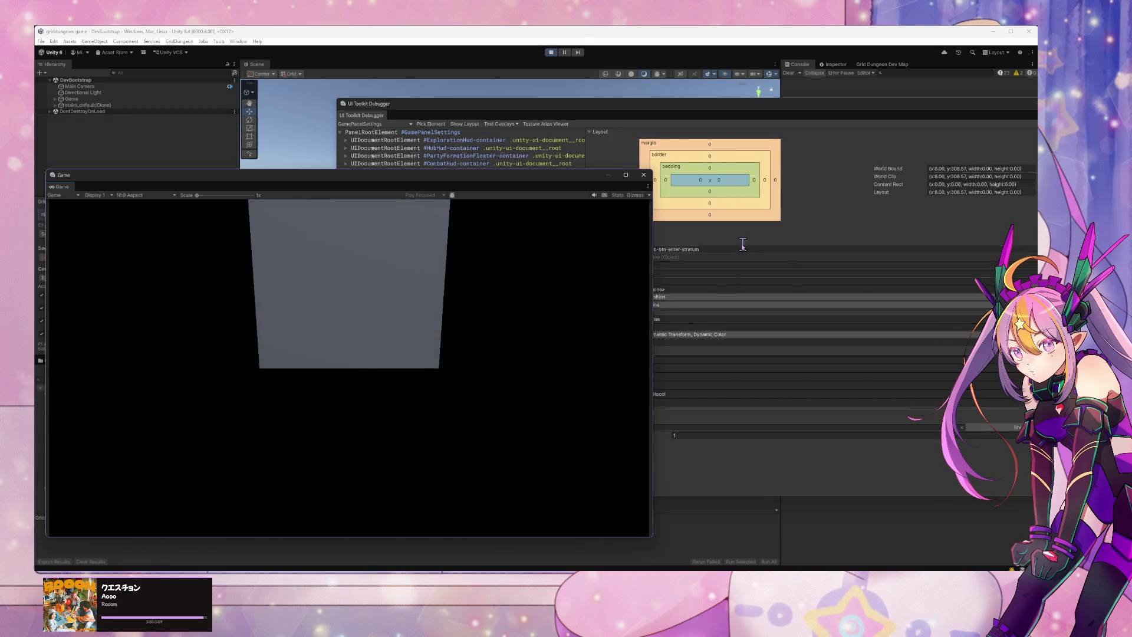
pyautogui.click(630, 271)
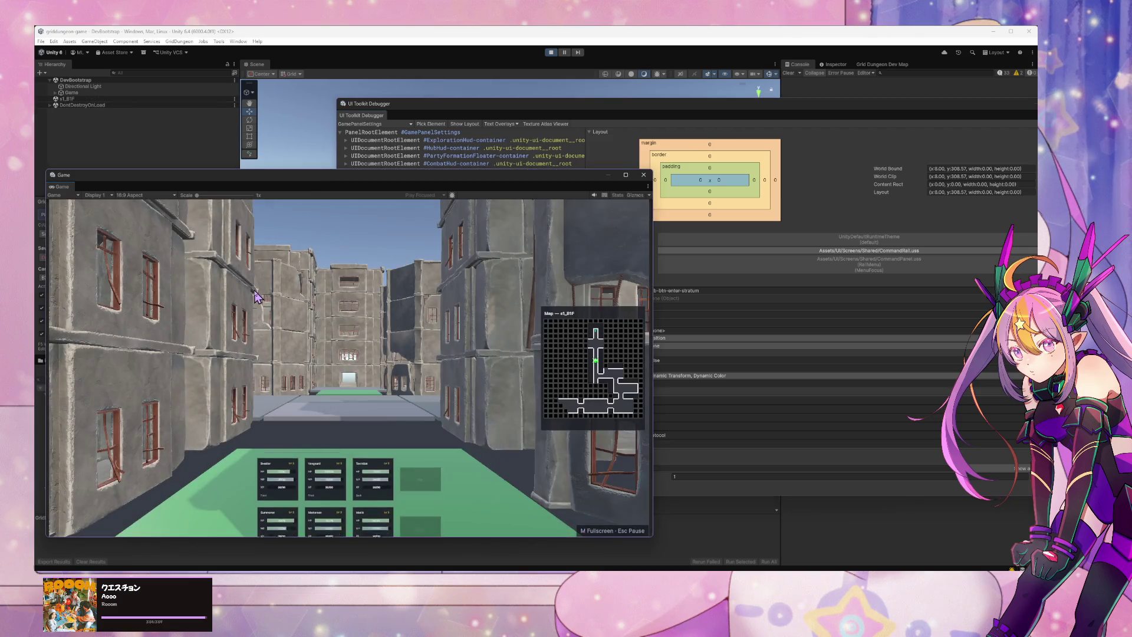
# Step: With the command menu open, expand CommandRail-container to its chrome and body children
pyautogui.moveTo(576, 107); pyautogui.dragTo(935, 162)
pyautogui.click(327, 306)
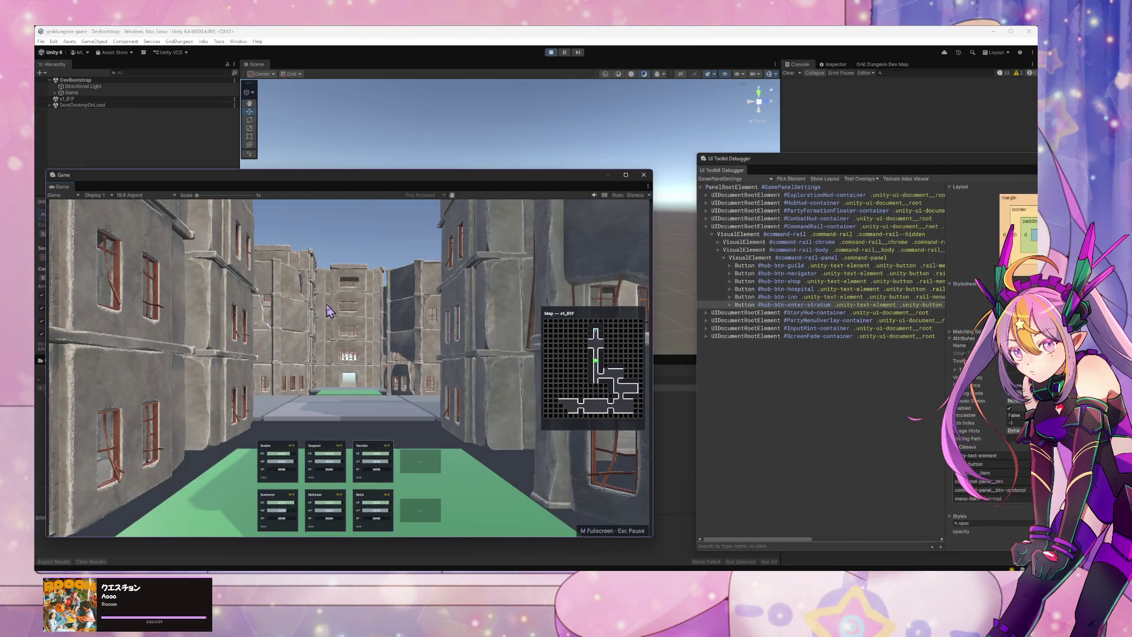
pyautogui.press('Escape')
pyautogui.click(700, 187)
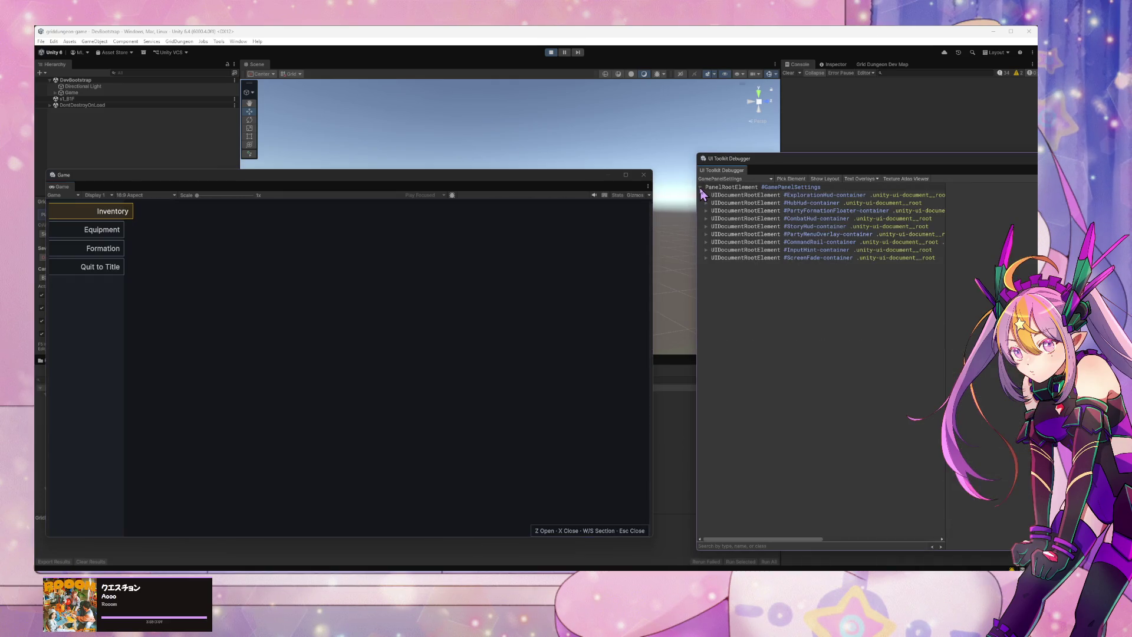
pyautogui.click(706, 242)
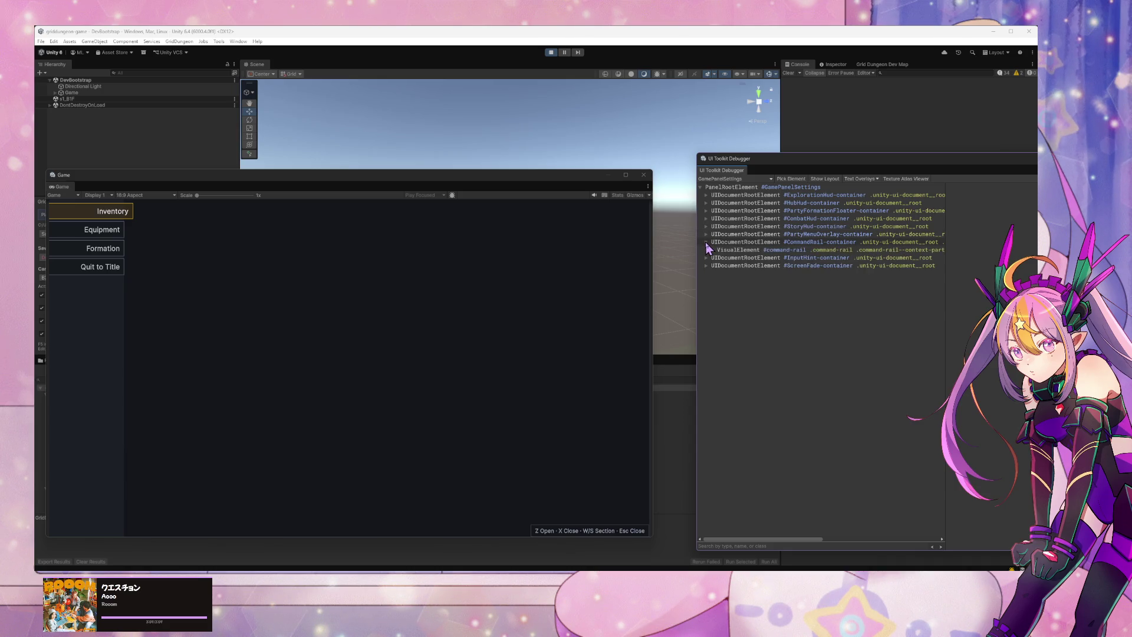
pyautogui.click(712, 249)
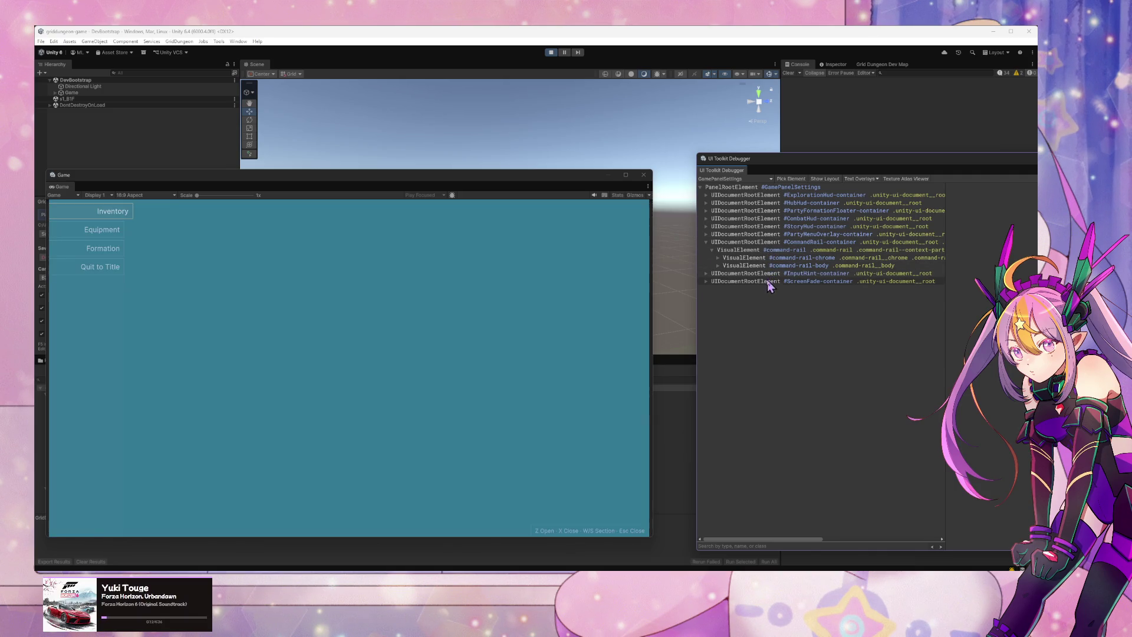
pyautogui.click(766, 243)
pyautogui.press('Escape')
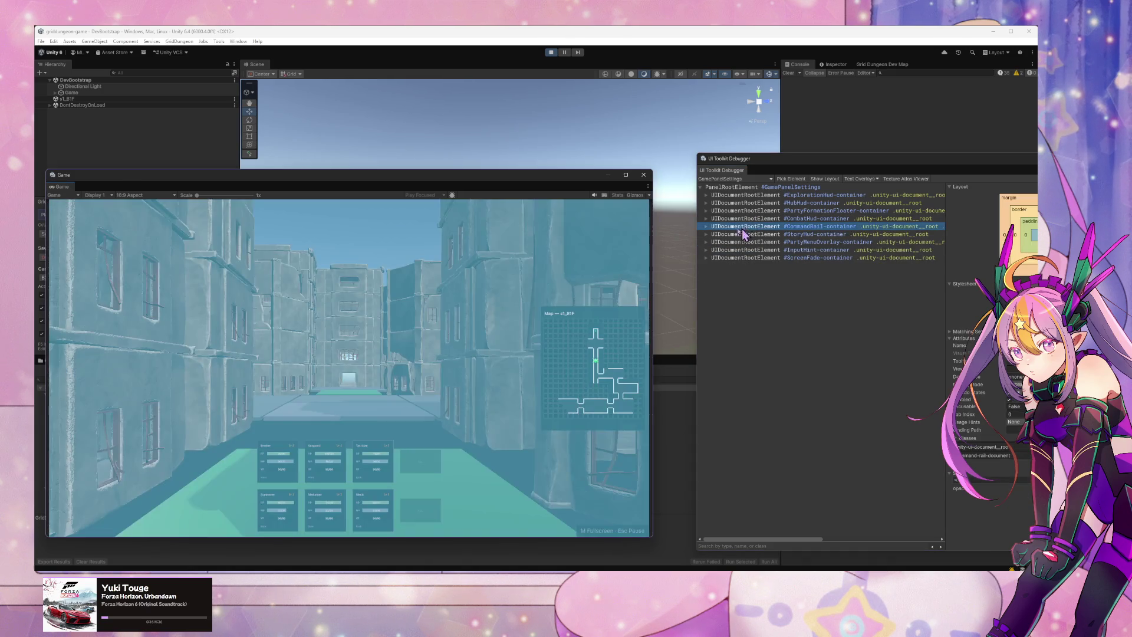
pyautogui.click(711, 226)
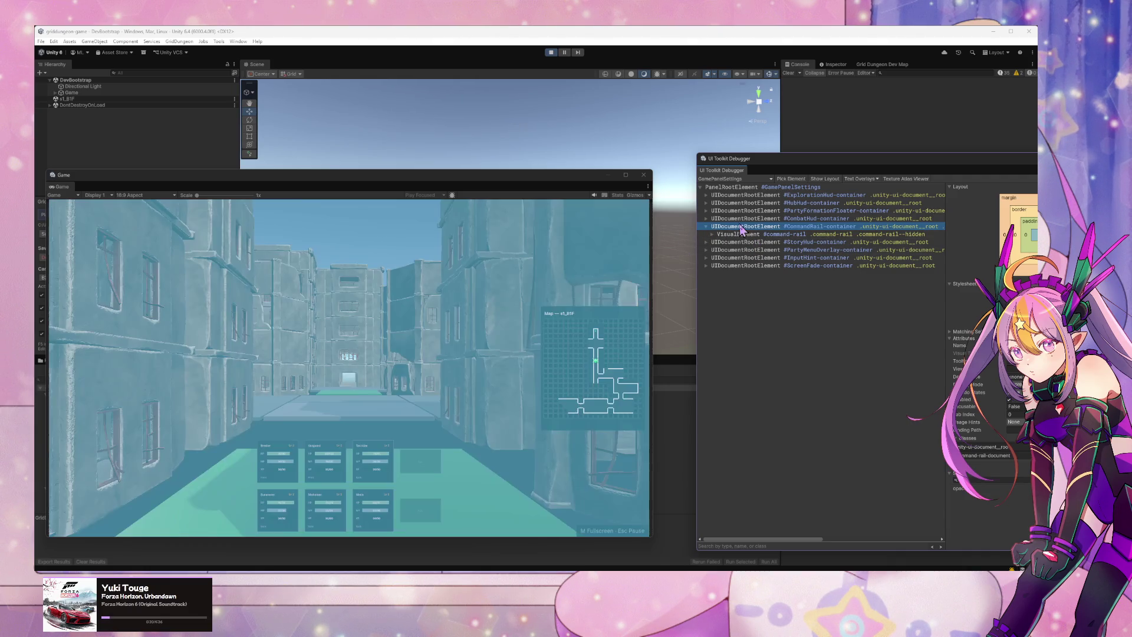
# Step: Toggle the command menu repeatedly with Z/X, then inspect StoryHud-container and PartyMenuOverlay-container
pyautogui.click(370, 357)
pyautogui.press('z')
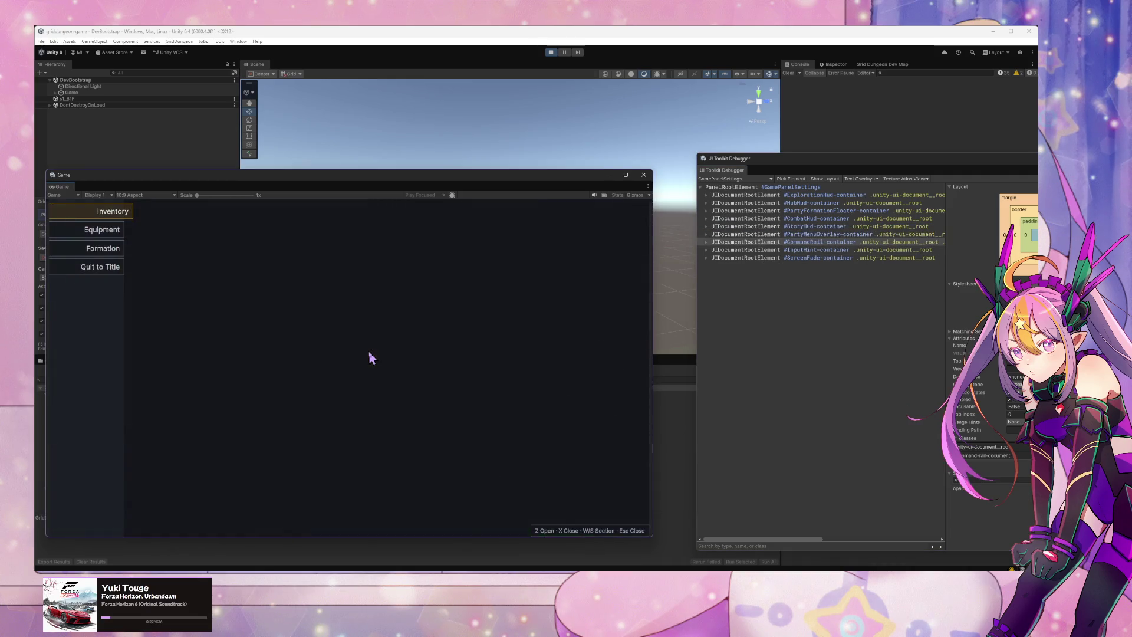
pyautogui.press('x')
pyautogui.press('z')
pyautogui.press('x')
pyautogui.press('z')
pyautogui.press('x')
pyautogui.press('z')
pyautogui.press('x')
pyautogui.press('z')
pyautogui.press('x')
pyautogui.press('z')
pyautogui.press('x')
pyautogui.press('z')
pyautogui.press('x')
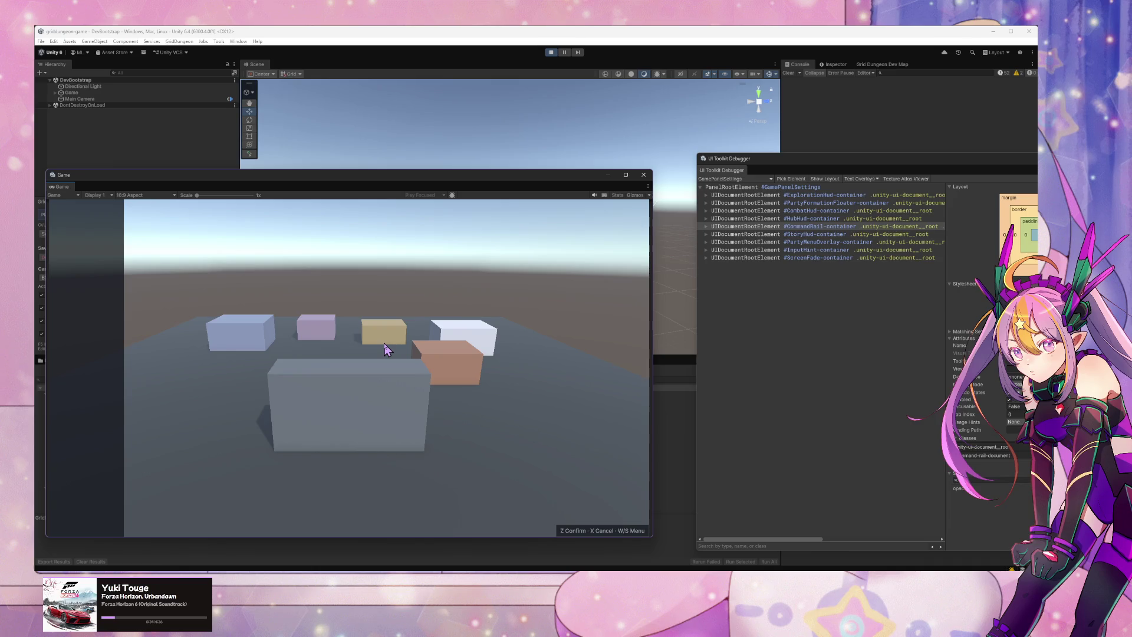
pyautogui.press('z')
pyautogui.press('x')
pyautogui.press('z')
pyautogui.press('x')
pyautogui.press('z')
pyautogui.press('x')
pyautogui.press('z')
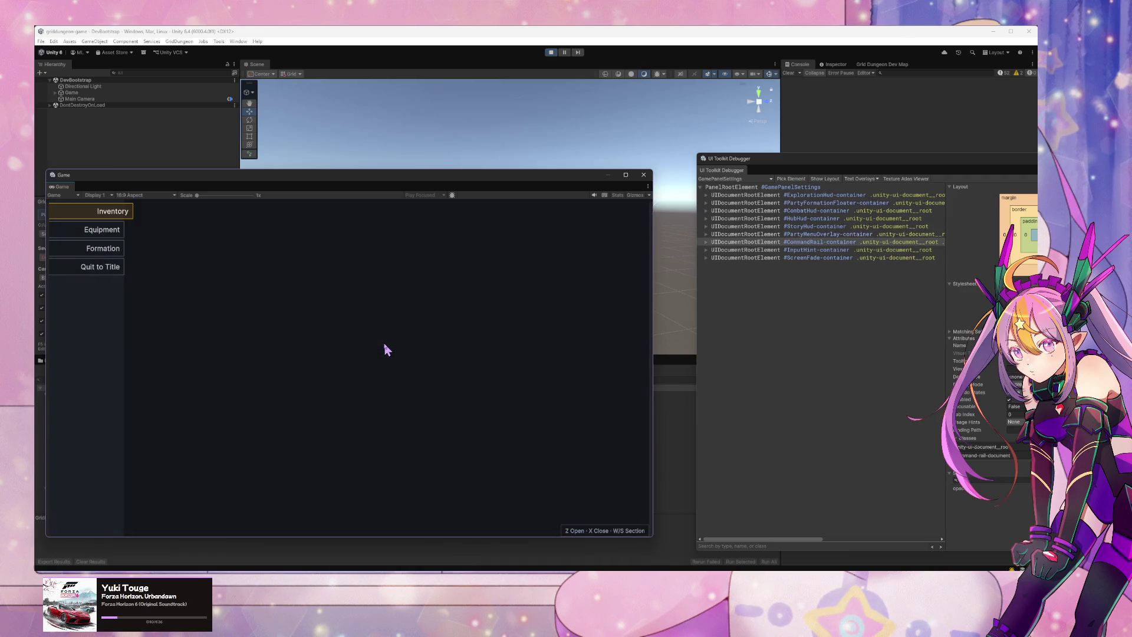
pyautogui.press('x')
pyautogui.press('z')
pyautogui.press('x')
pyautogui.press('z')
pyautogui.press('x')
pyautogui.press('z')
pyautogui.press('x')
pyautogui.press('z')
pyautogui.press('x')
pyautogui.press('z')
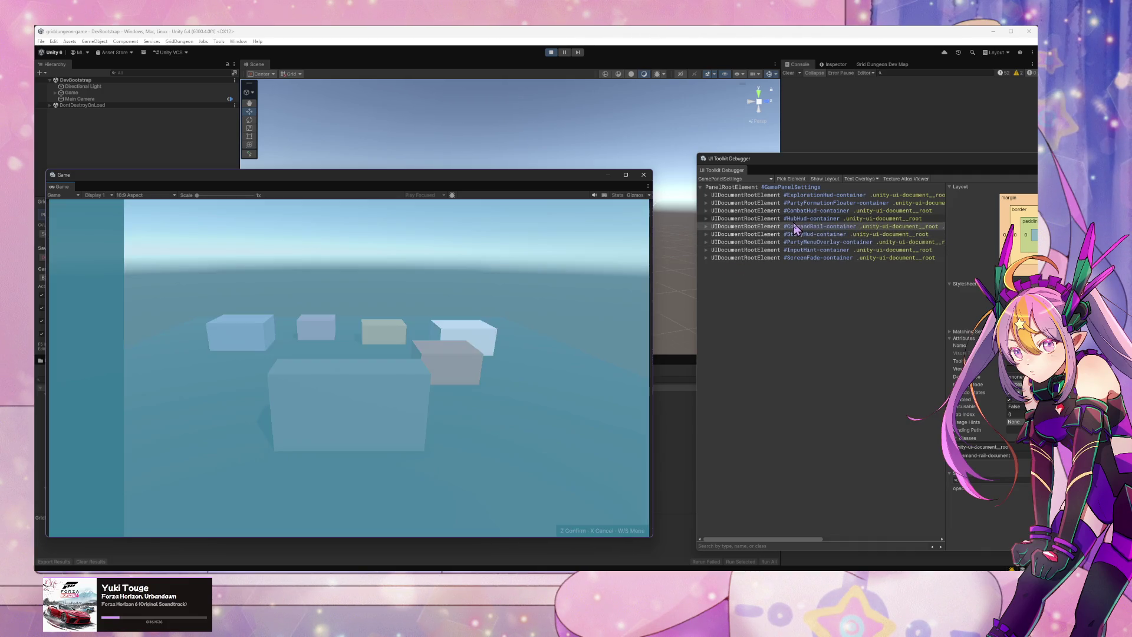
pyautogui.click(760, 234)
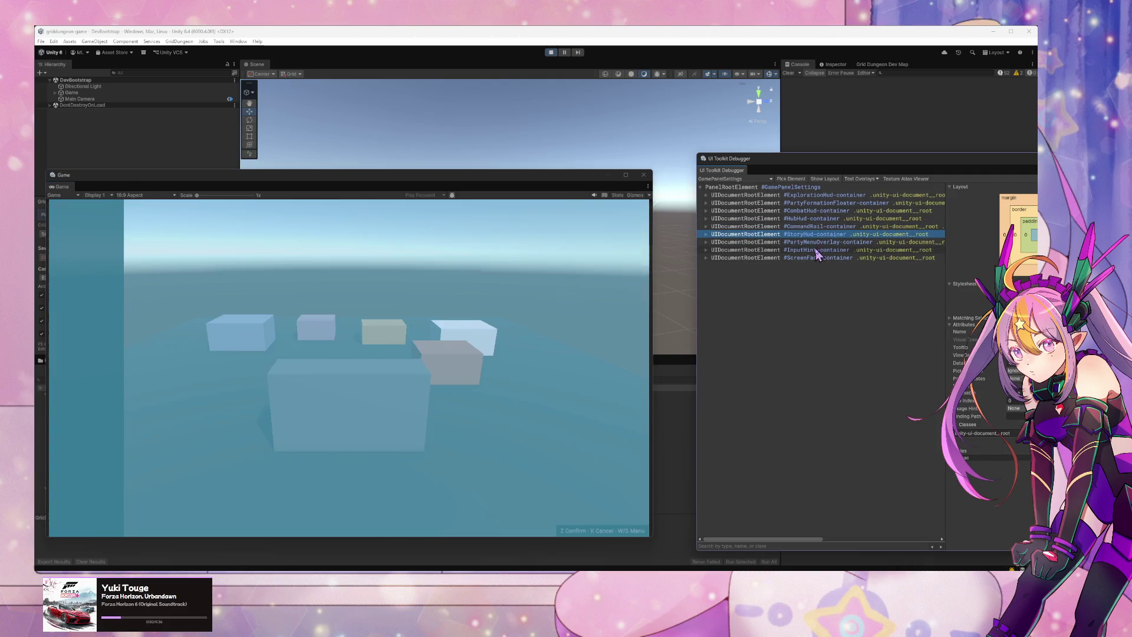
pyautogui.click(822, 242)
# Step: In the UI Toolkit Debugger, filter styles for 'display' and set PartyMenuOverlay-container display to None
pyautogui.moveTo(843, 165); pyautogui.dragTo(592, 125)
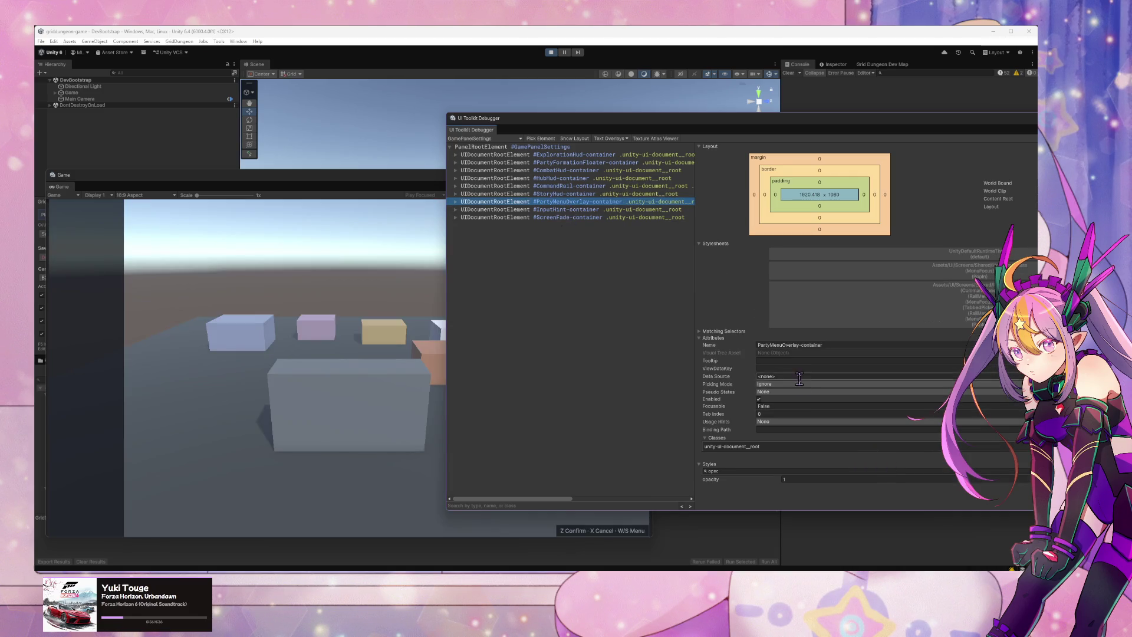
pyautogui.click(764, 480)
pyautogui.doubleClick(763, 471)
pyautogui.write('displa')
pyautogui.click(790, 479)
pyautogui.click(802, 498)
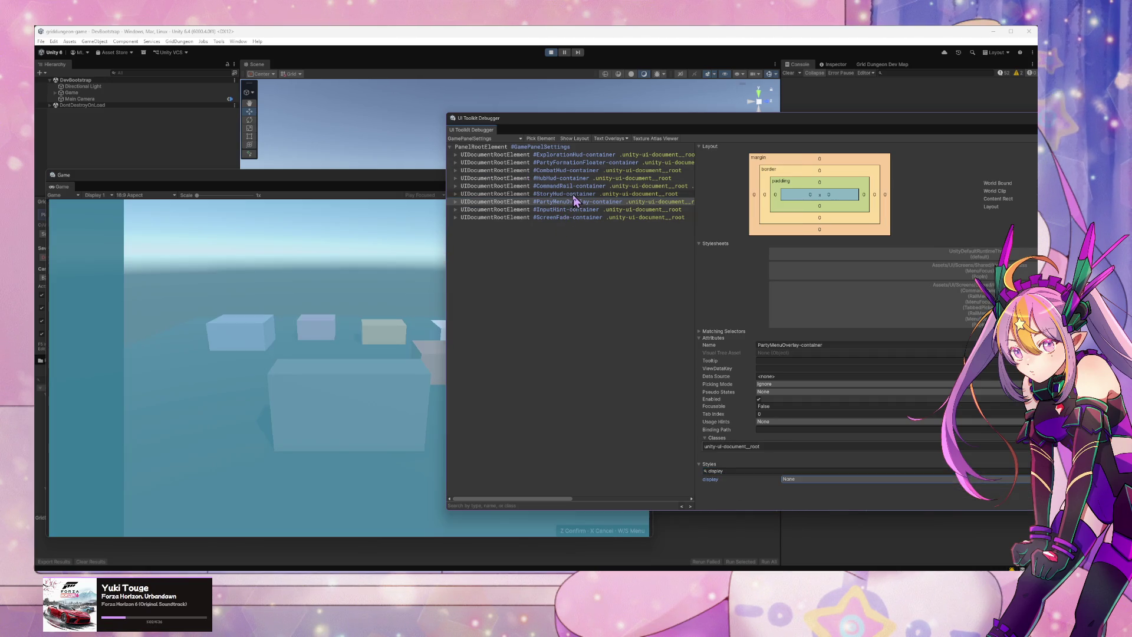
# Step: Select ScreenFade-container and set its display style to None as well
pyautogui.click(577, 194)
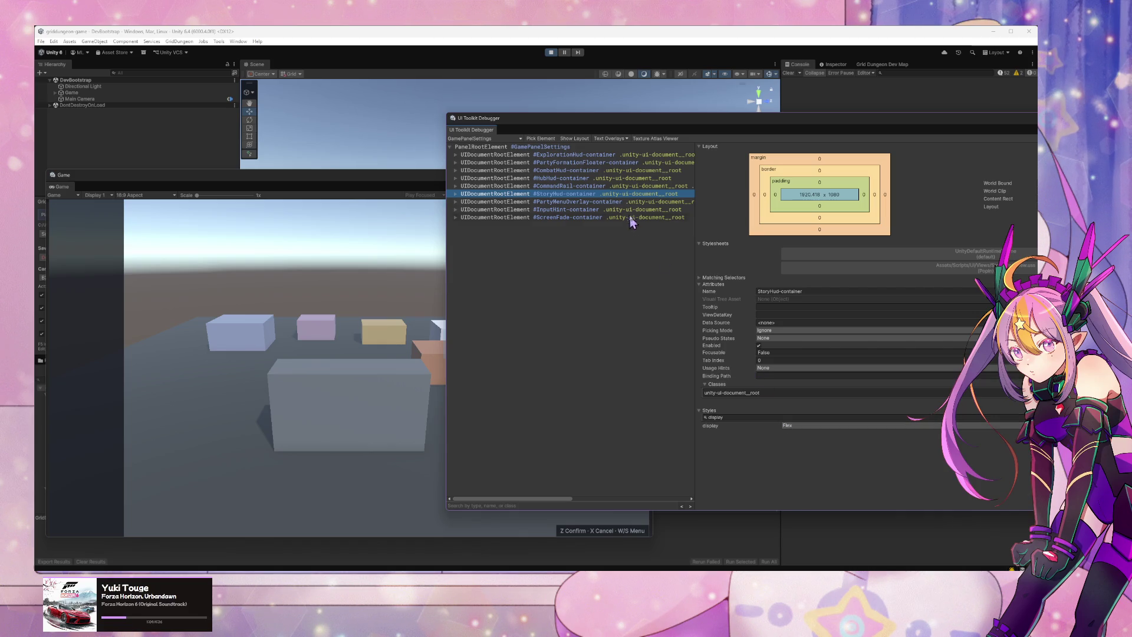
pyautogui.click(594, 210)
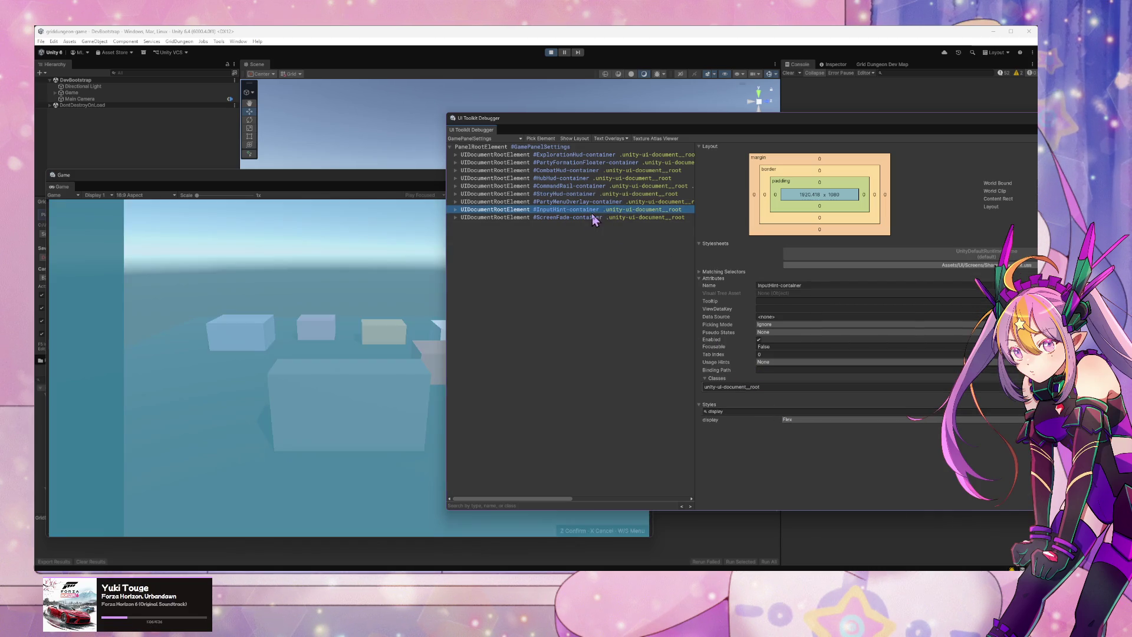
pyautogui.click(596, 218)
pyautogui.click(801, 412)
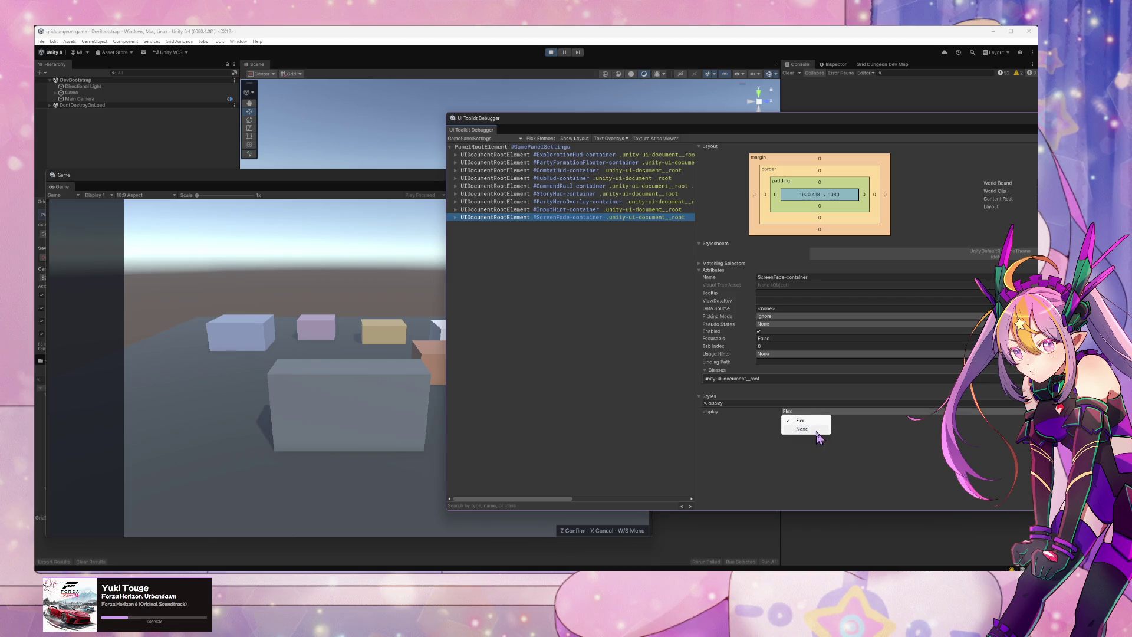
pyautogui.click(816, 430)
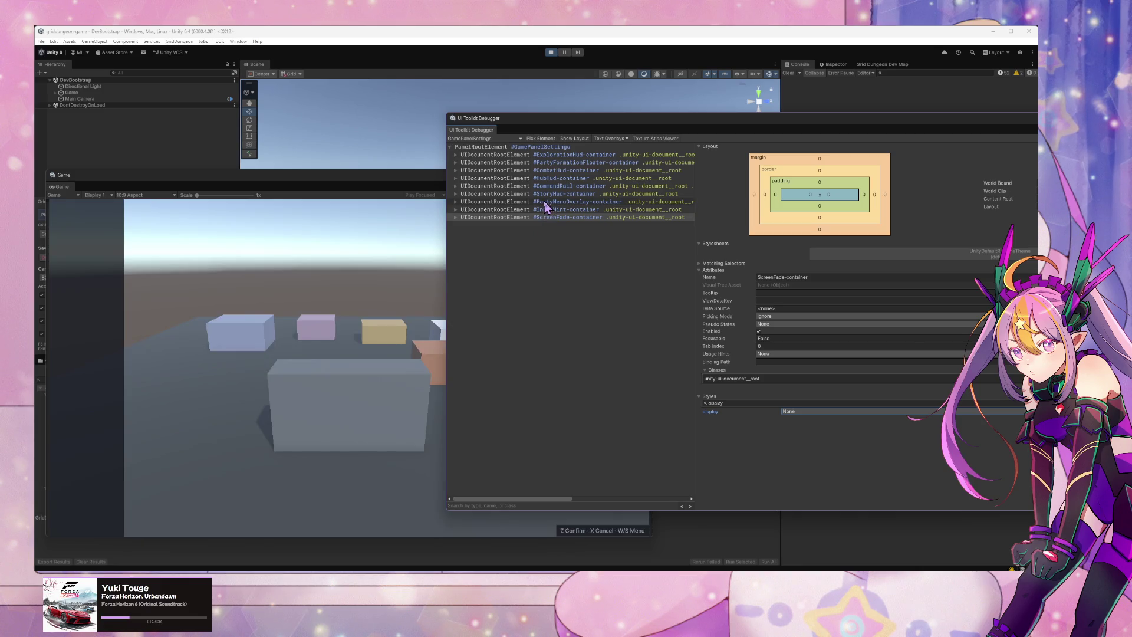
pyautogui.click(545, 202)
pyautogui.hotkey('alt', 'Tab')
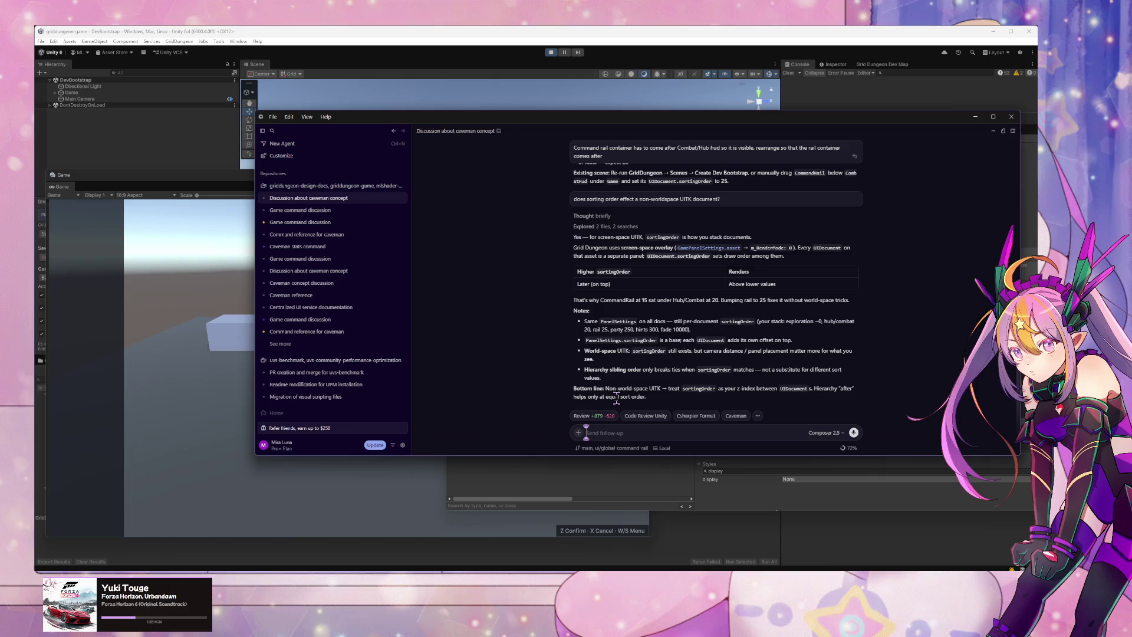
# Step: Send a /Debug report that hub and battle rail buttons are invisible but clickable, then draft 'it is not offset'
pyautogui.write('/DE')
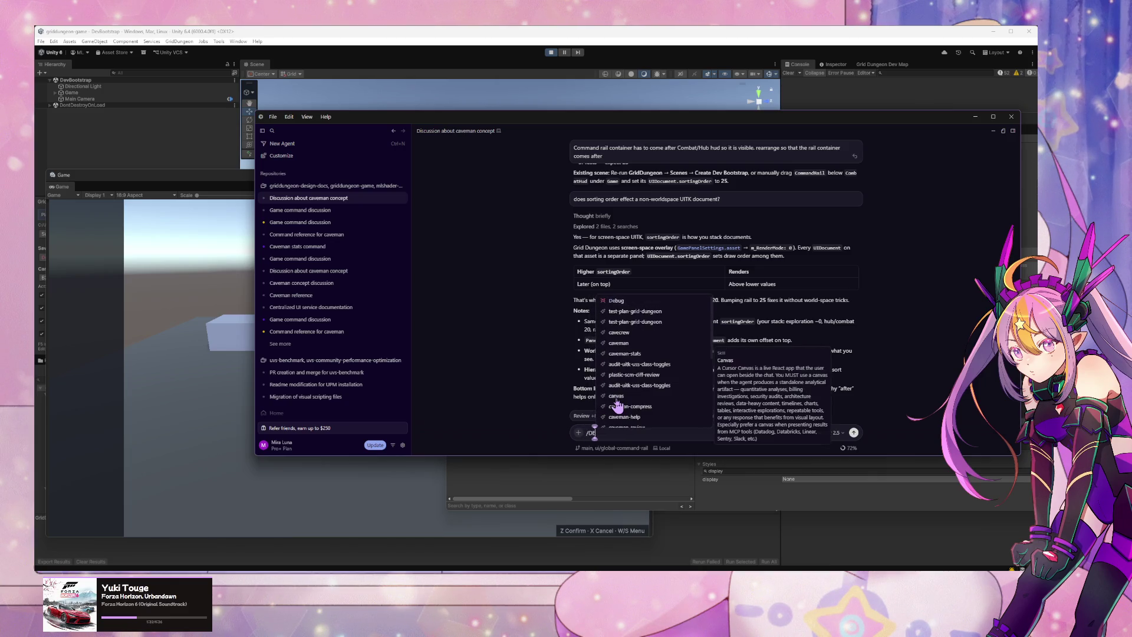
pyautogui.write('B')
pyautogui.press('Return')
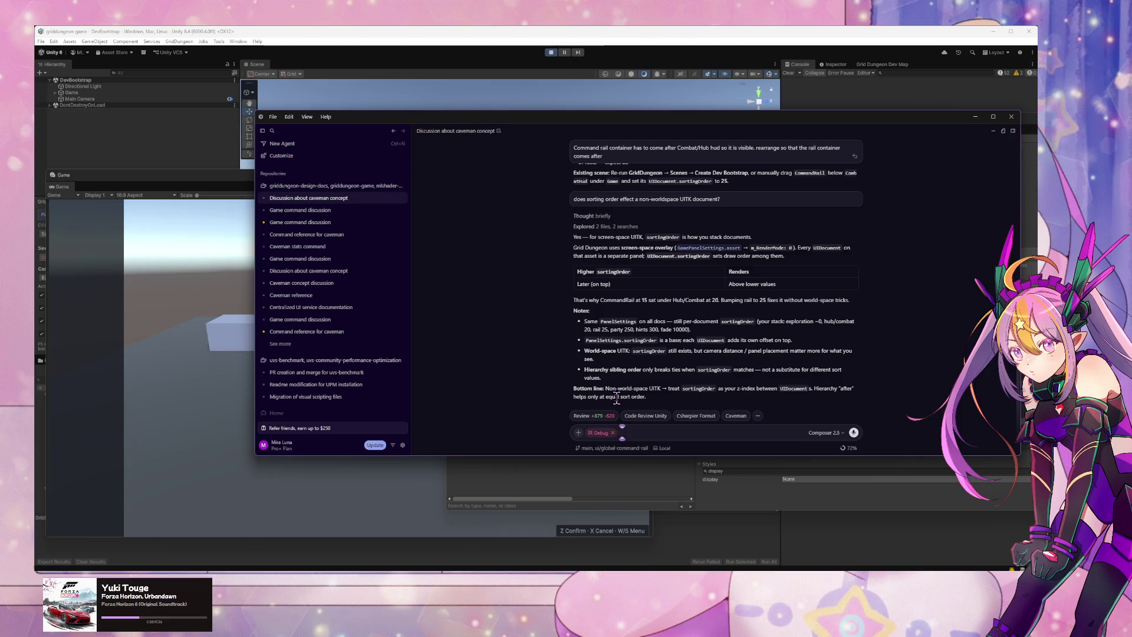
pyautogui.press('BackSpace')
pyautogui.press('BackSpace')
pyautogui.press('BackSpace')
pyautogui.write('I can inspect button in UITK')
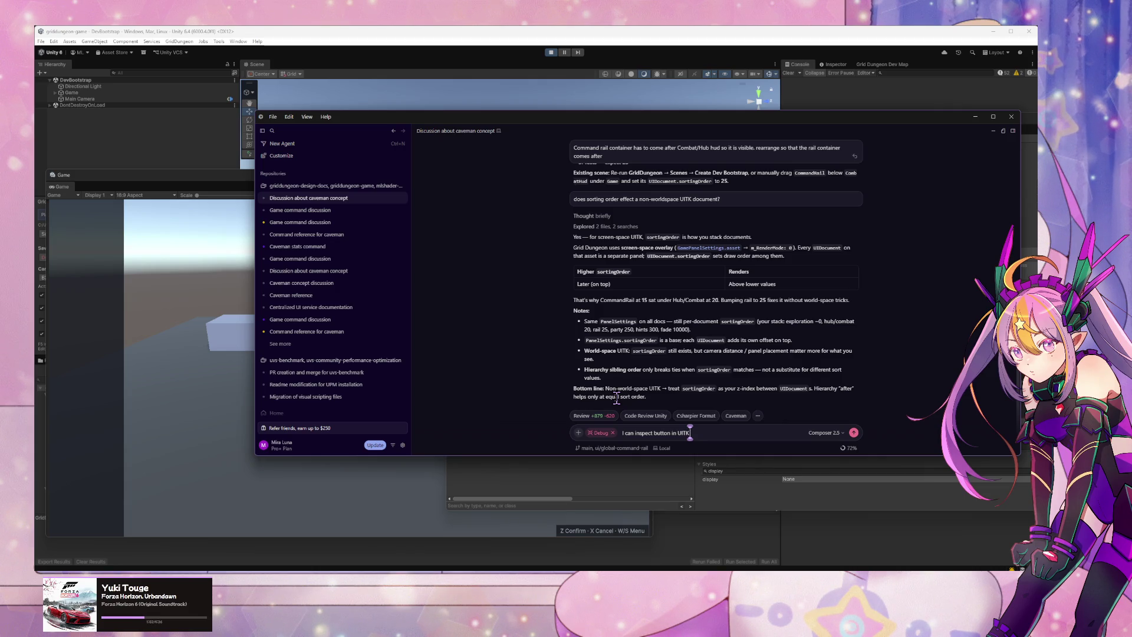
pyautogui.write('.')
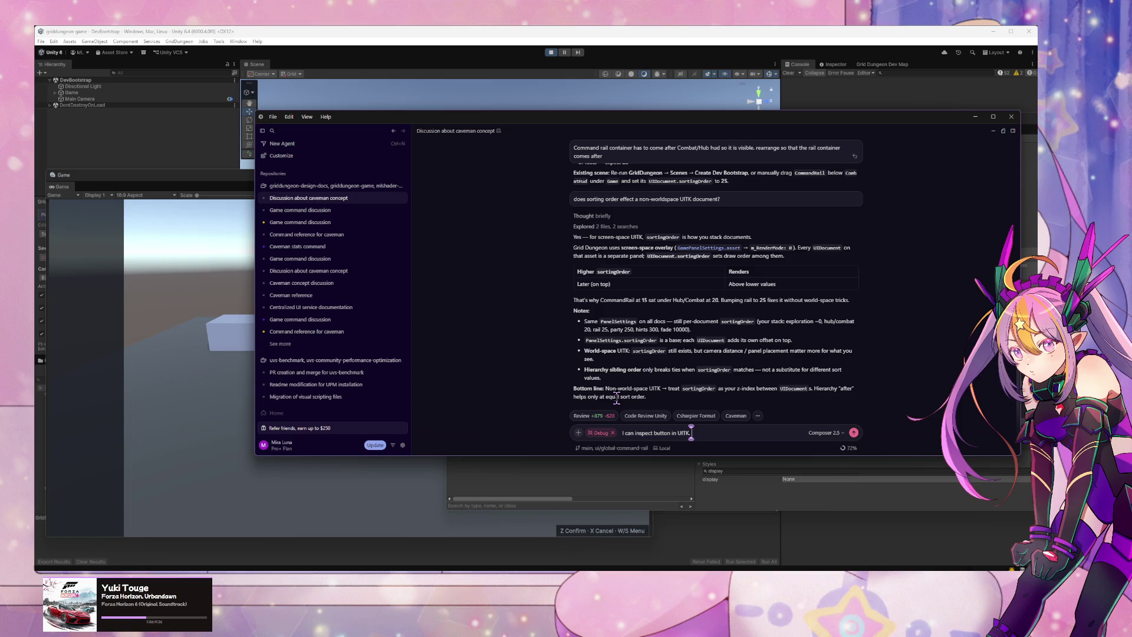
pyautogui.write(' is')
pyautogui.press('BackSpace')
pyautogui.press('BackSpace')
pyautogui.press('BackSpace')
pyautogui.press('BackSpace')
pyautogui.press('BackSpace')
pyautogui.press('BackSpace')
pyautogui.write('hub buttons/ba')
pyautogui.write('ttle')
pyautogui.write(' rail buttons are')
pyautogui.write(' not visible c')
pyautogui.write('urrent')
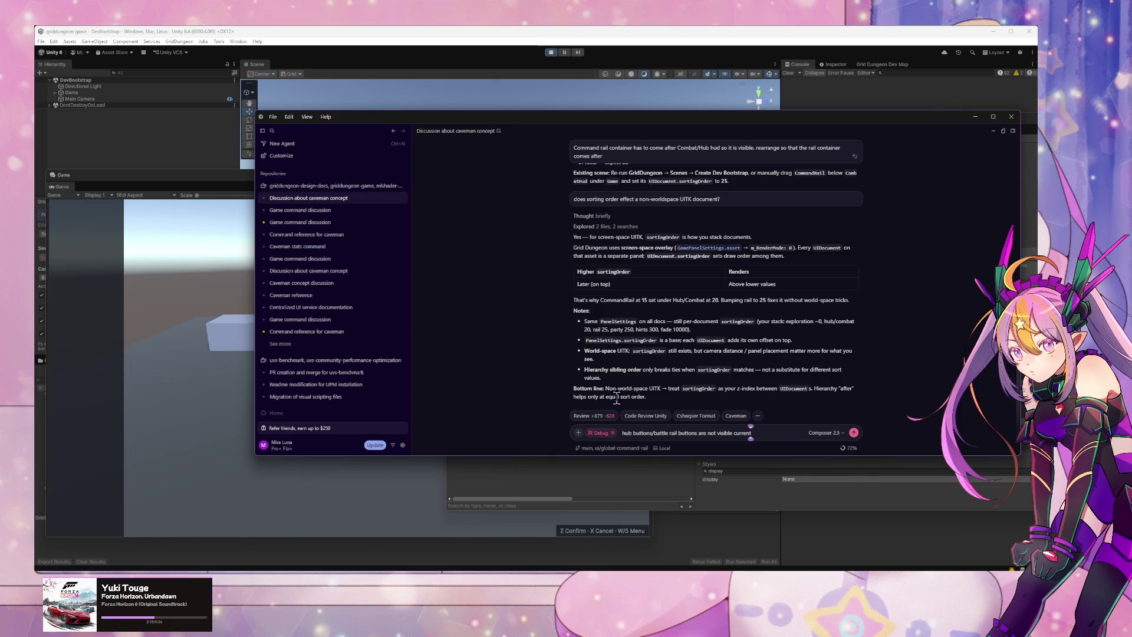
pyautogui.write('ly but I can interact')
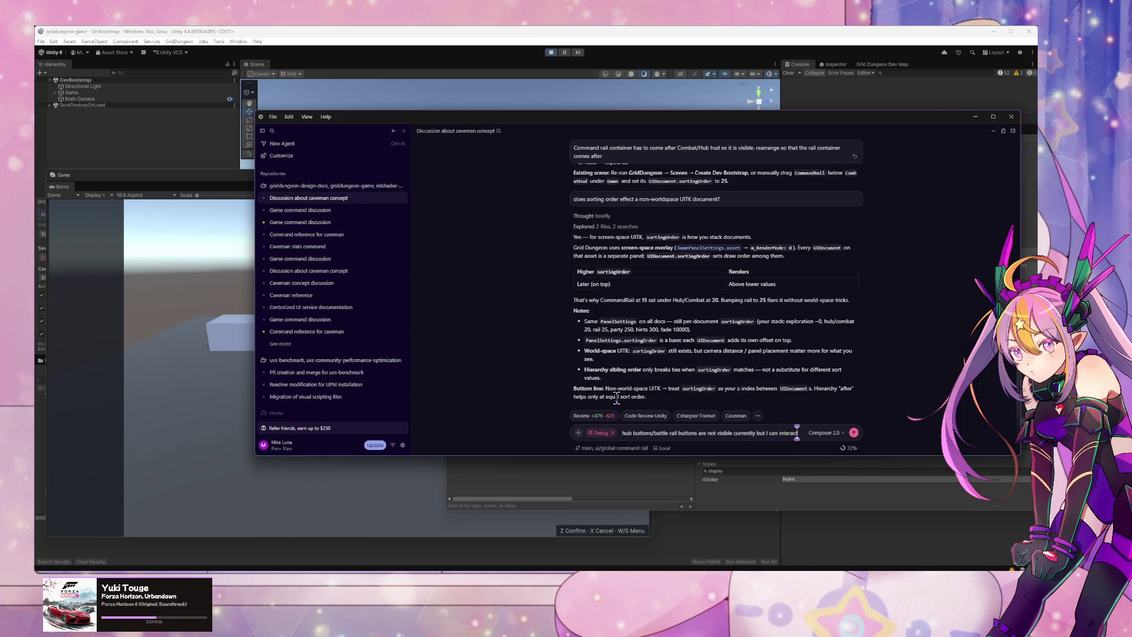
pyautogui.write(' with them.')
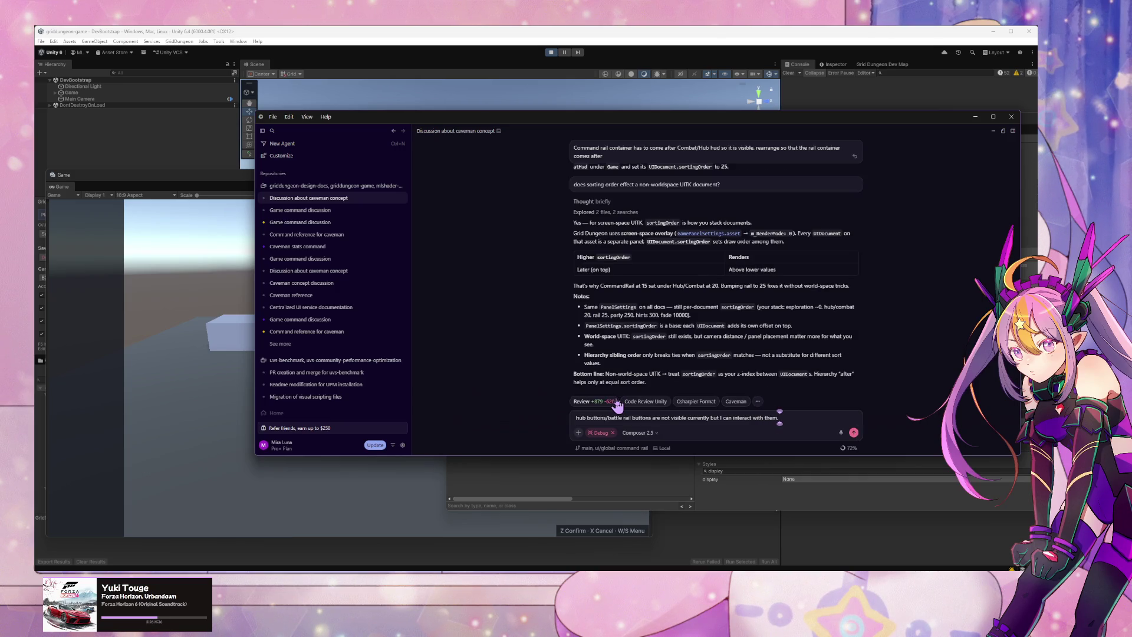
pyautogui.write(' the')
pyautogui.write(' only')
pyautogui.write(' time it is v')
pyautogui.write('isib')
pyautogui.write('le is in th')
pyautogui.write('ab menu mode')
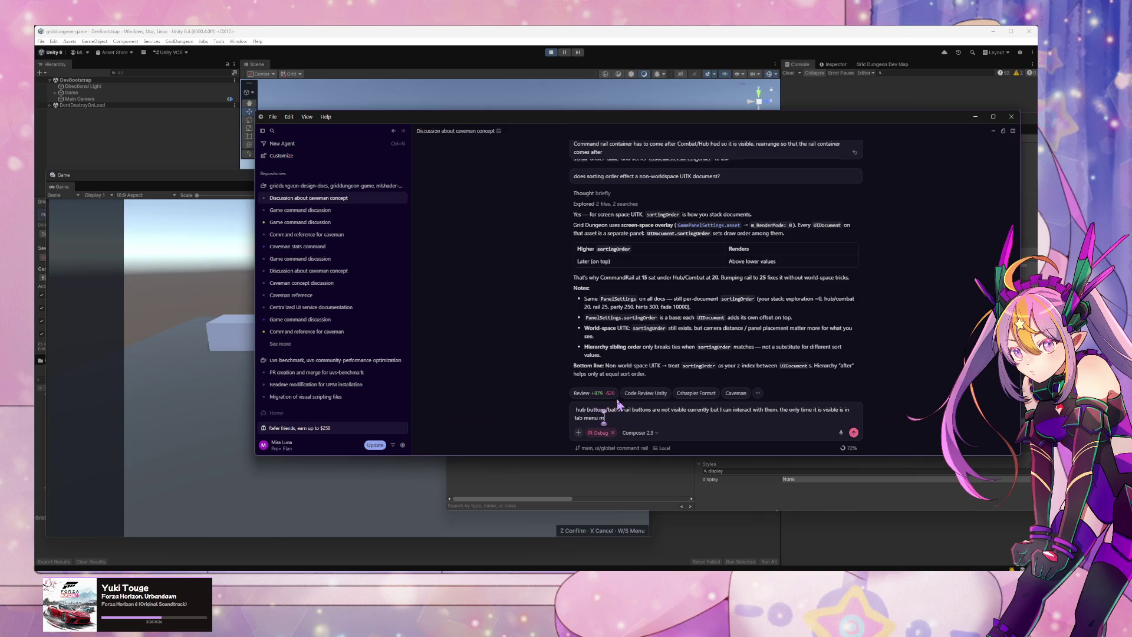
pyautogui.press('Return')
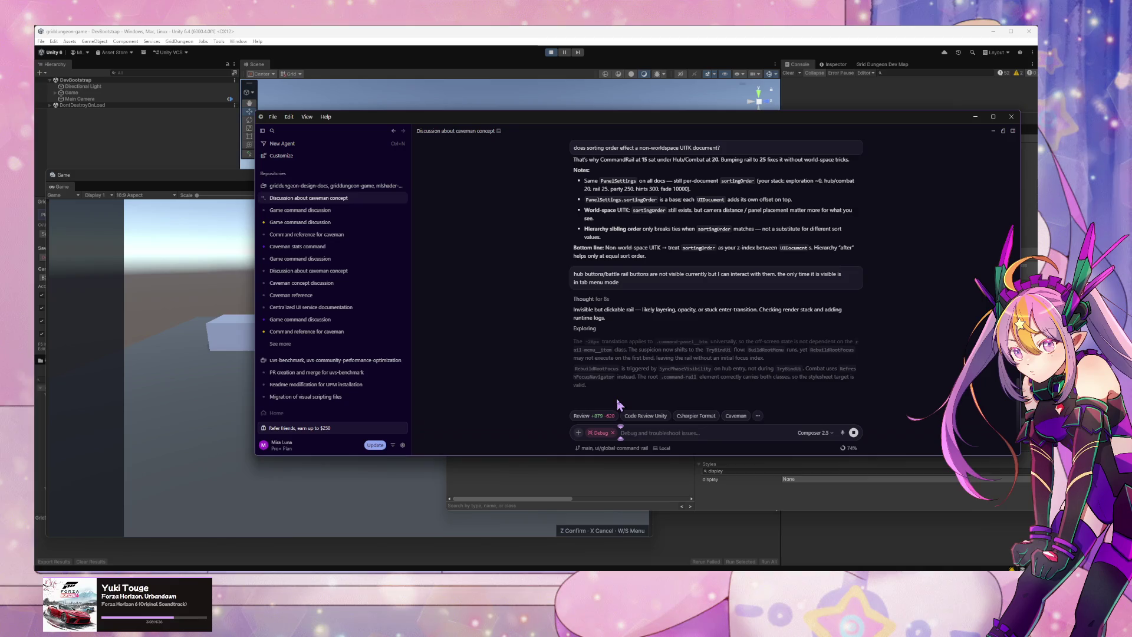
pyautogui.write('it')
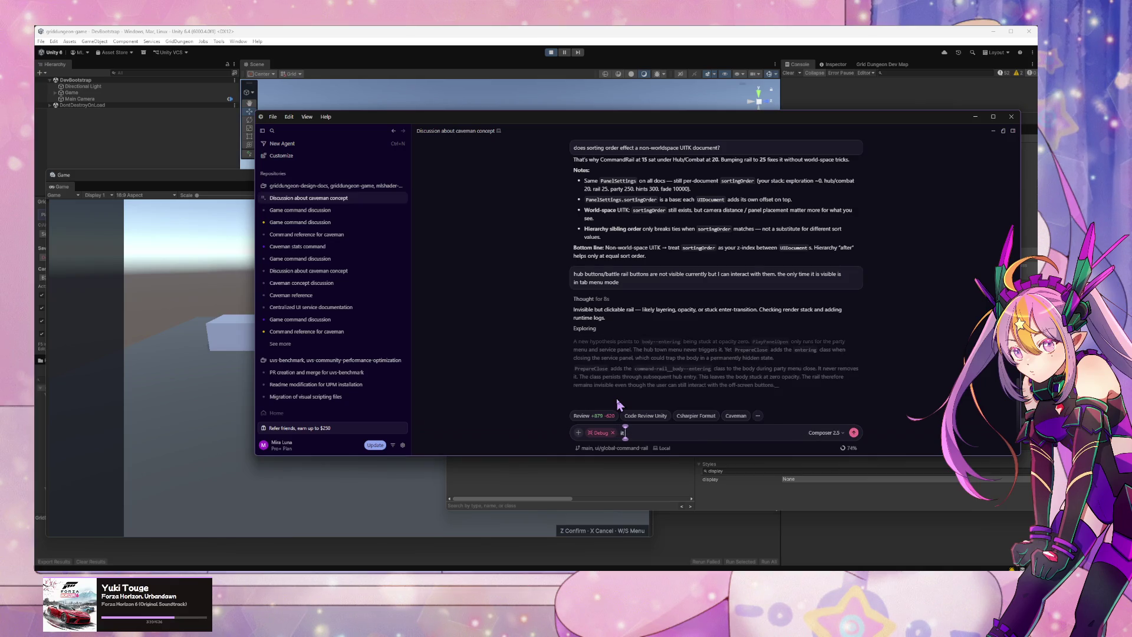
pyautogui.write(' is not')
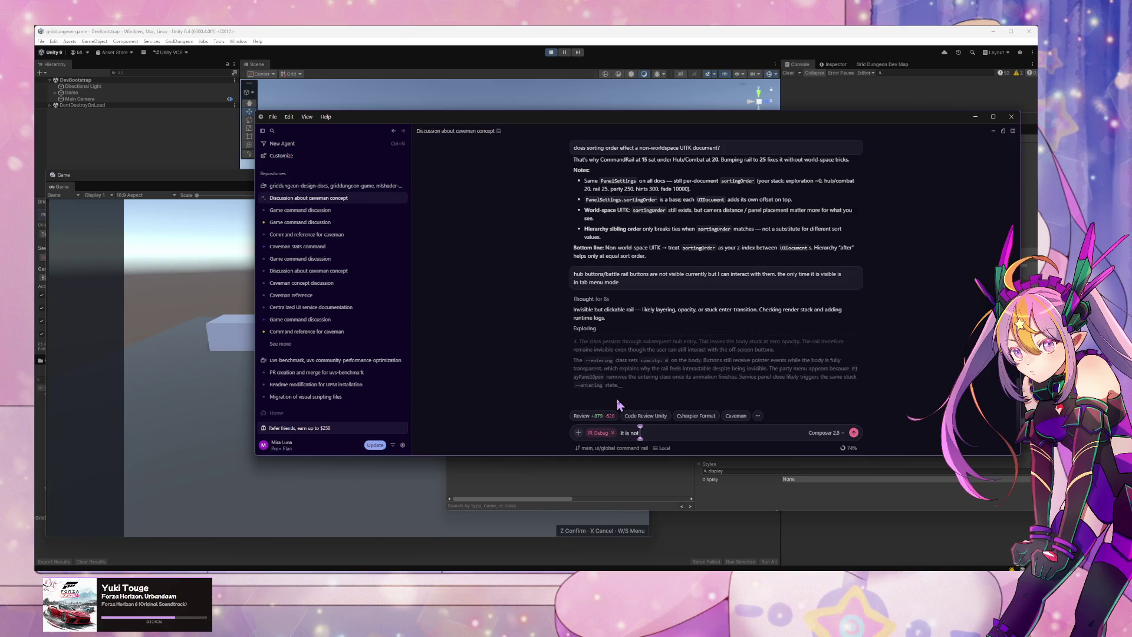
pyautogui.write(' offset. the button')
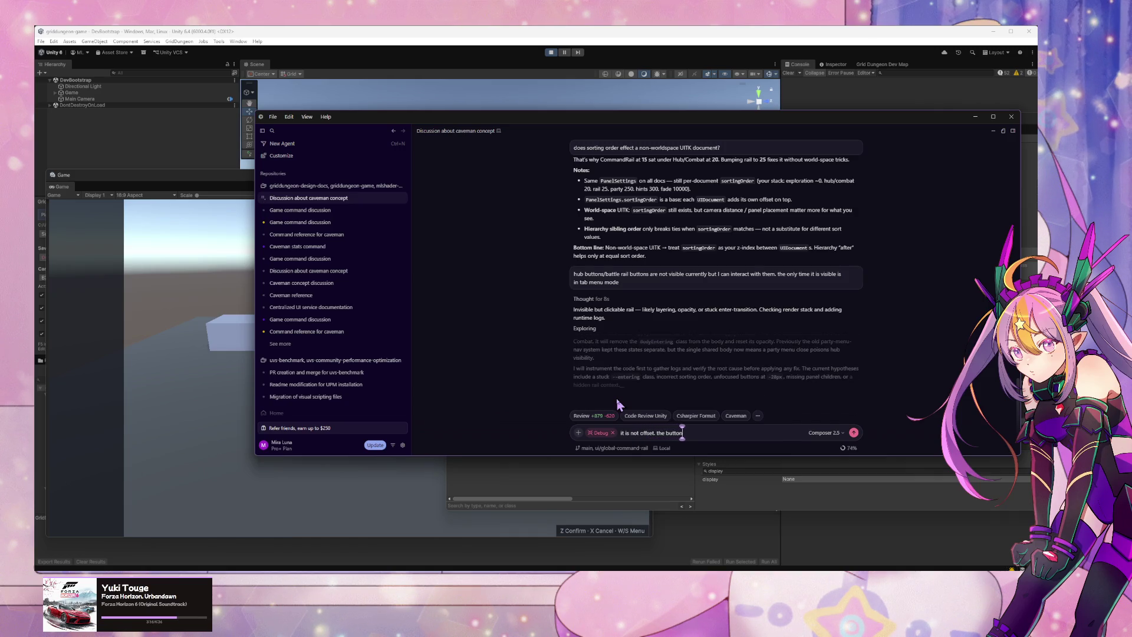
pyautogui.write('s are where the')
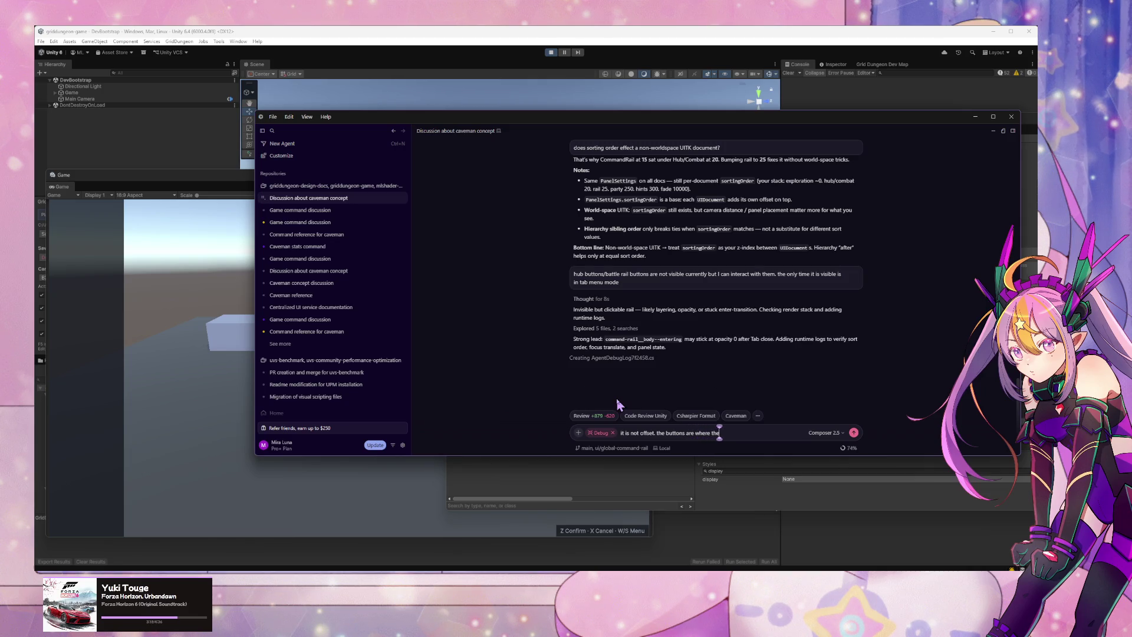
pyautogui.write('y are suppo')
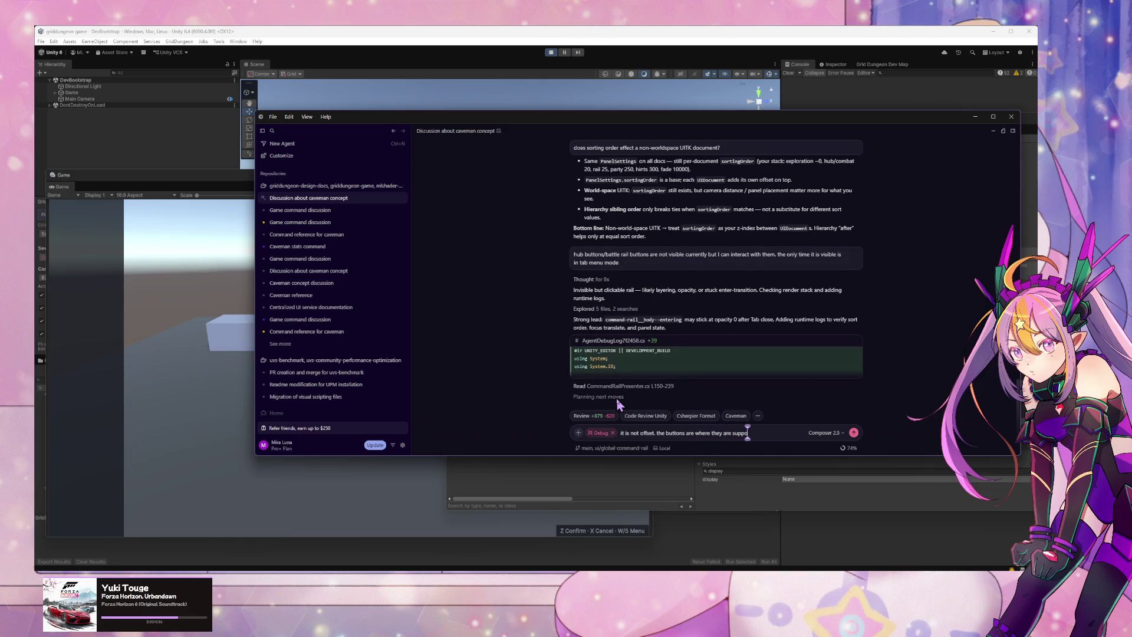
pyautogui.write('sed to be')
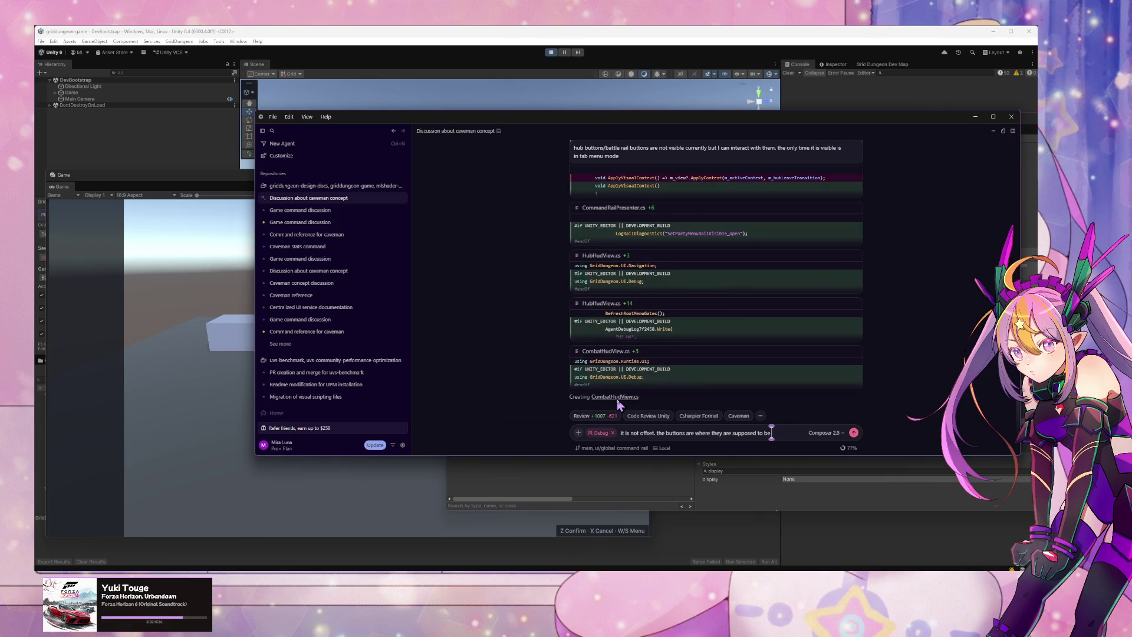
# Step: Delete the unsent 'it is not offset' follow-up from the Cursor chat input
pyautogui.scroll(5, 673, 328)
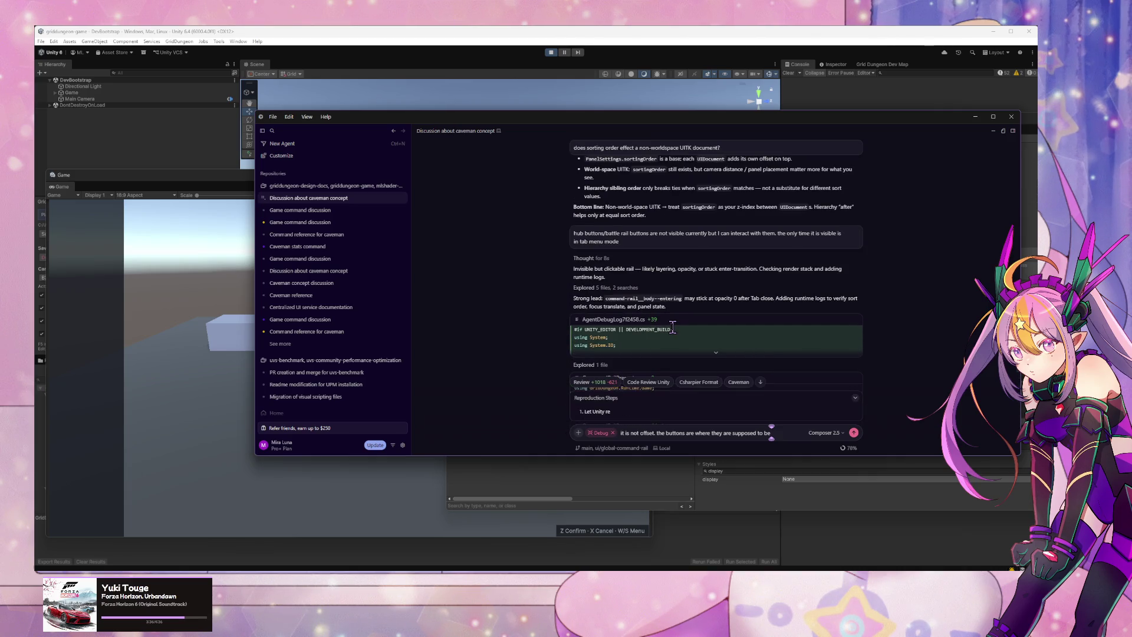
pyautogui.scroll(-5, 672, 327)
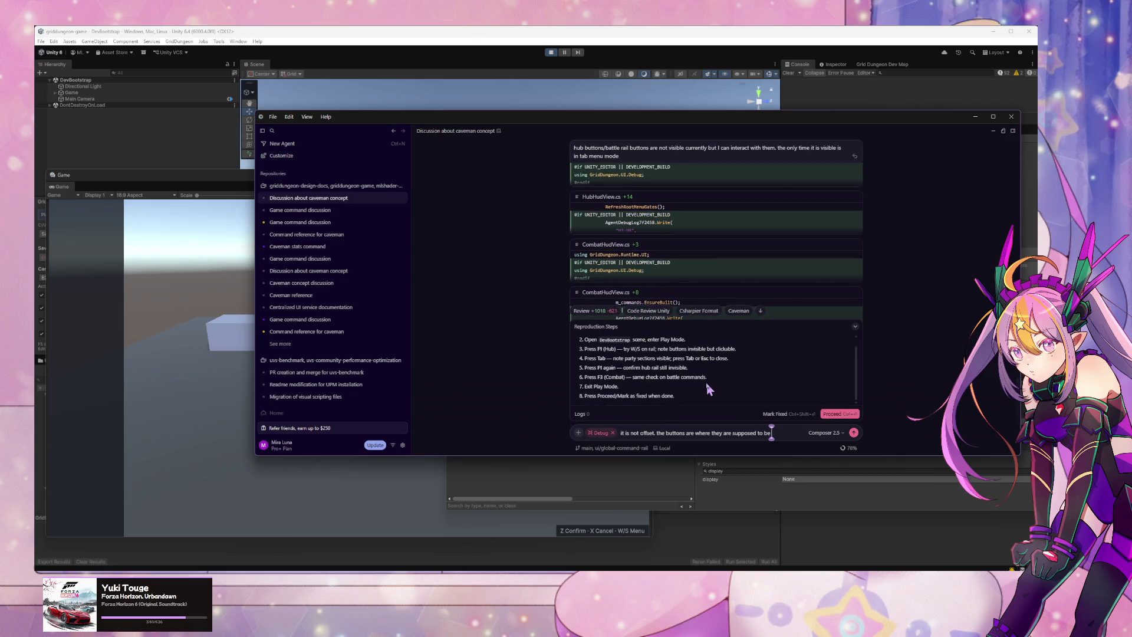
pyautogui.moveTo(772, 433); pyautogui.dragTo(623, 436)
pyautogui.press('BackSpace')
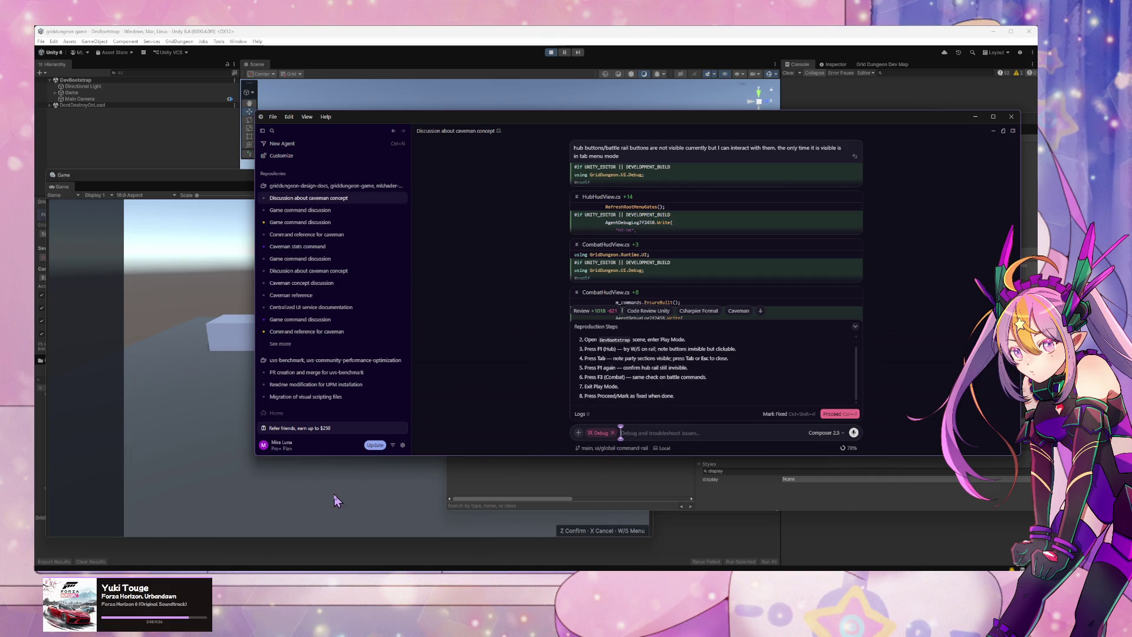
pyautogui.click(200, 425)
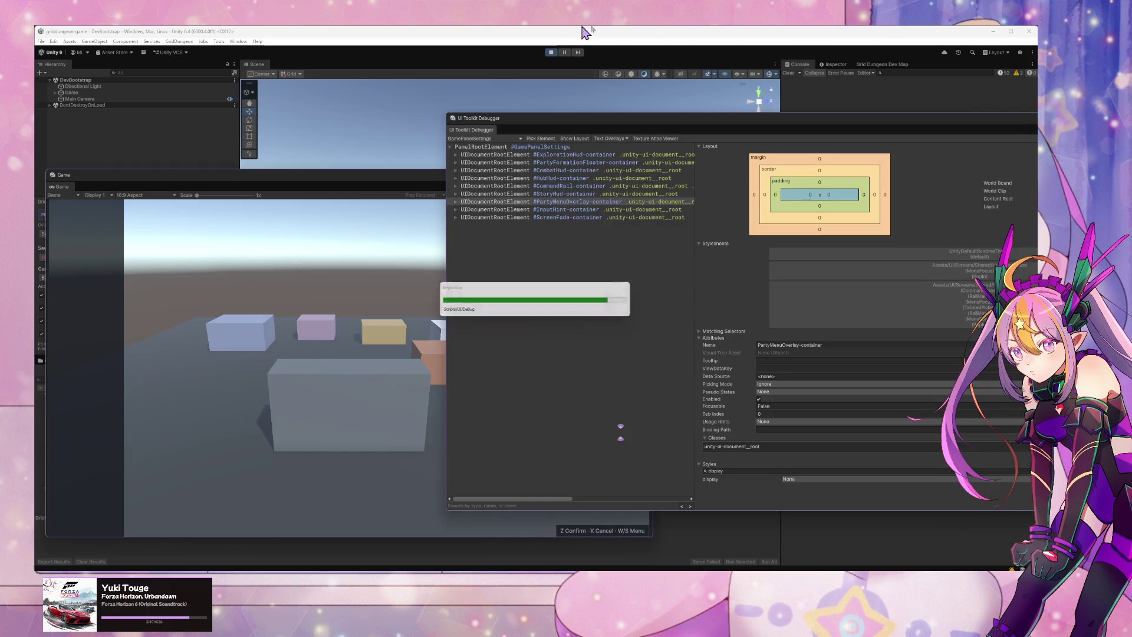
# Step: Stop Unity play mode and walk the Elin character a few tiles through the dungeon
pyautogui.click(550, 52)
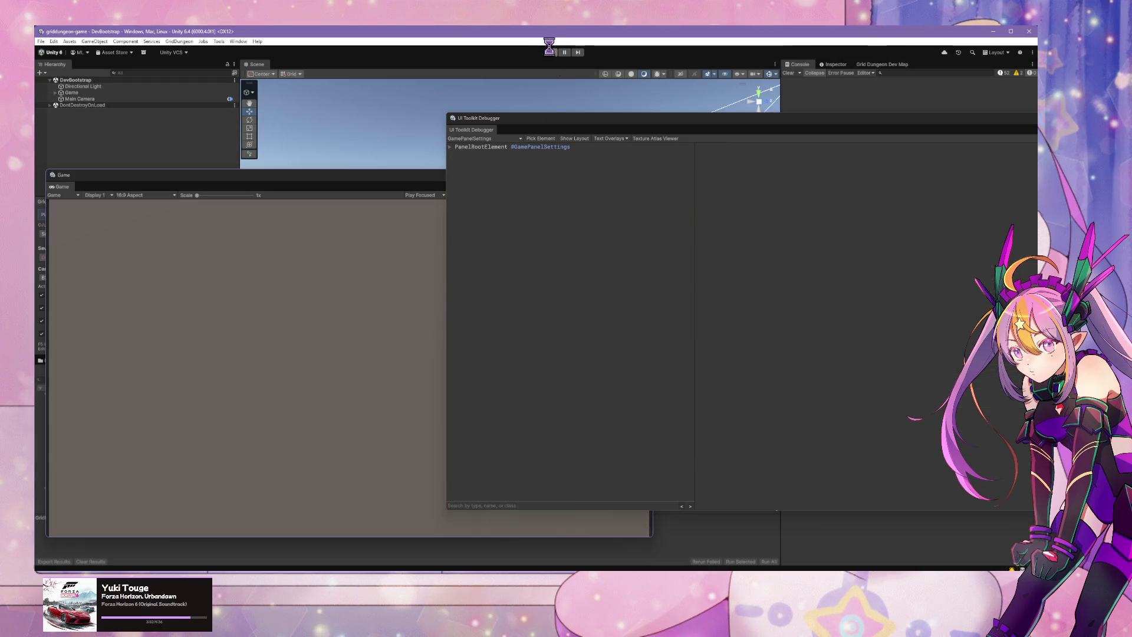
pyautogui.hotkey('alt', 'Tab')
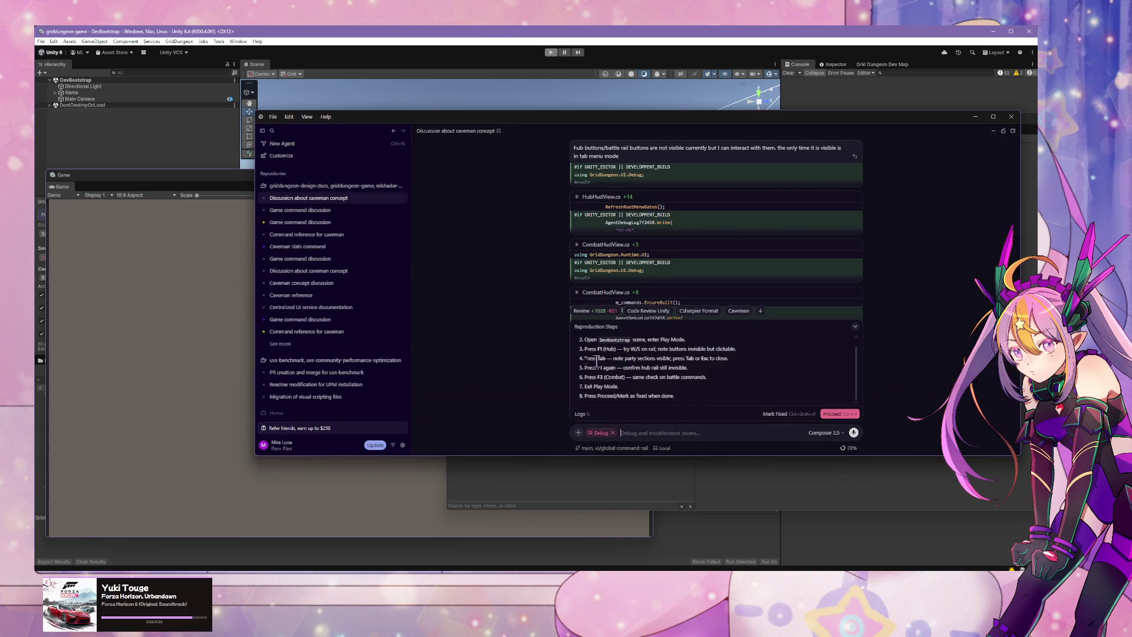
pyautogui.hotkey('alt', 'Tab')
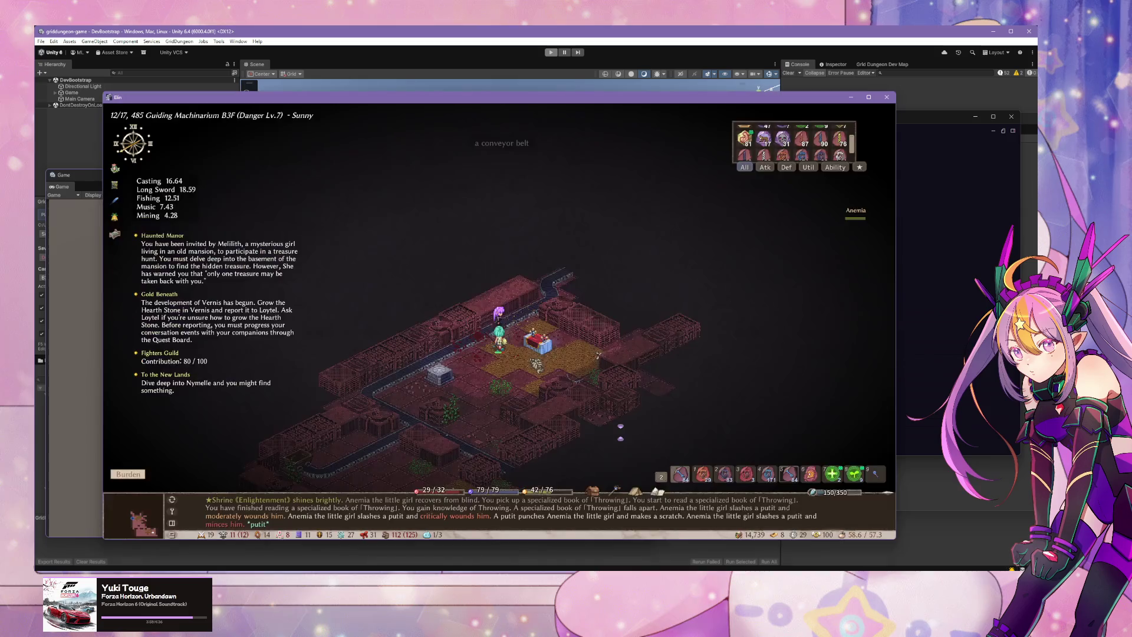
pyautogui.press('Up')
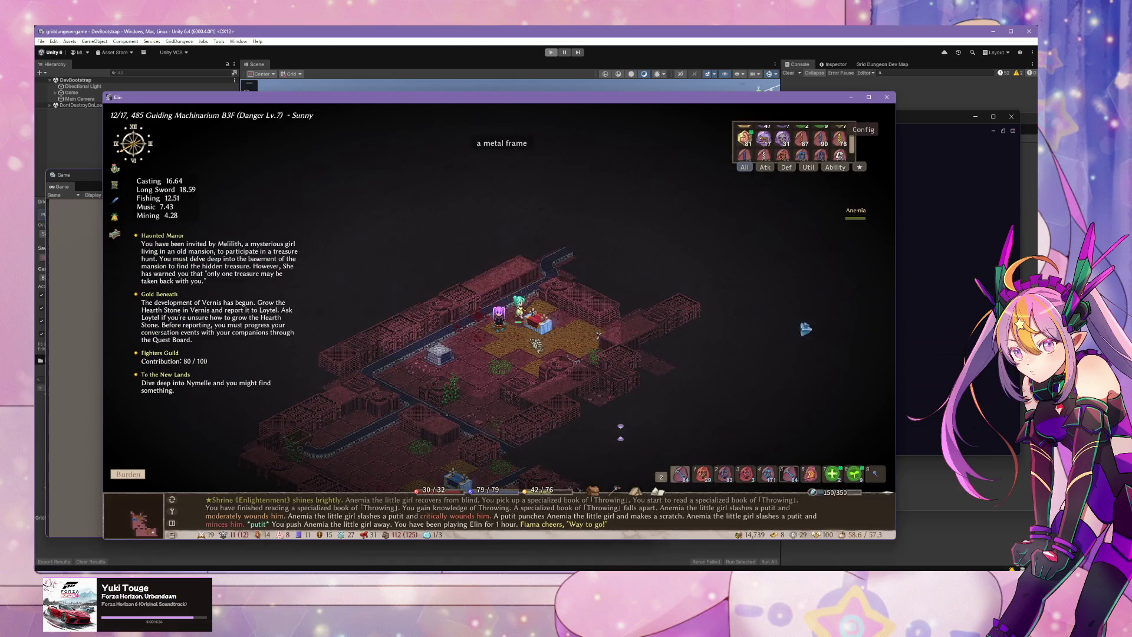
pyautogui.press('Down')
pyautogui.press('Down')
pyautogui.press('Down')
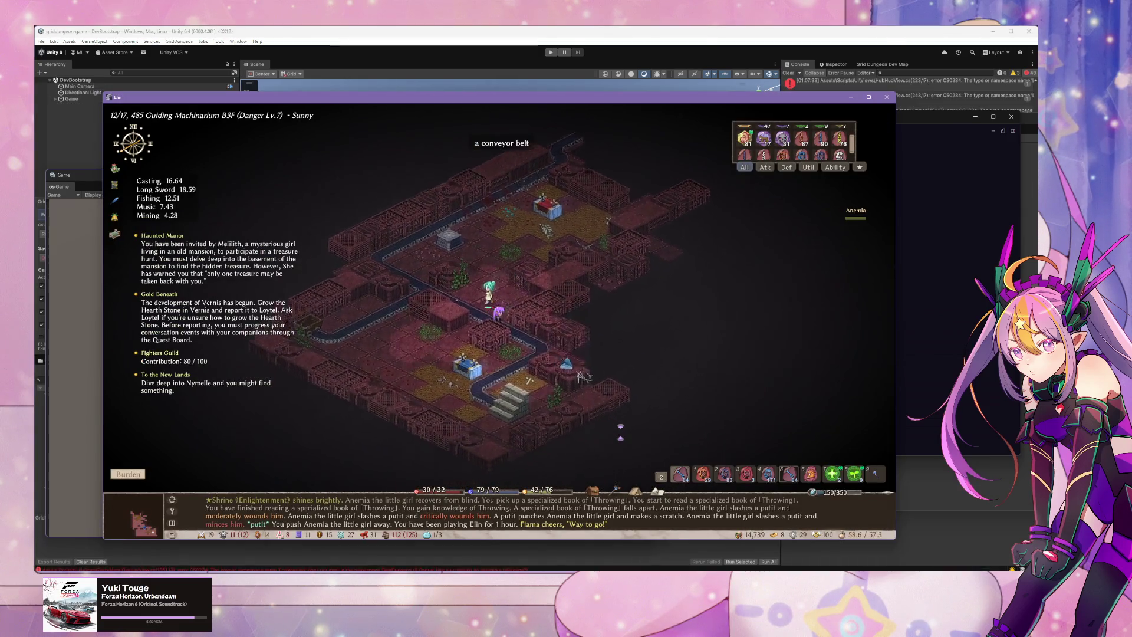
pyautogui.press('Down')
pyautogui.press('Down')
pyautogui.hotkey('alt', 'Tab')
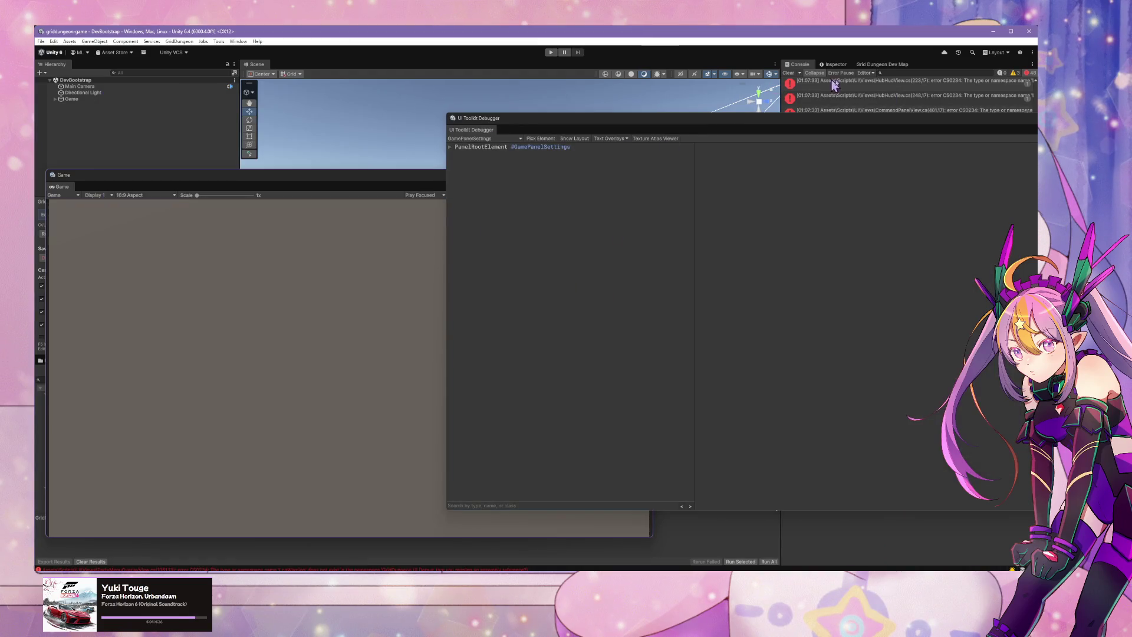
# Step: Move the UI Toolkit Debugger aside and widen the Console to read the CS0234 errors
pyautogui.moveTo(770, 121); pyautogui.dragTo(570, 241)
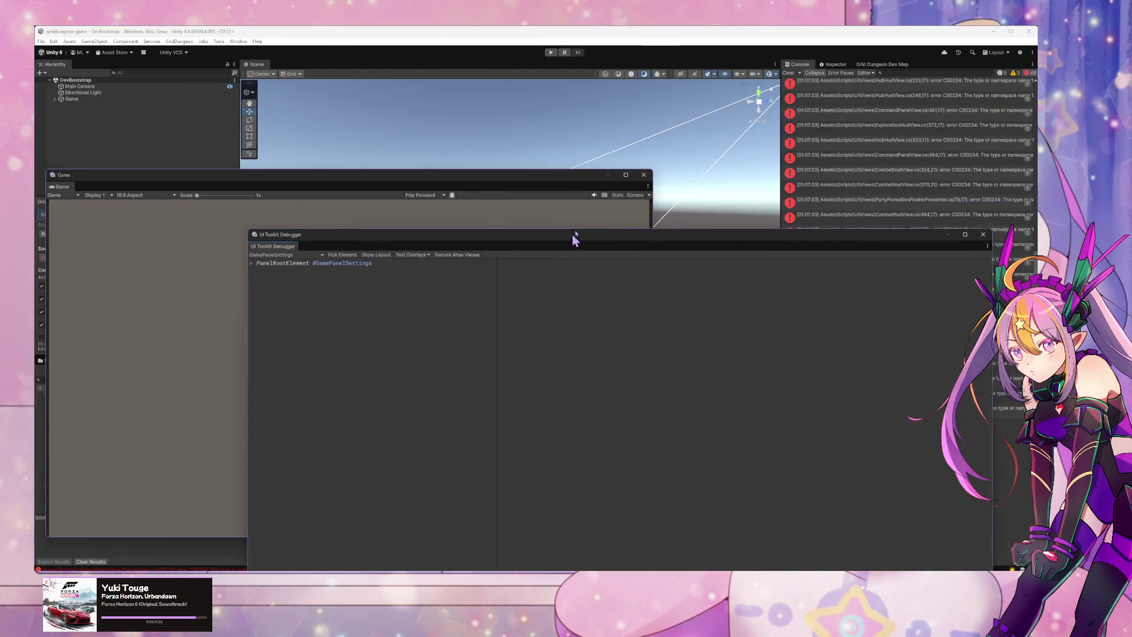
pyautogui.moveTo(837, 239)
pyautogui.mouseDown()
pyautogui.moveTo(576, 169)
pyautogui.moveTo(576, 147)
pyautogui.mouseUp()
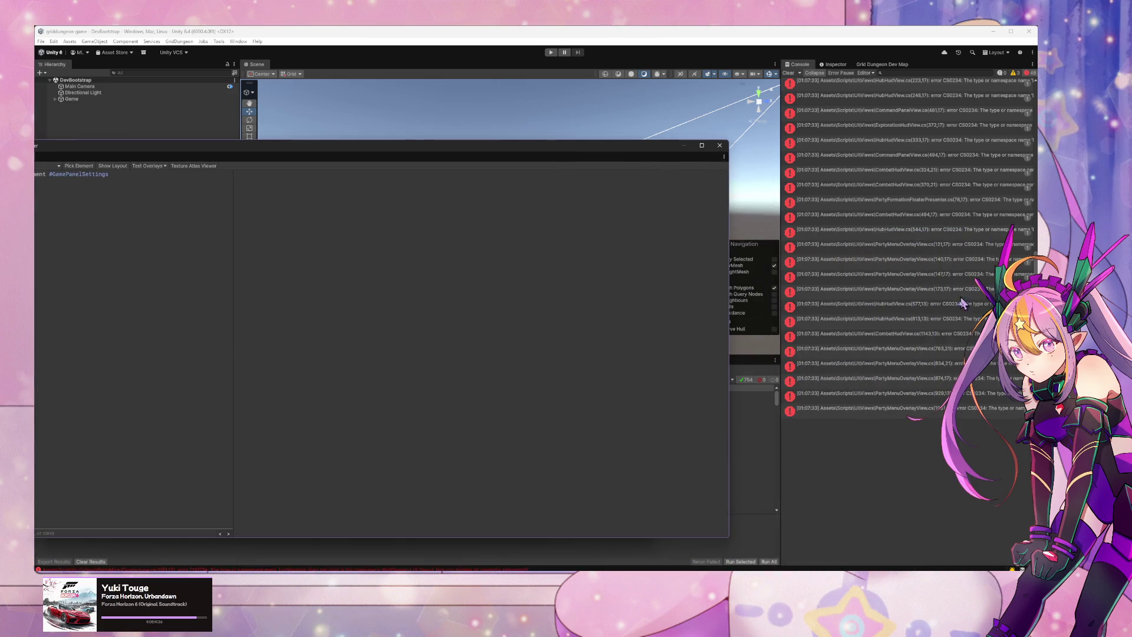
pyautogui.moveTo(781, 313)
pyautogui.mouseDown()
pyautogui.moveTo(513, 309)
pyautogui.moveTo(732, 321)
pyautogui.mouseUp()
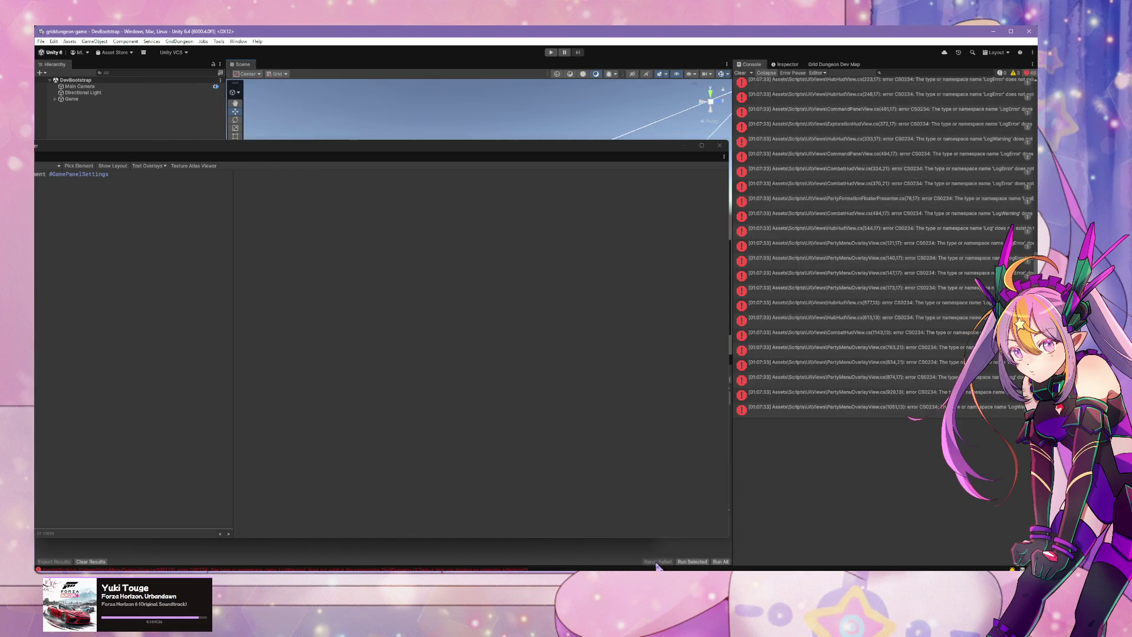
pyautogui.hotkey('alt', 'Tab')
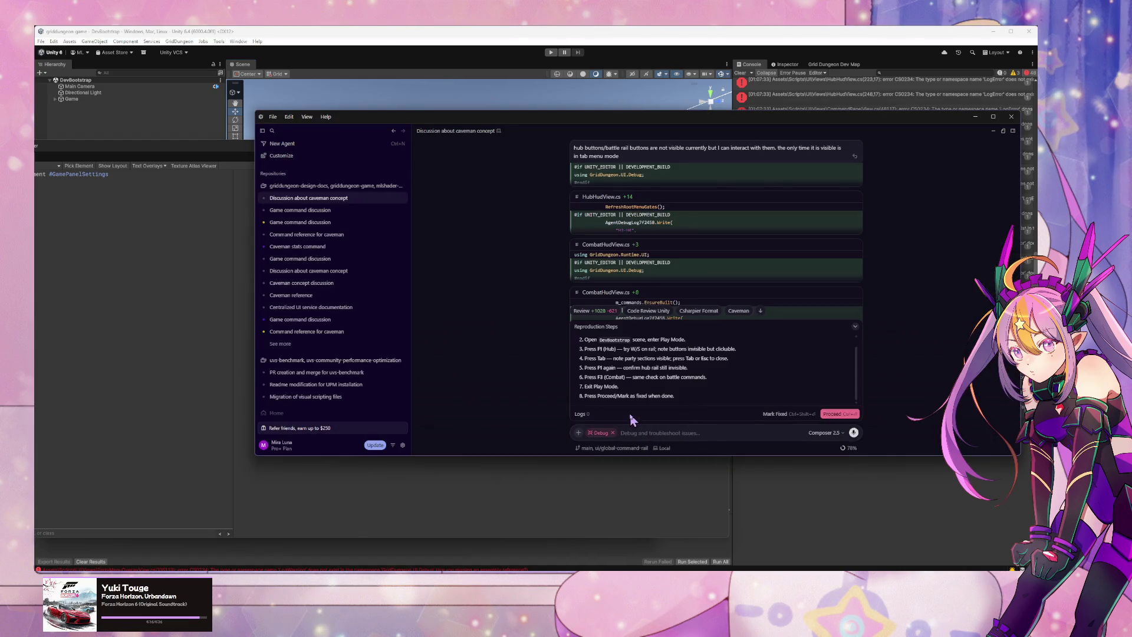
# Step: Remove the Debug chip and ask the agent to 'revert the logs'
pyautogui.write('remove')
pyautogui.press('BackSpace')
pyautogui.press('BackSpace')
pyautogui.press('BackSpace')
pyautogui.write('revert the')
pyautogui.click(613, 432)
pyautogui.write('logs')
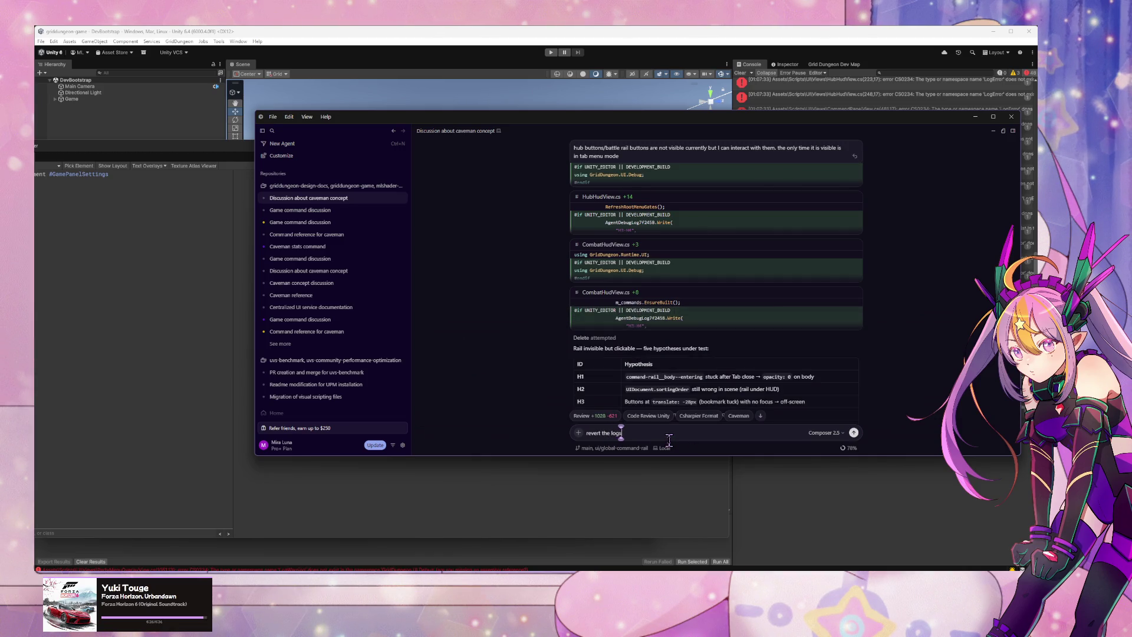
pyautogui.press('Return')
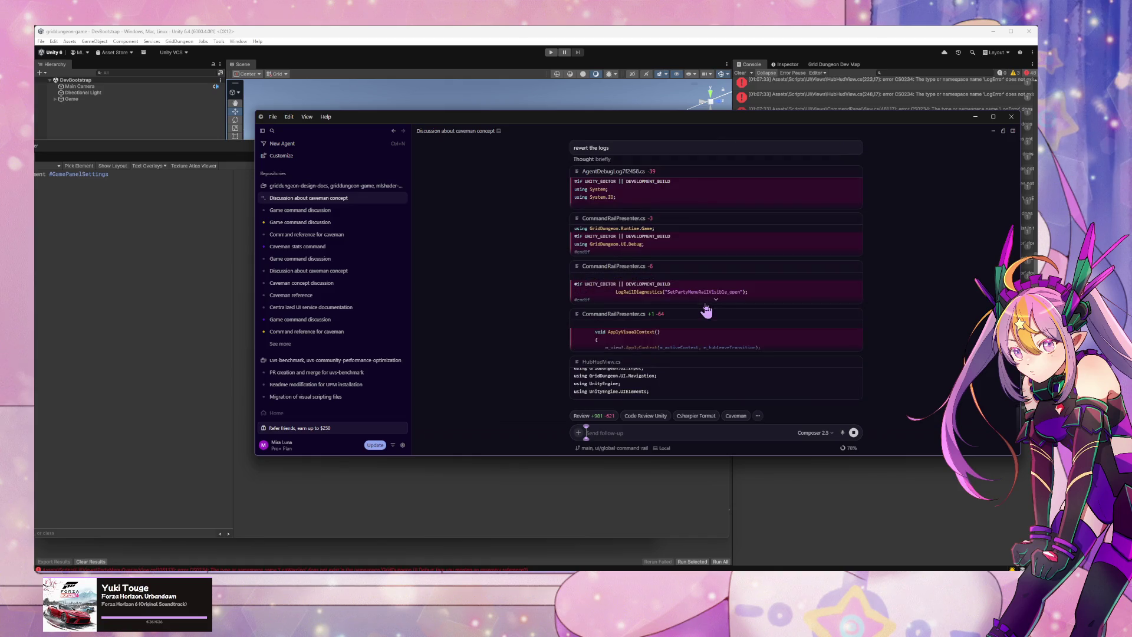
# Step: Ask the agent to 'reapply the fix from debug mode'
pyautogui.write('try the f')
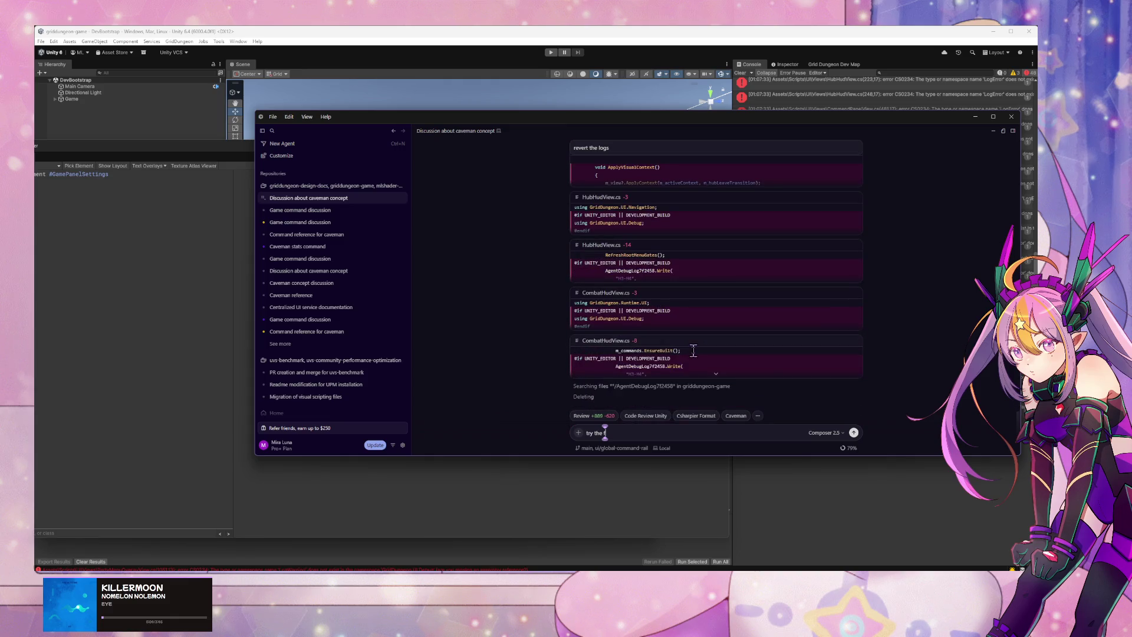
pyautogui.press('BackSpace')
pyautogui.press('BackSpace')
pyautogui.press('BackSpace')
pyautogui.press('BackSpace')
pyautogui.press('BackSpace')
pyautogui.press('BackSpace')
pyautogui.write('re')
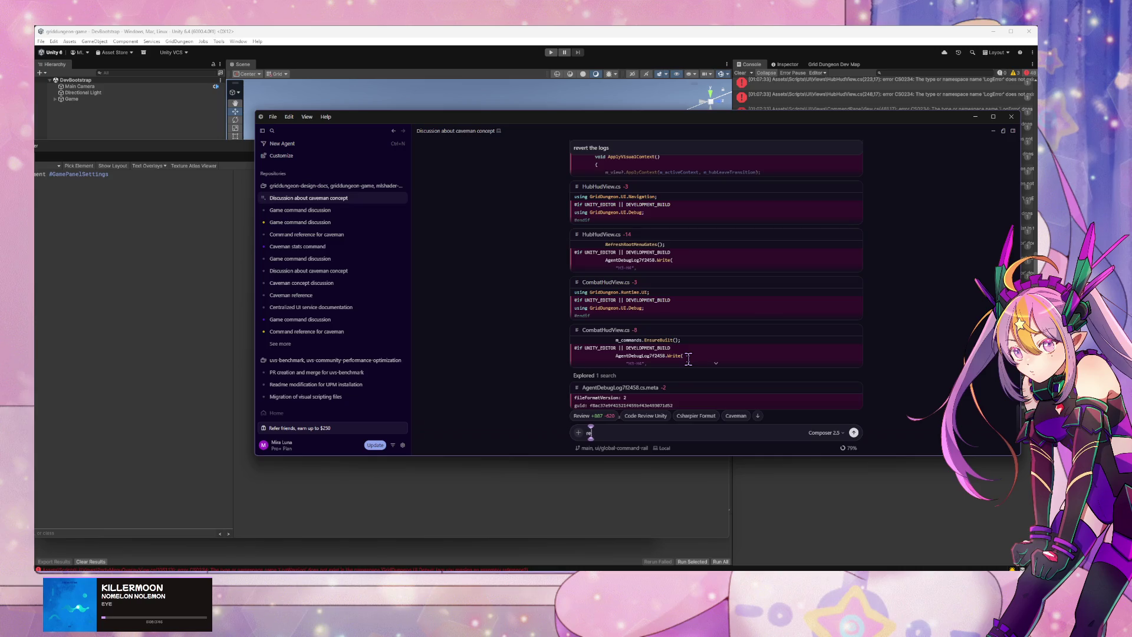
pyautogui.write('apply the fix from debug mode')
pyautogui.press('Return')
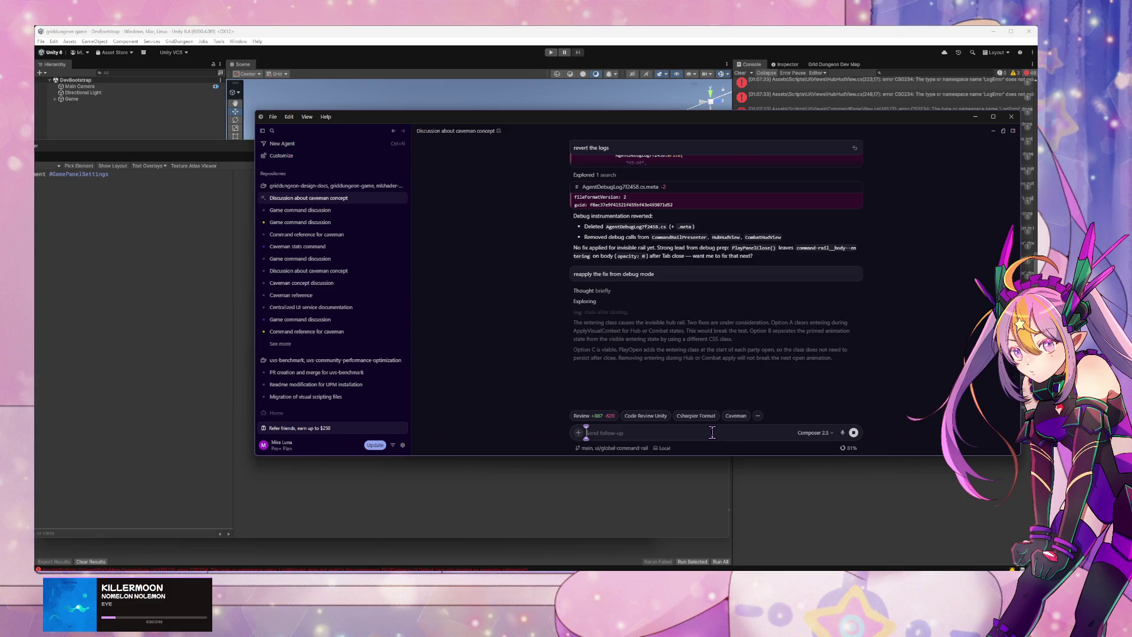
# Step: Review the agent's summary of the reapplied invisible-rail fix, then bring Unity forward to recompile
pyautogui.scroll(5, 654, 248)
pyautogui.scroll(5, 655, 245)
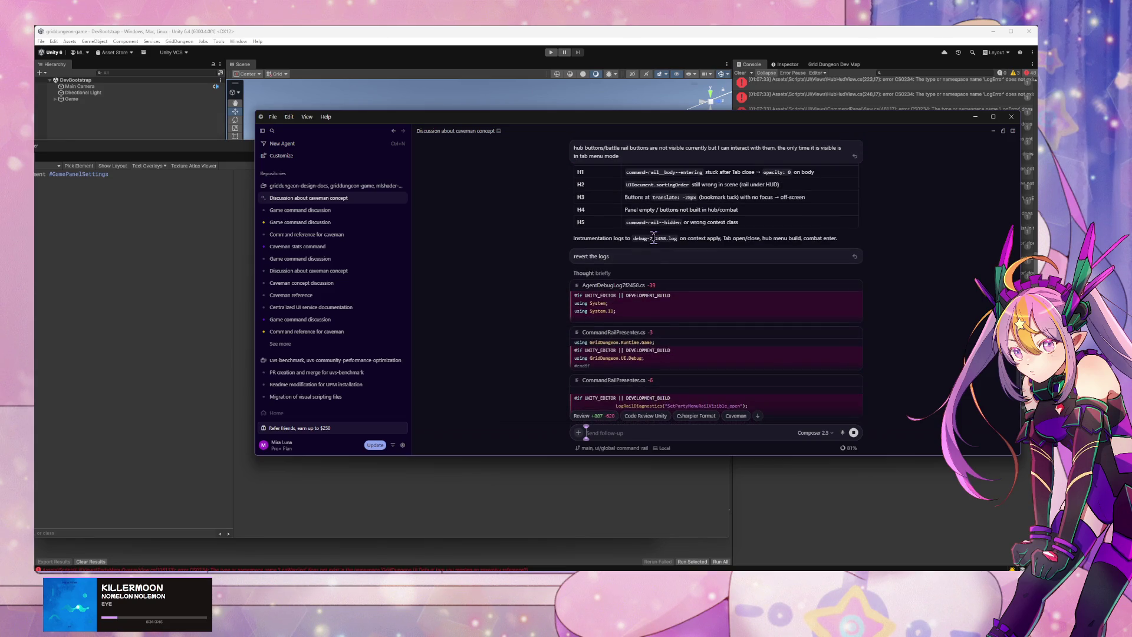
pyautogui.scroll(1, 654, 240)
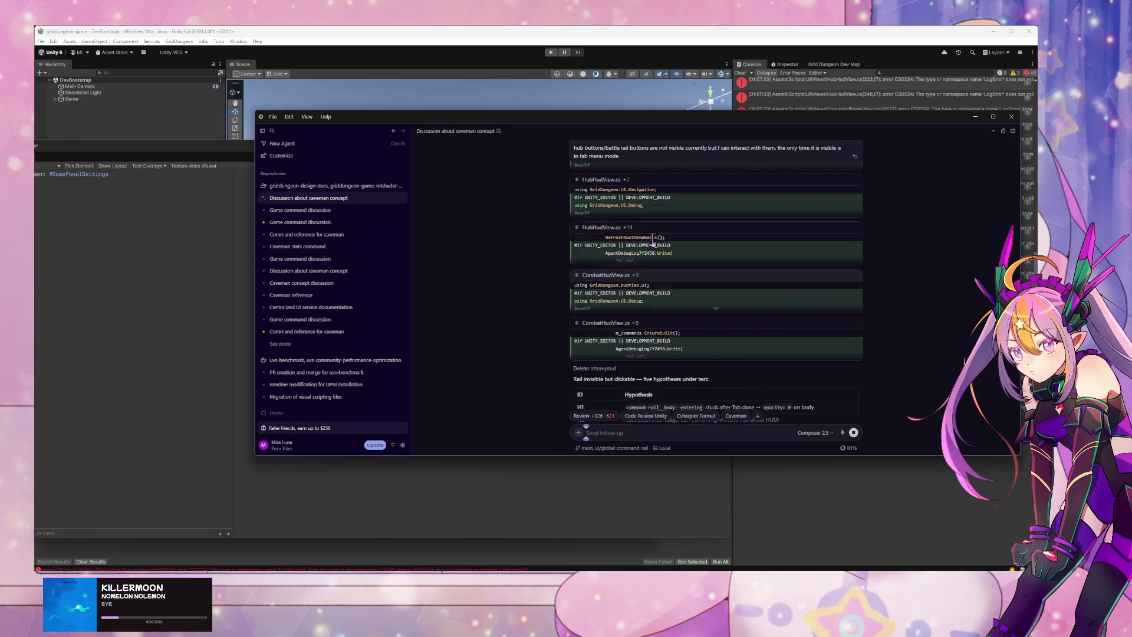
pyautogui.scroll(1, 652, 240)
pyautogui.scroll(-6, 648, 247)
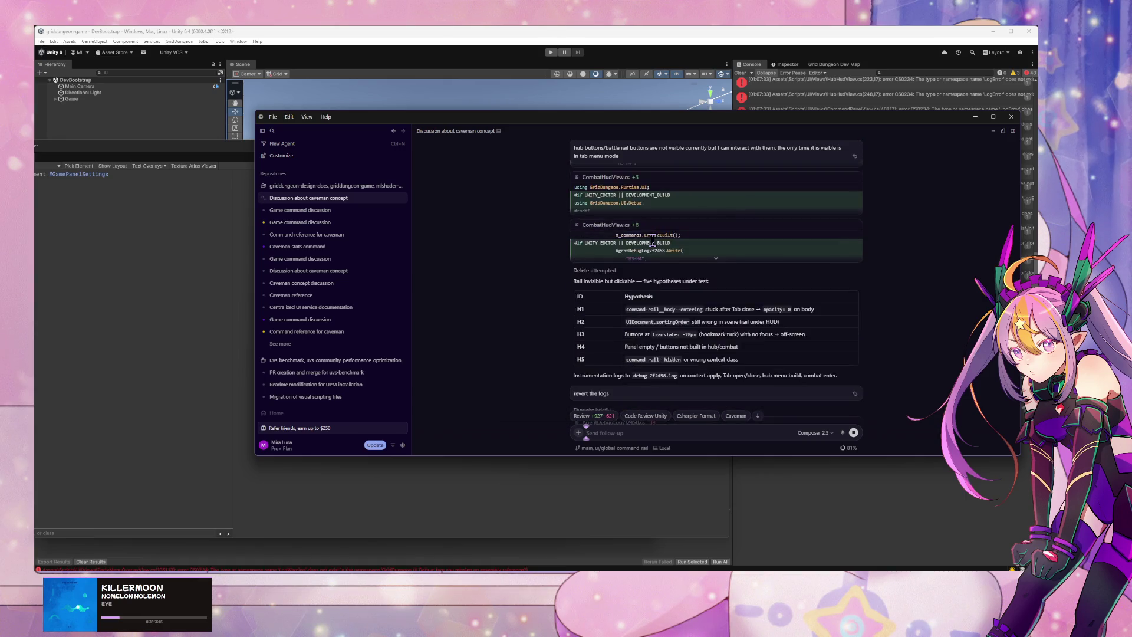
pyautogui.scroll(-3, 636, 272)
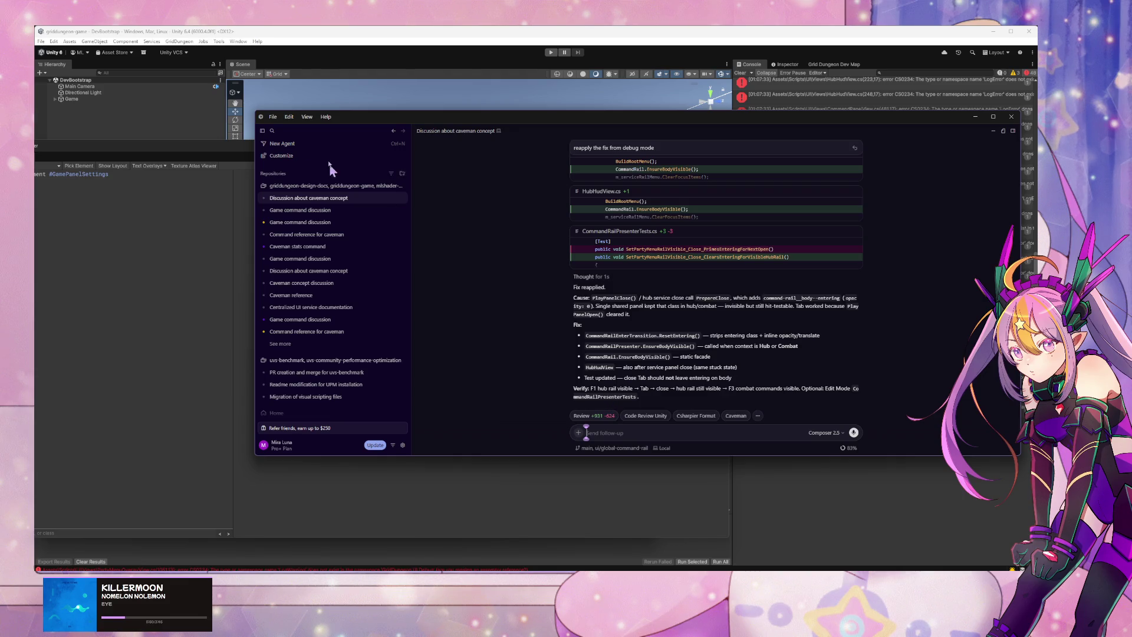
pyautogui.click(508, 47)
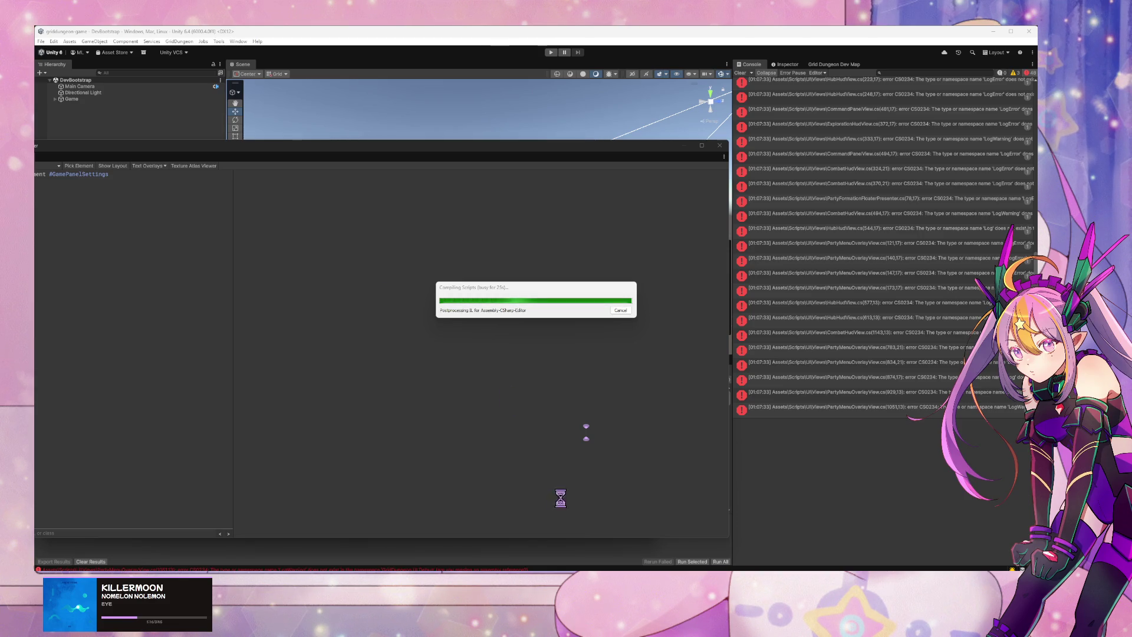
# Step: Walk the Elin party along the B3F corridor, killing a drone and charging a yeek archer
pyautogui.hotkey('alt', 'Tab')
pyautogui.click(553, 353)
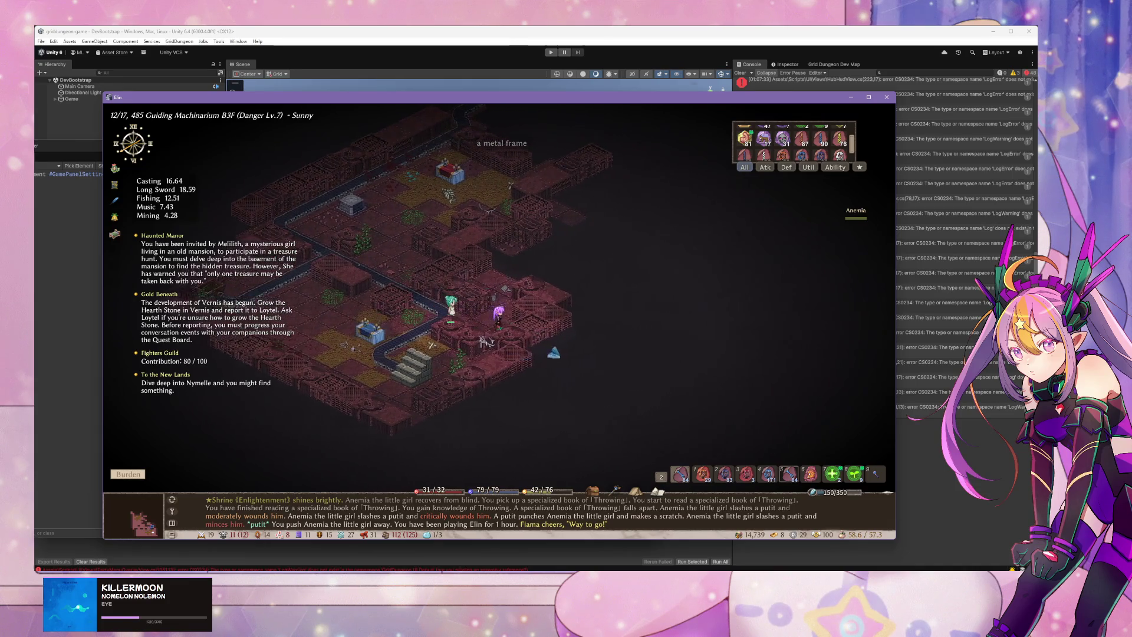
pyautogui.press('Up')
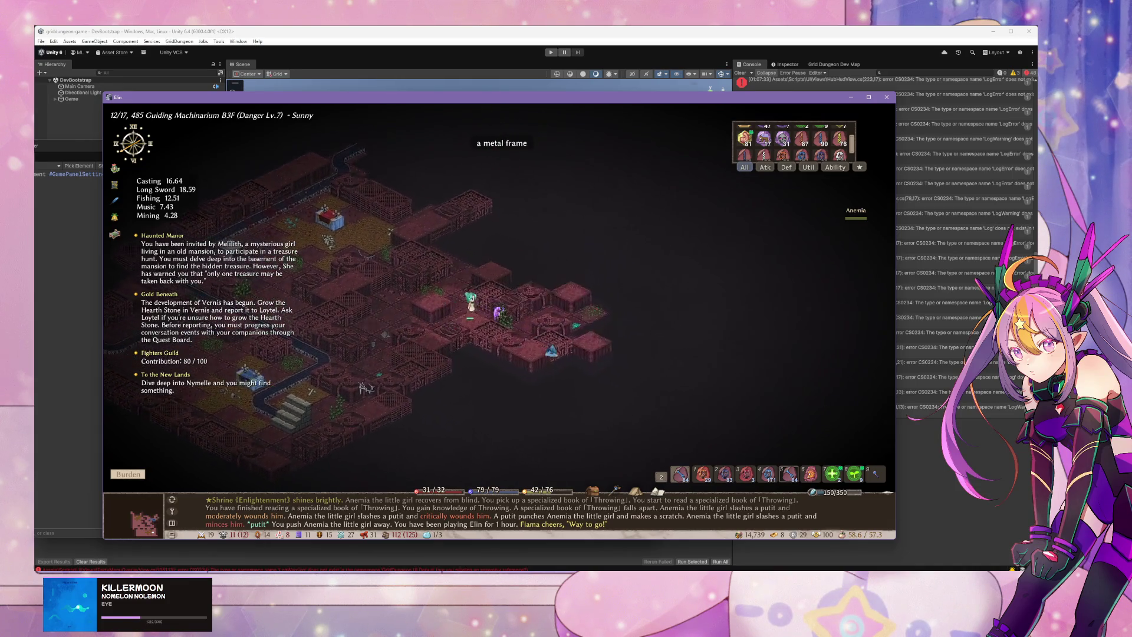
pyautogui.press('Up')
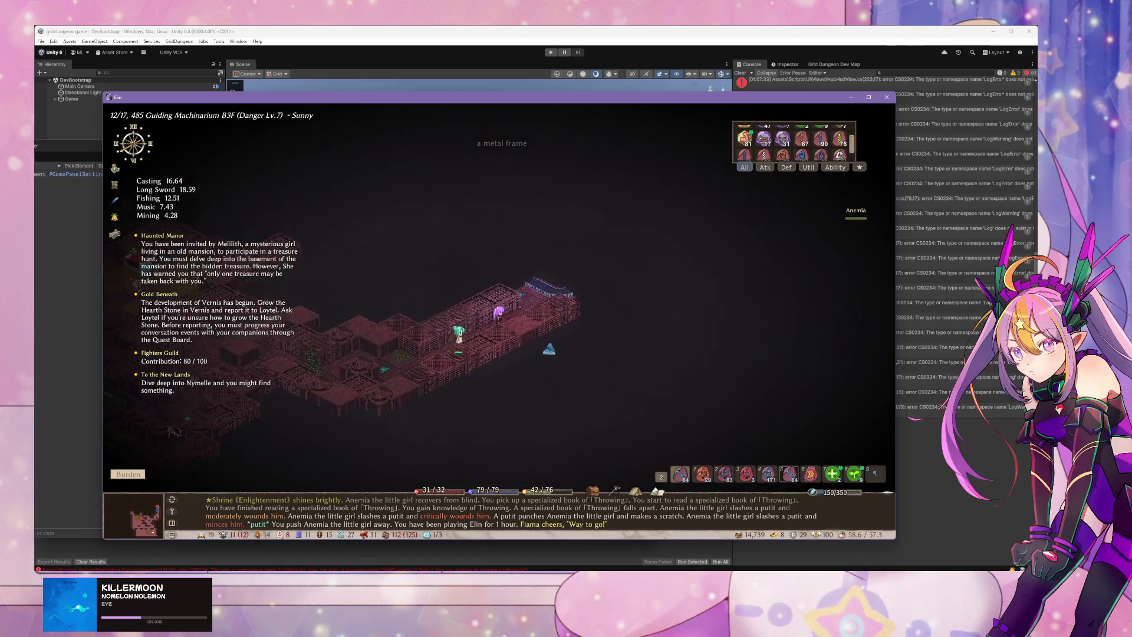
pyautogui.press('Up')
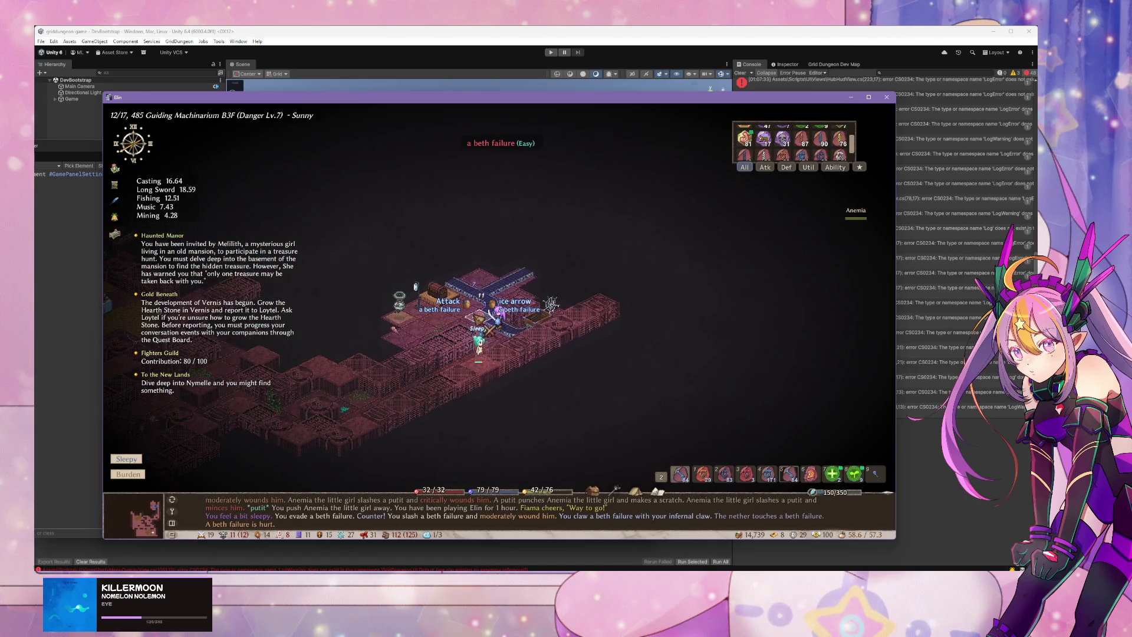
pyautogui.press('Up')
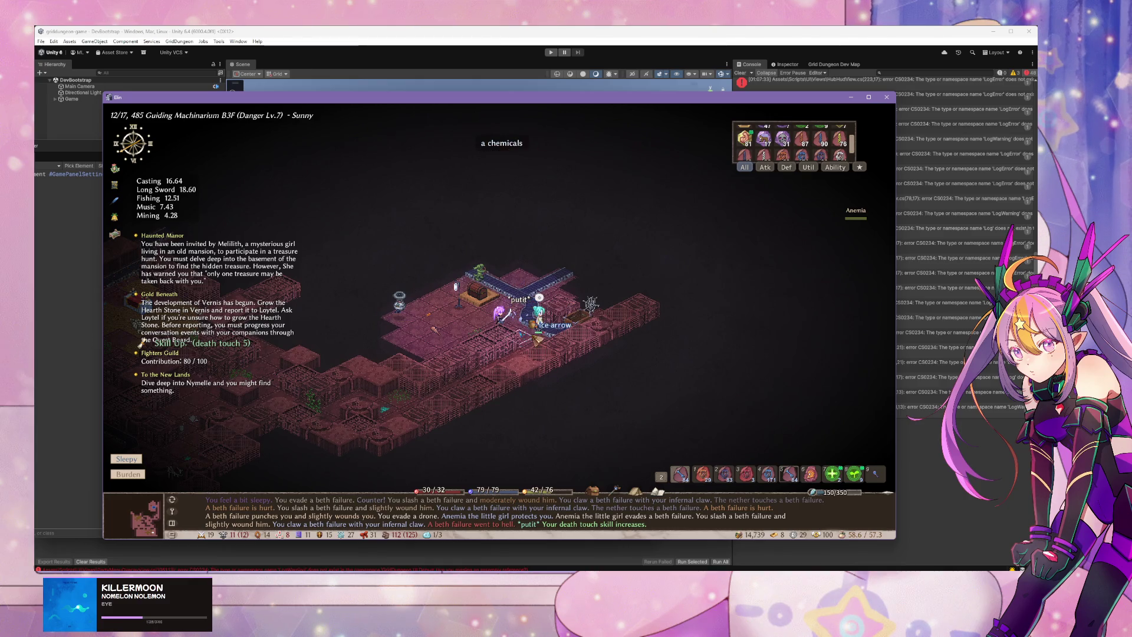
pyautogui.press('5')
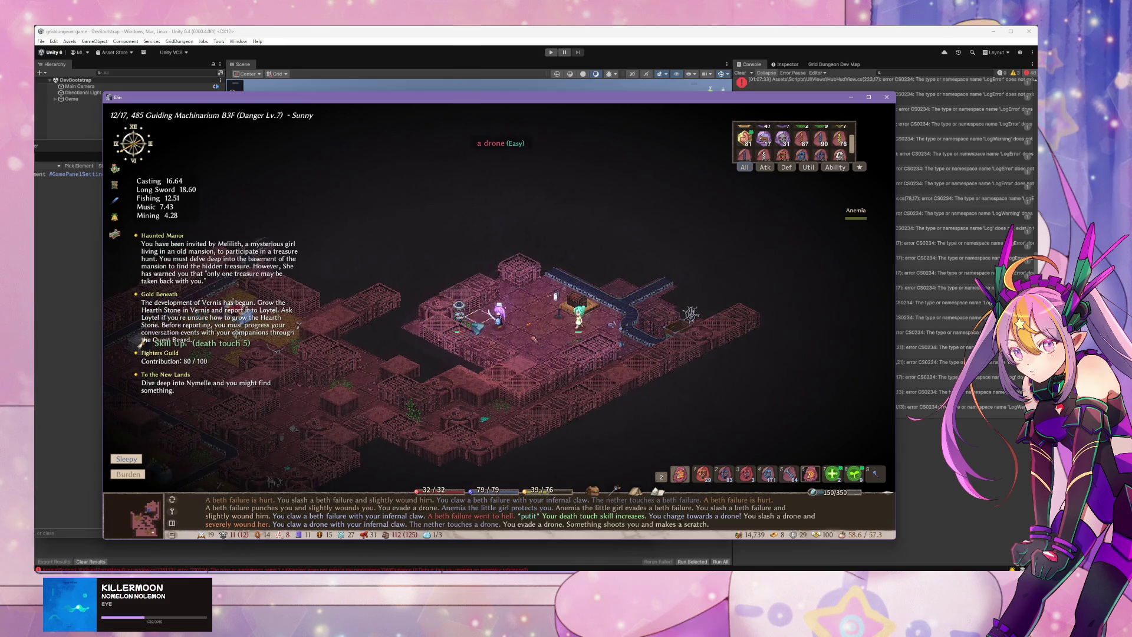
pyautogui.press('Left')
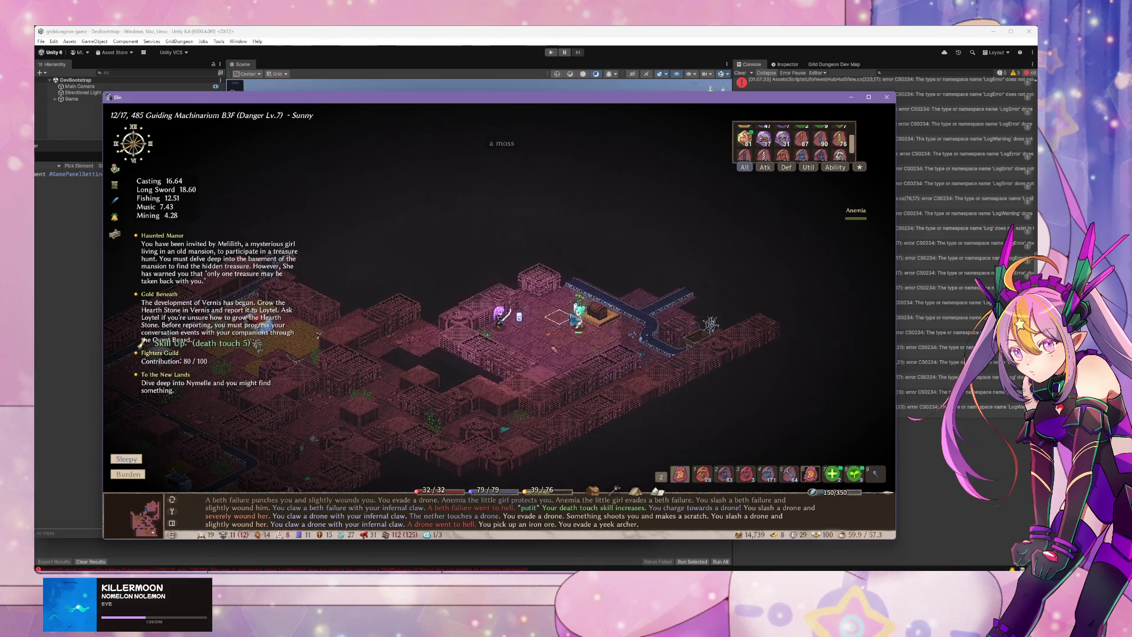
pyautogui.press('5')
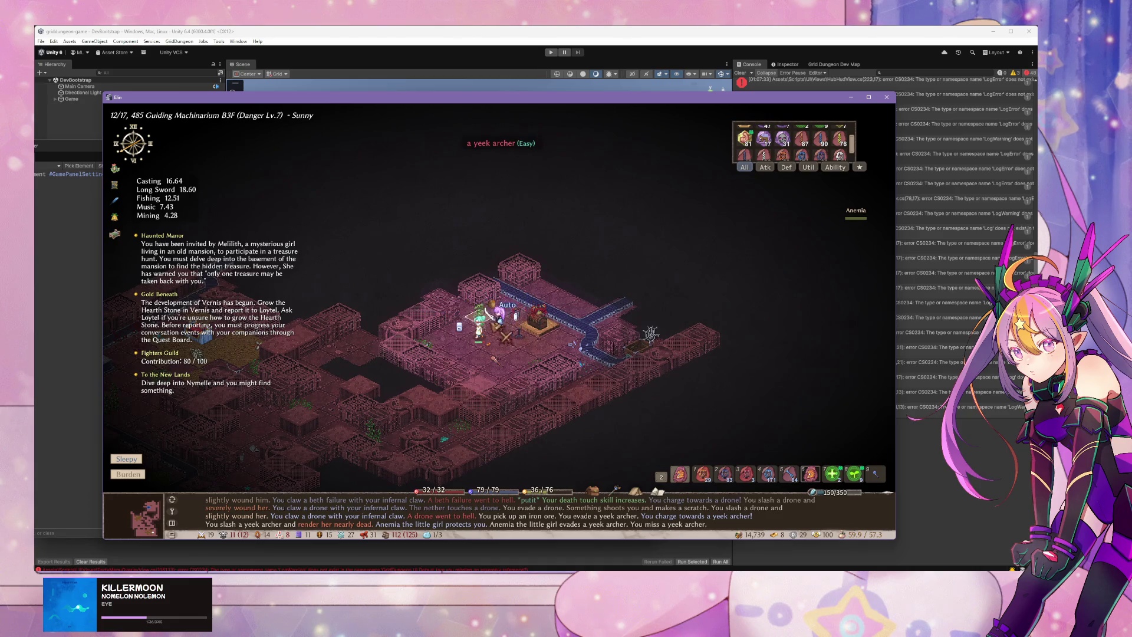
# Step: Pick up the preservative, open the treasure chest and learn the Bar stool and Wooden floor(Platform) recipes
pyautogui.click(462, 328)
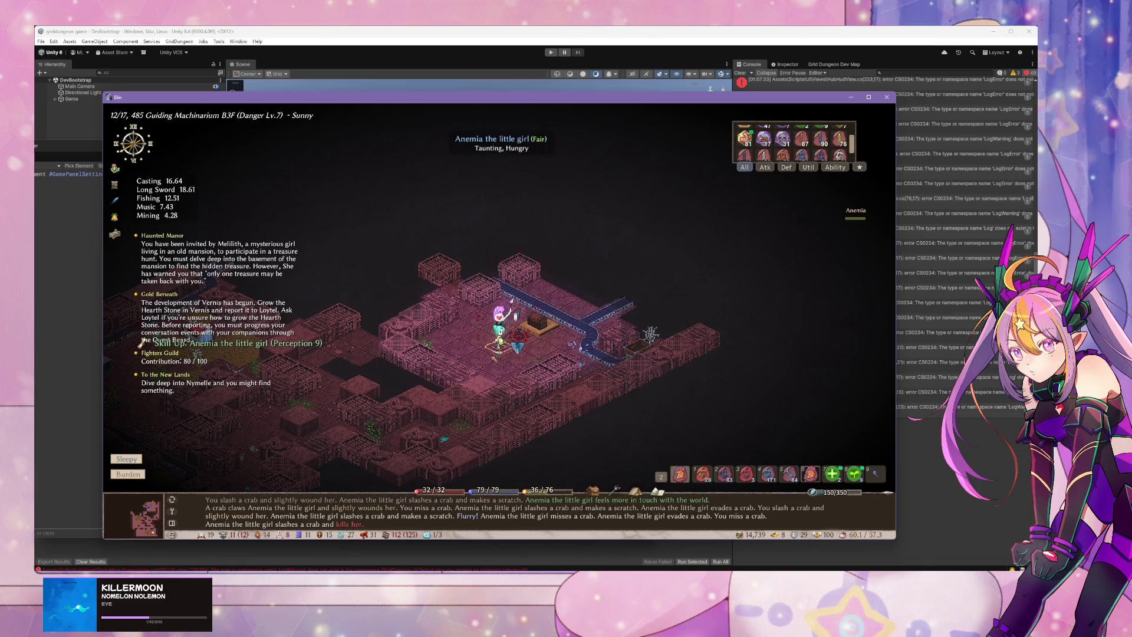
pyautogui.click(536, 284)
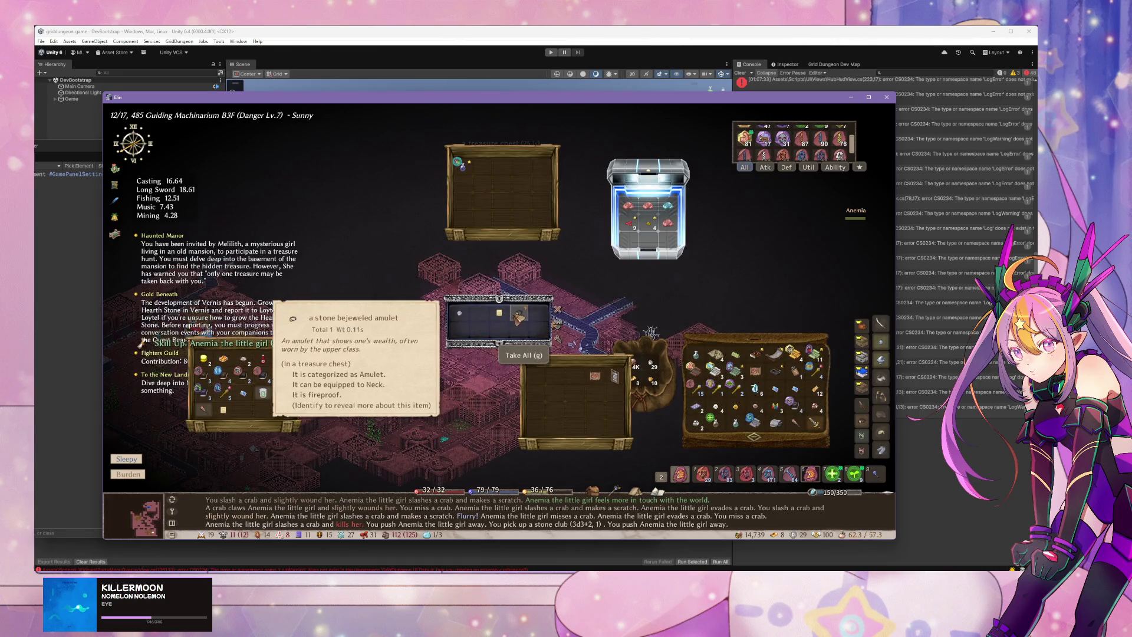
pyautogui.press('Escape')
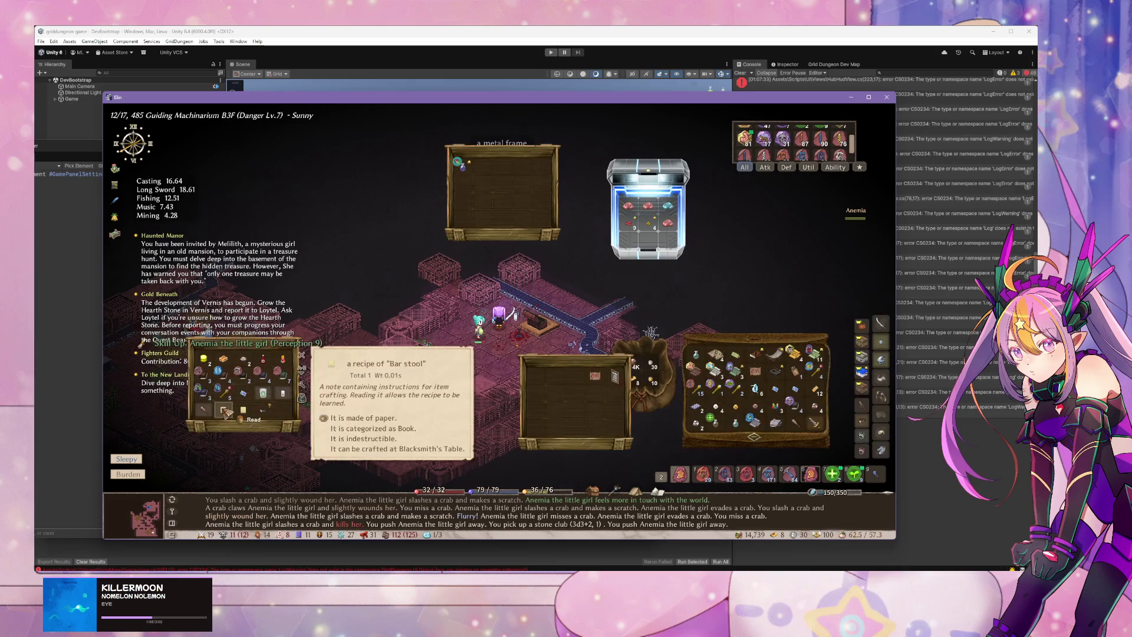
pyautogui.click(243, 410)
pyautogui.click(243, 412)
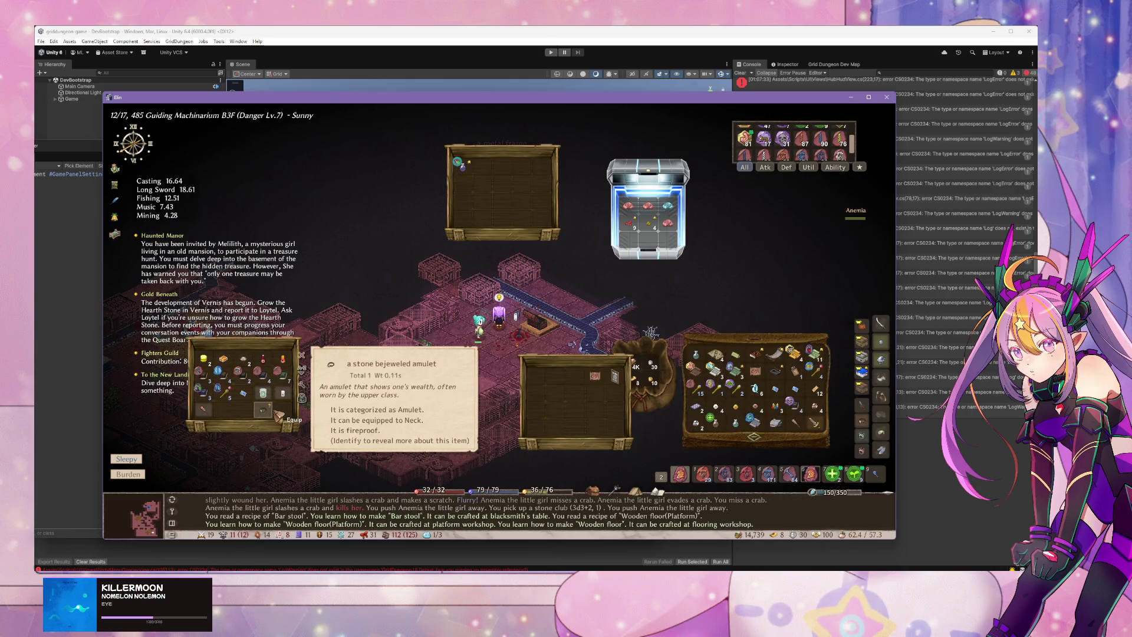
pyautogui.press('Escape')
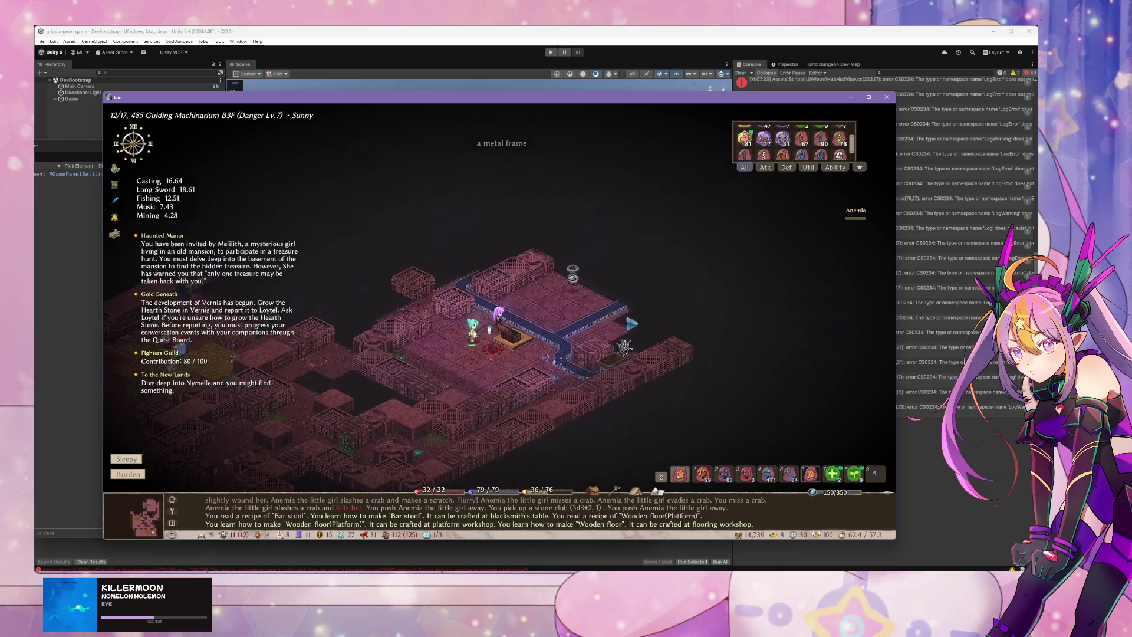
# Step: Attack another drone and walk left, picking up a ripped scroll and a pale potion
pyautogui.click(532, 320)
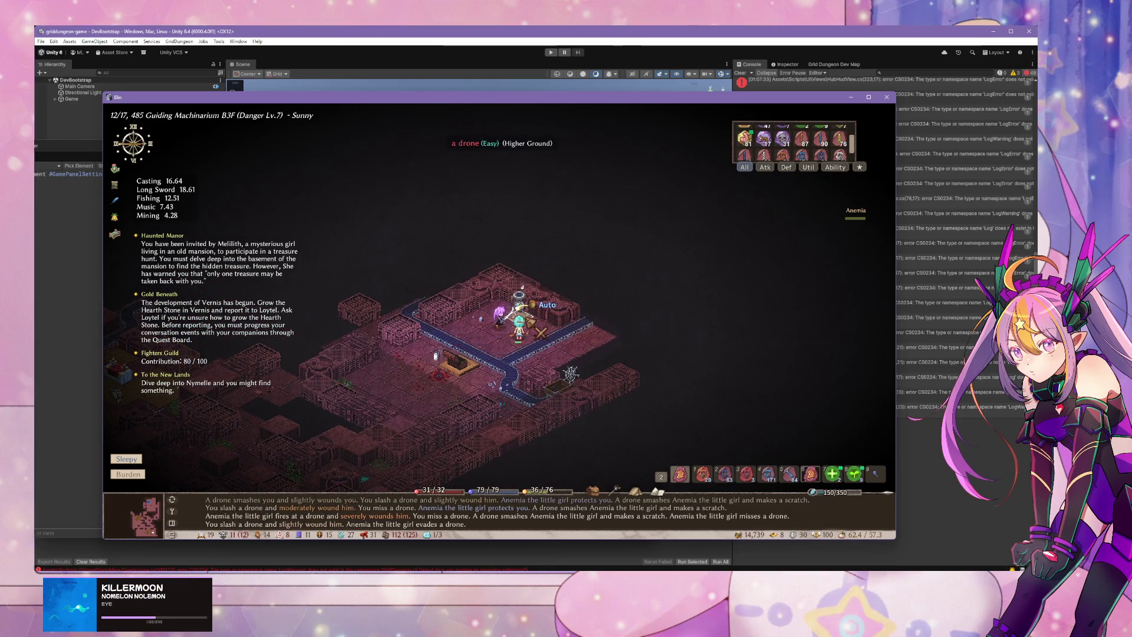
pyautogui.press('Right')
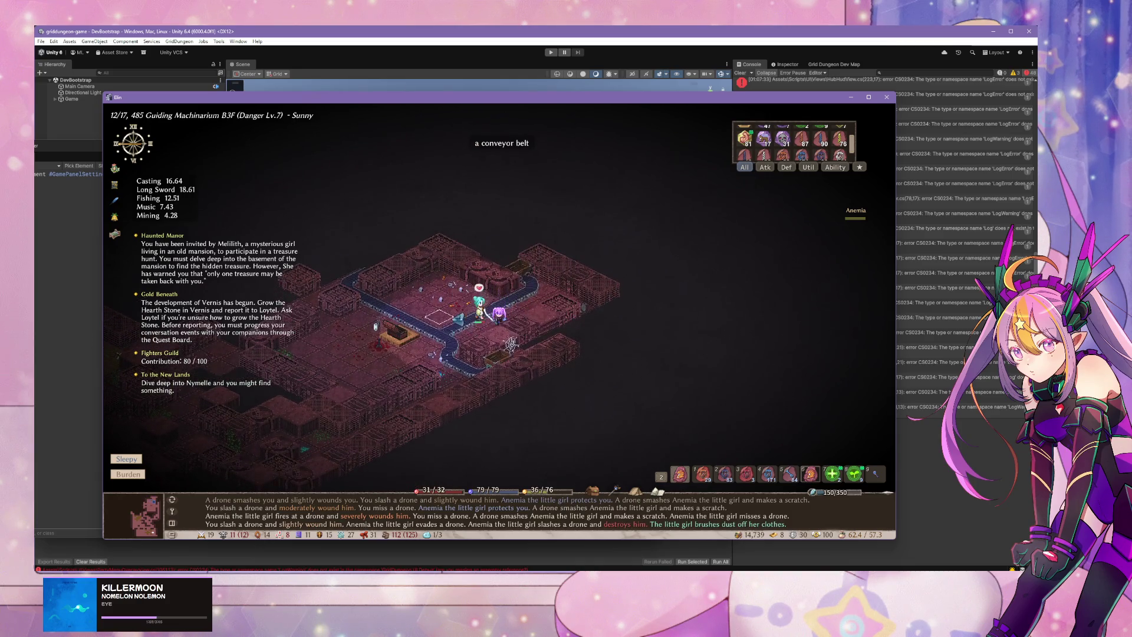
pyautogui.press('Left')
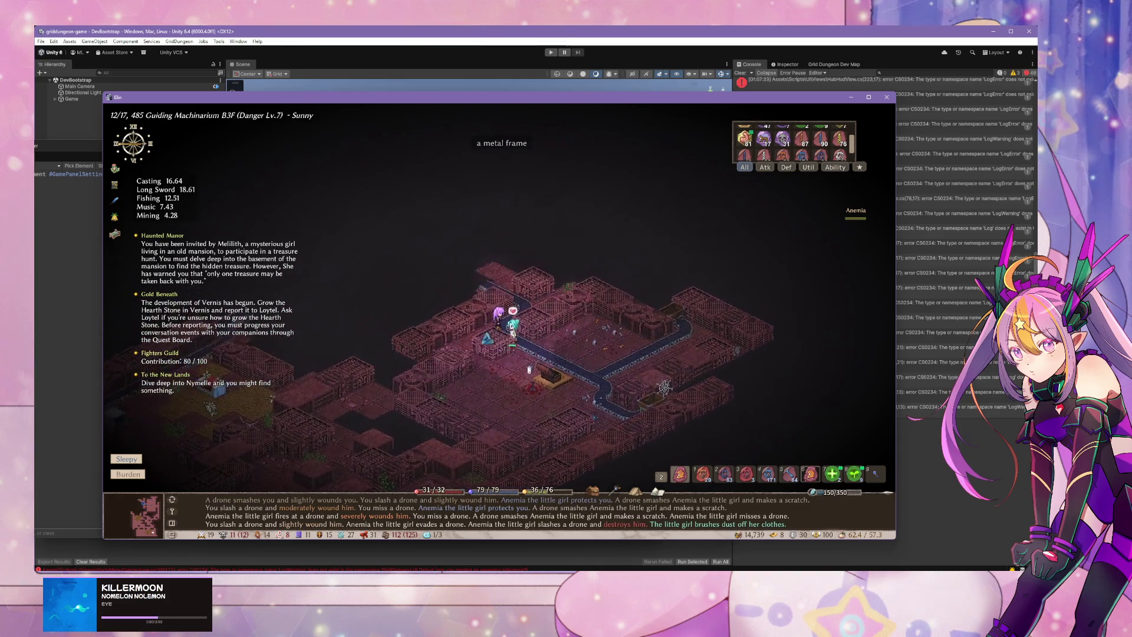
pyautogui.press('Left')
pyautogui.press('Left')
pyautogui.press('Left')
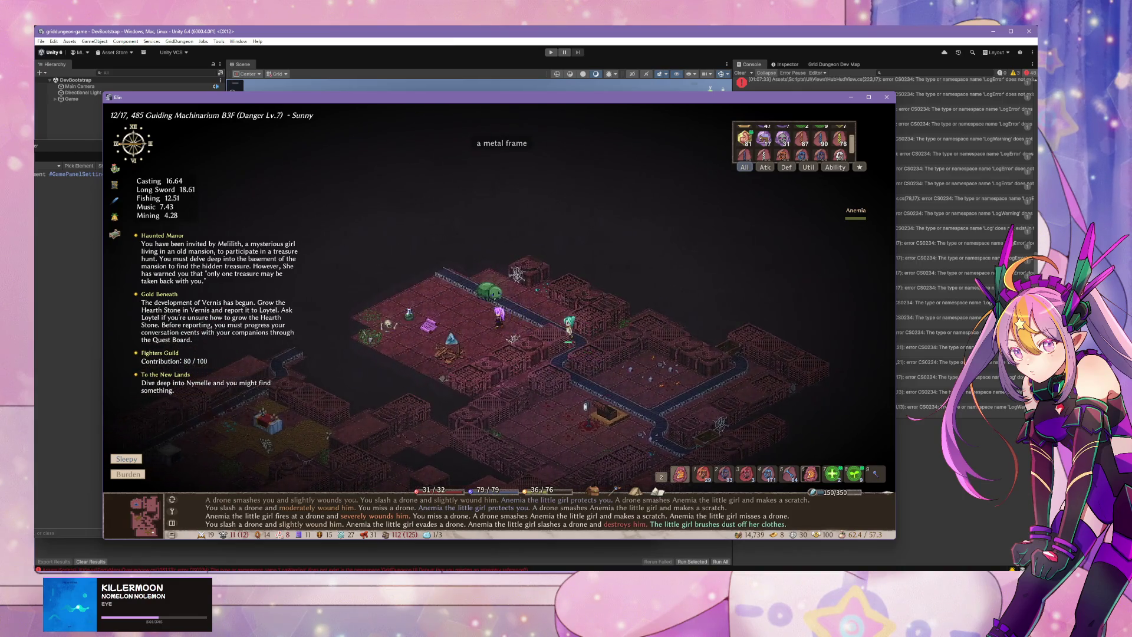
pyautogui.press('Left')
pyautogui.press('Left')
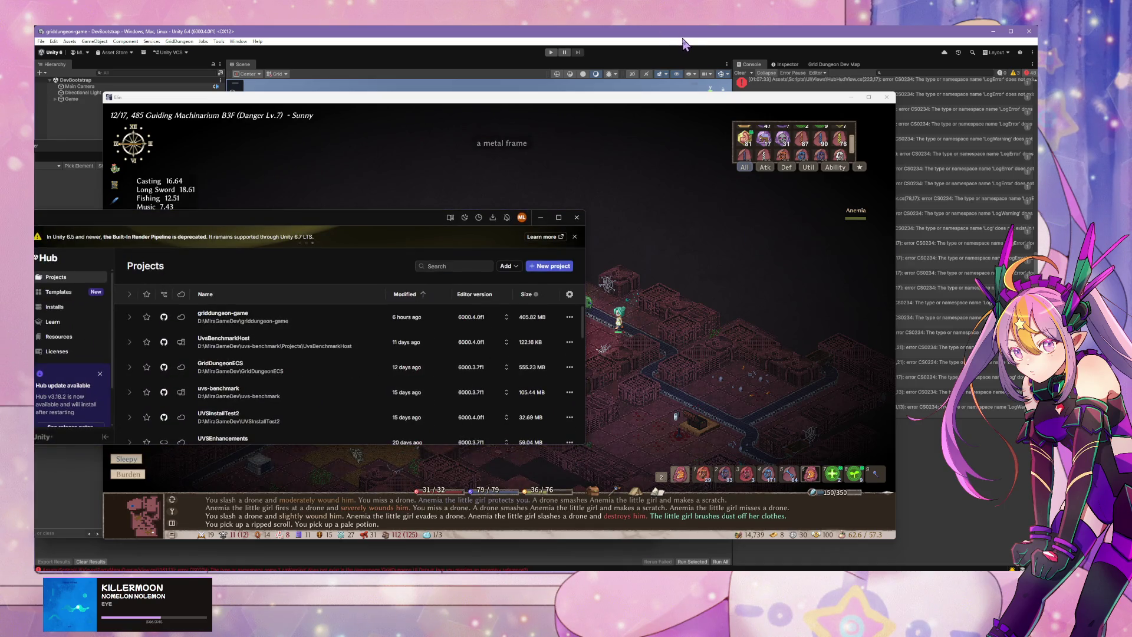
# Step: Minimize the Elin window, then move the Unity Hub aside and minimize it
pyautogui.click(851, 97)
pyautogui.moveTo(400, 219)
pyautogui.mouseDown()
pyautogui.moveTo(678, 396)
pyautogui.moveTo(667, 380)
pyautogui.mouseUp()
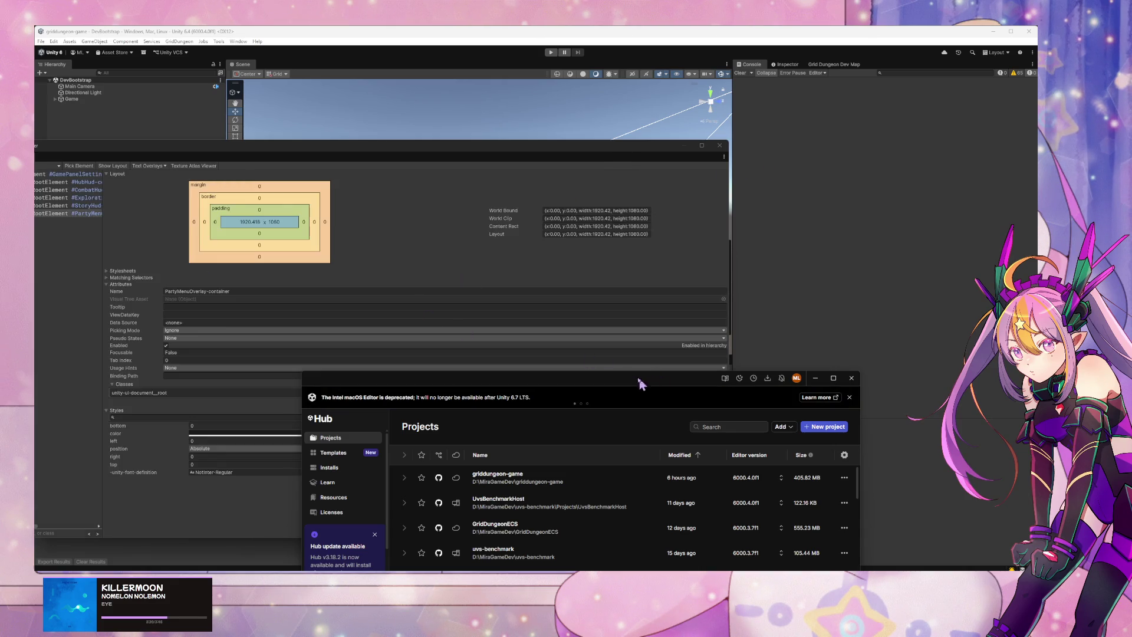
pyautogui.moveTo(589, 384); pyautogui.dragTo(548, 208)
pyautogui.click(746, 208)
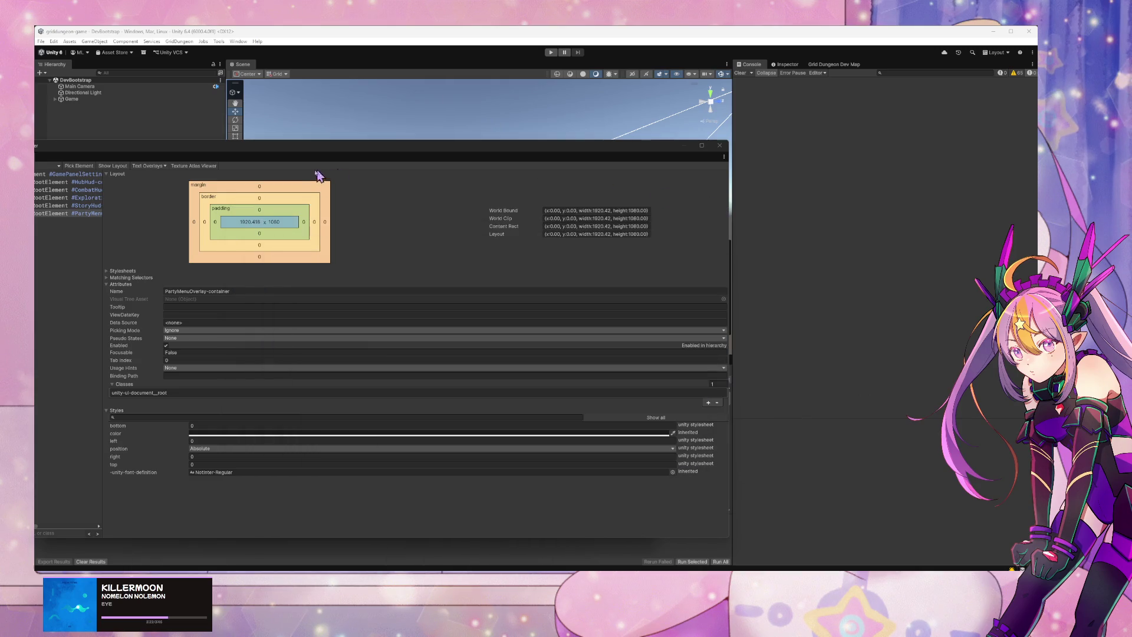
# Step: Reposition the UI Toolkit Debugger and Game windows, then enter Unity play mode
pyautogui.moveTo(371, 145)
pyautogui.mouseDown()
pyautogui.moveTo(470, 126)
pyautogui.moveTo(565, 86)
pyautogui.mouseUp()
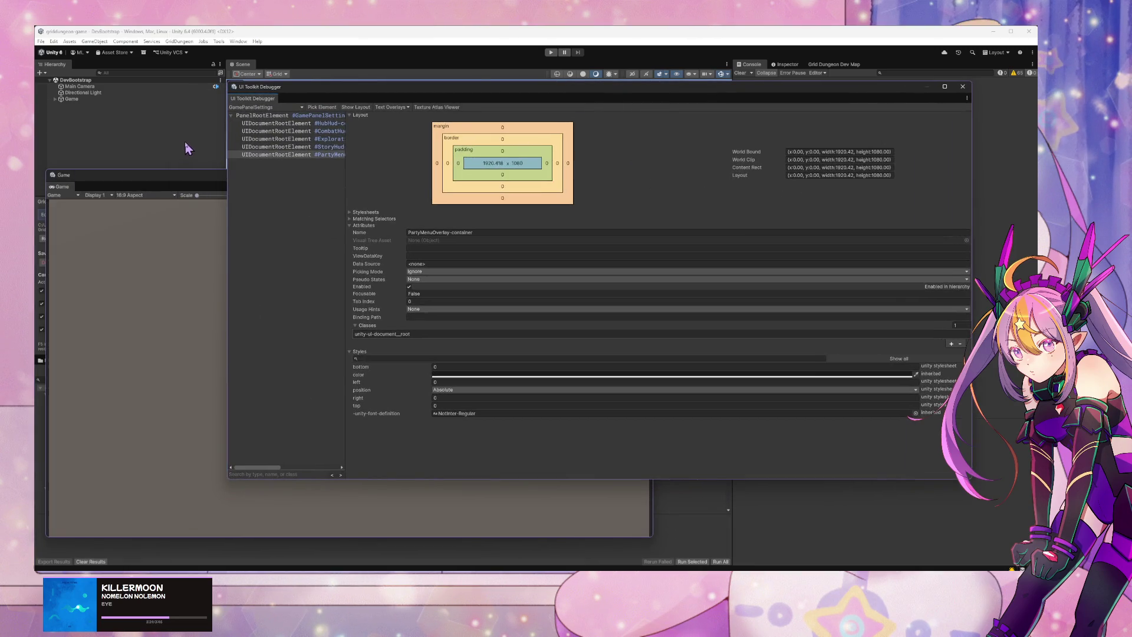
pyautogui.click(170, 237)
pyautogui.moveTo(434, 177); pyautogui.dragTo(736, 123)
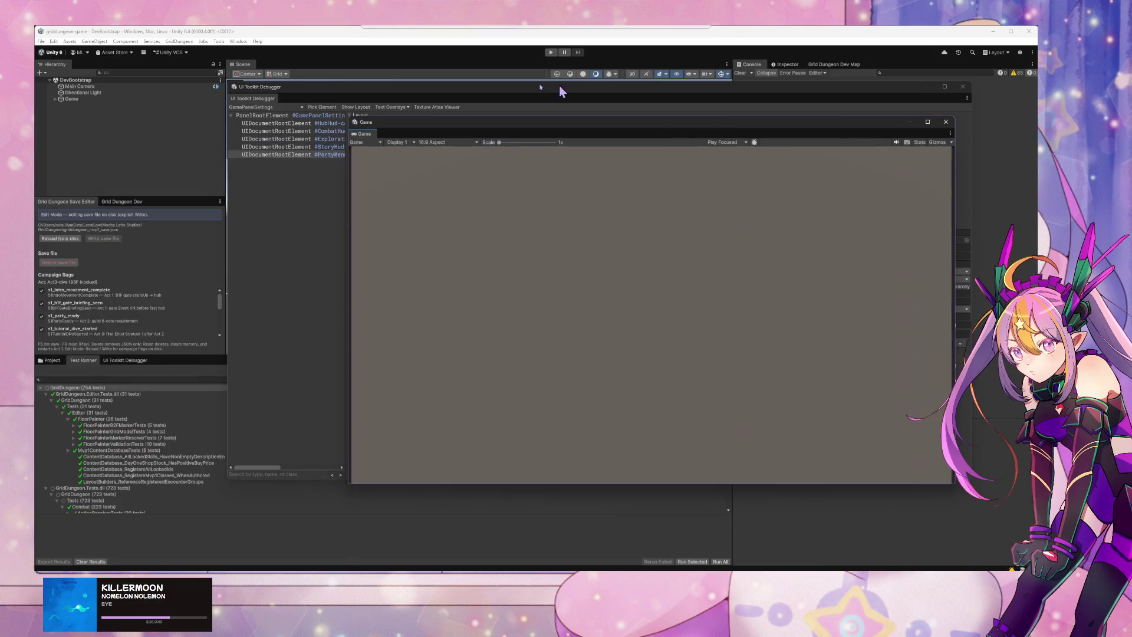
pyautogui.click(549, 53)
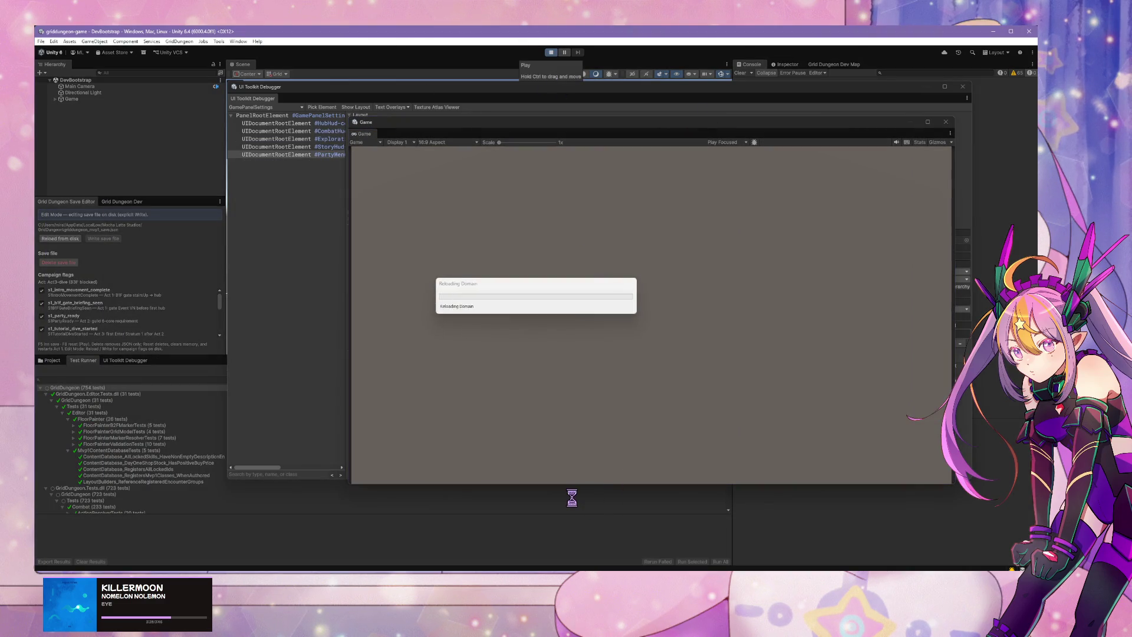
pyautogui.hotkey('alt', 'Tab')
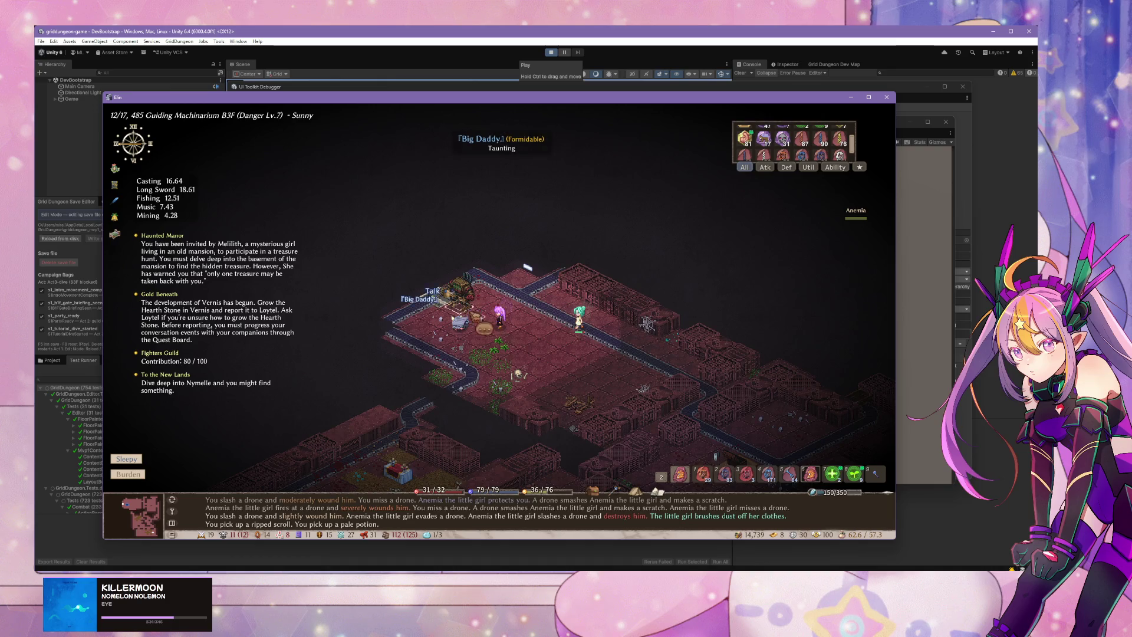
# Step: Save the Elin game from the System menu and snip a screenshot of the dungeon map
pyautogui.press('Up')
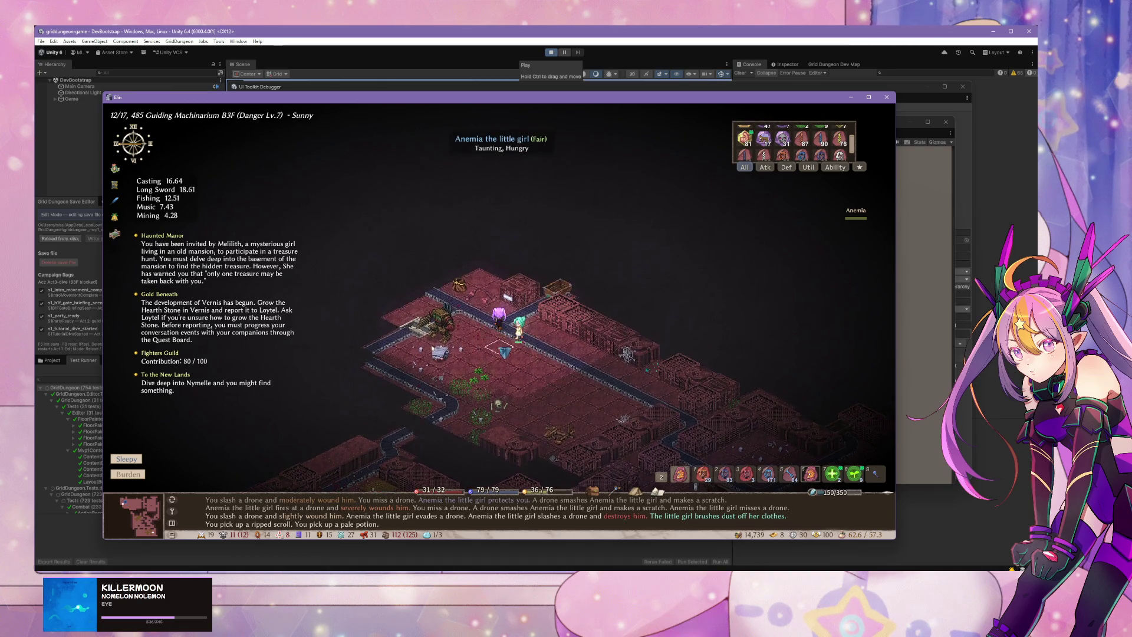
pyautogui.press('Escape')
pyautogui.click(517, 447)
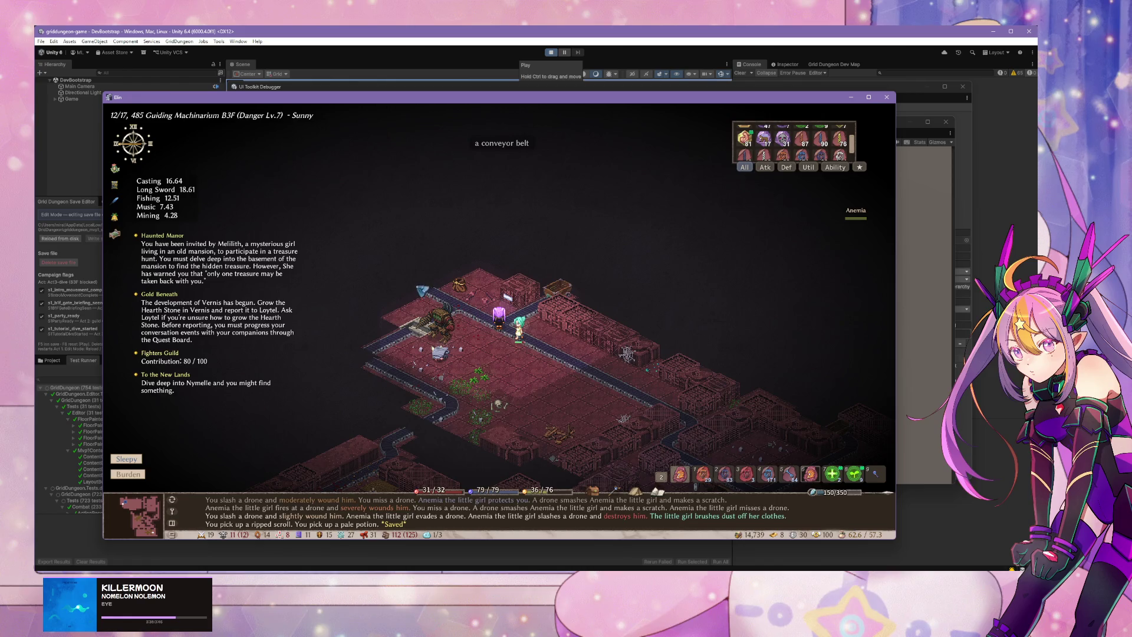
pyautogui.press('super+shift+s')
pyautogui.moveTo(401, 272); pyautogui.dragTo(529, 399)
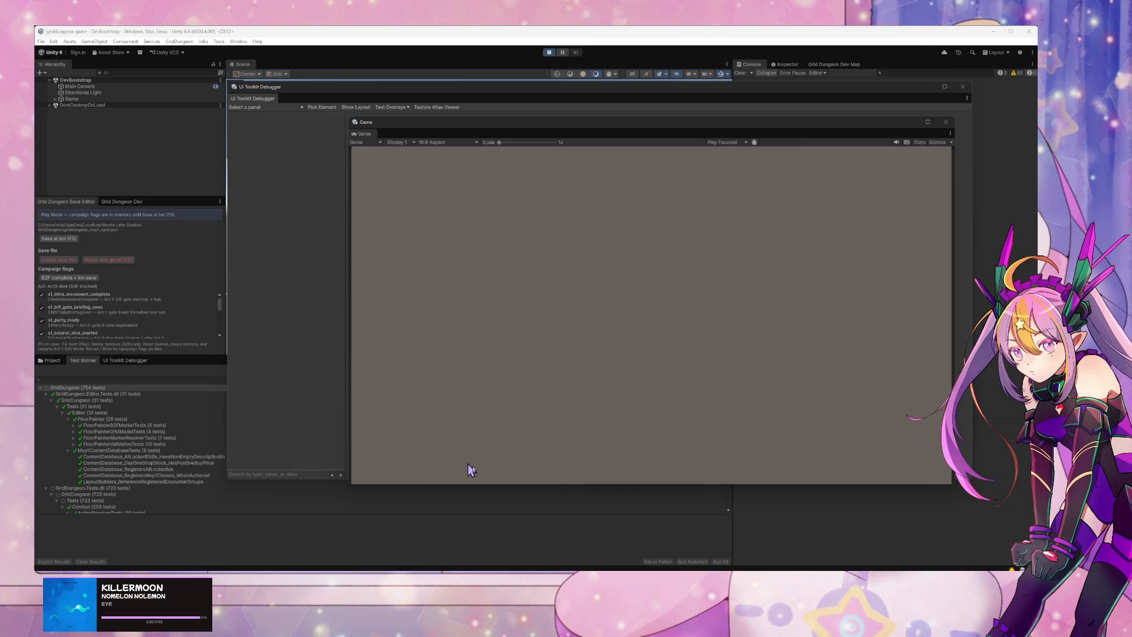
# Step: Collect a wooden cloak, copper ore and scrap, save again, and close the Elin window
pyautogui.hotkey('alt', 'Tab')
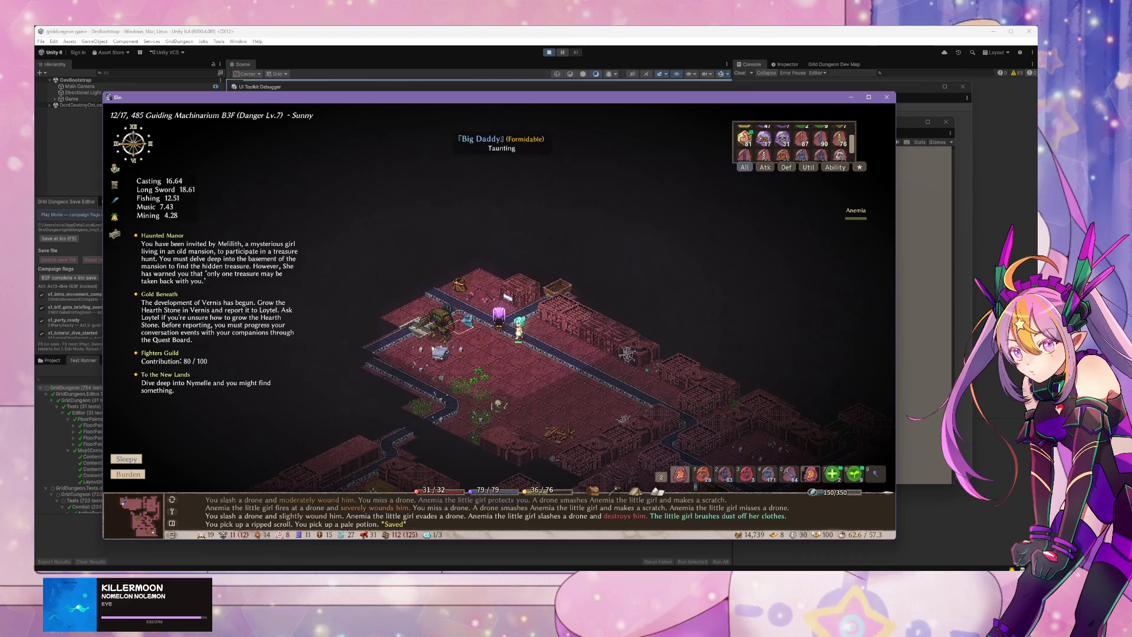
pyautogui.press('Up')
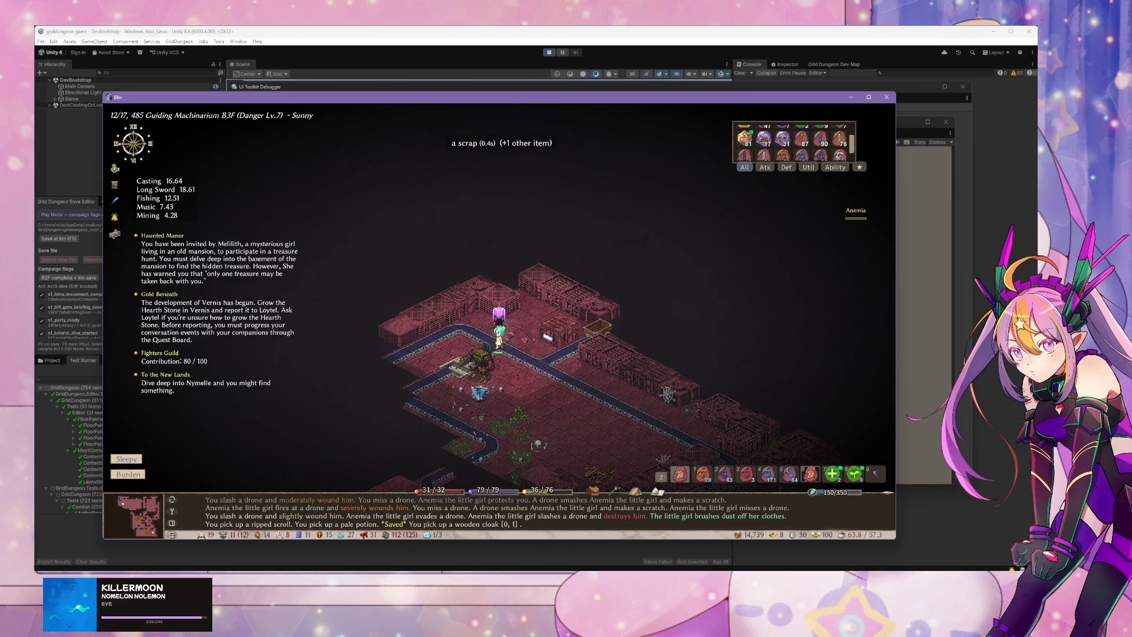
pyautogui.press('Up')
pyautogui.press('Down')
pyautogui.press('Down')
pyautogui.press('Down')
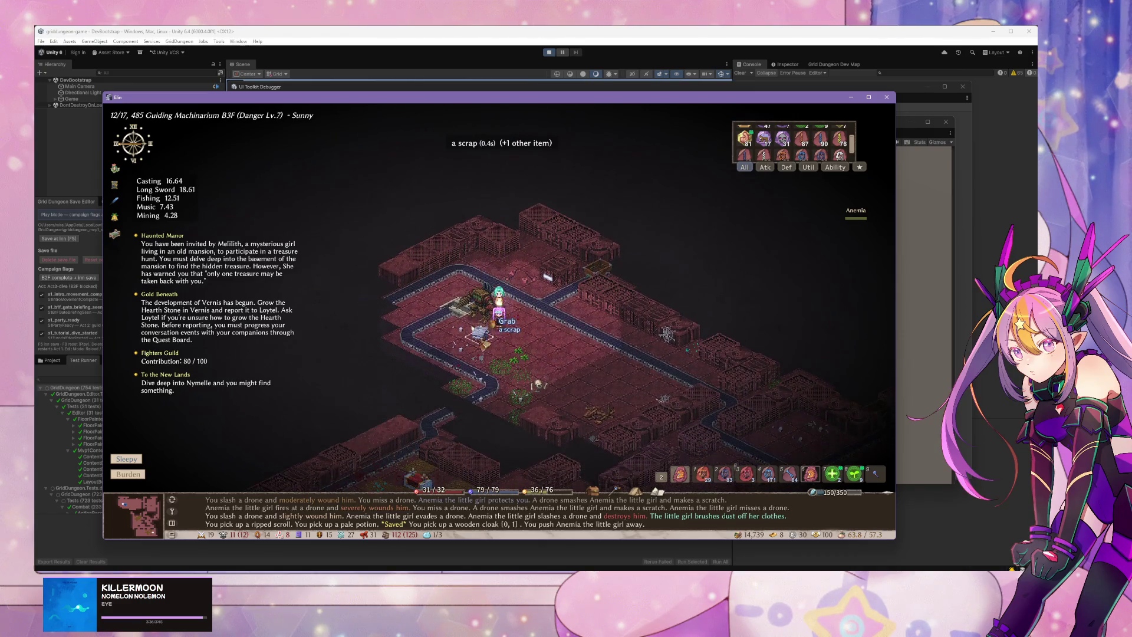
pyautogui.rightClick(455, 318)
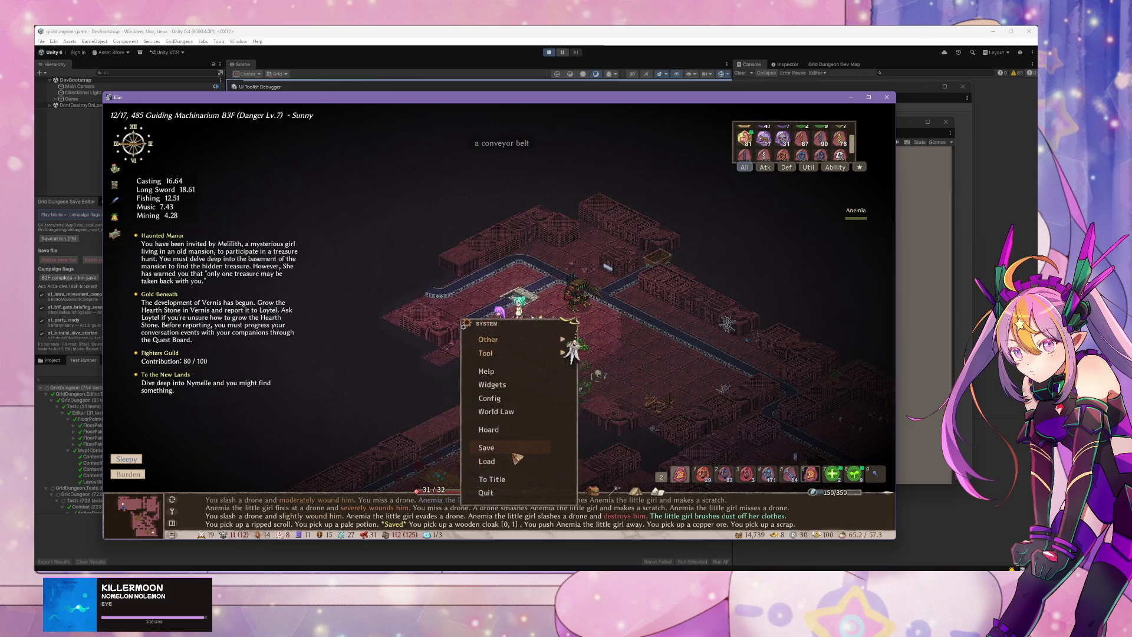
pyautogui.click(518, 460)
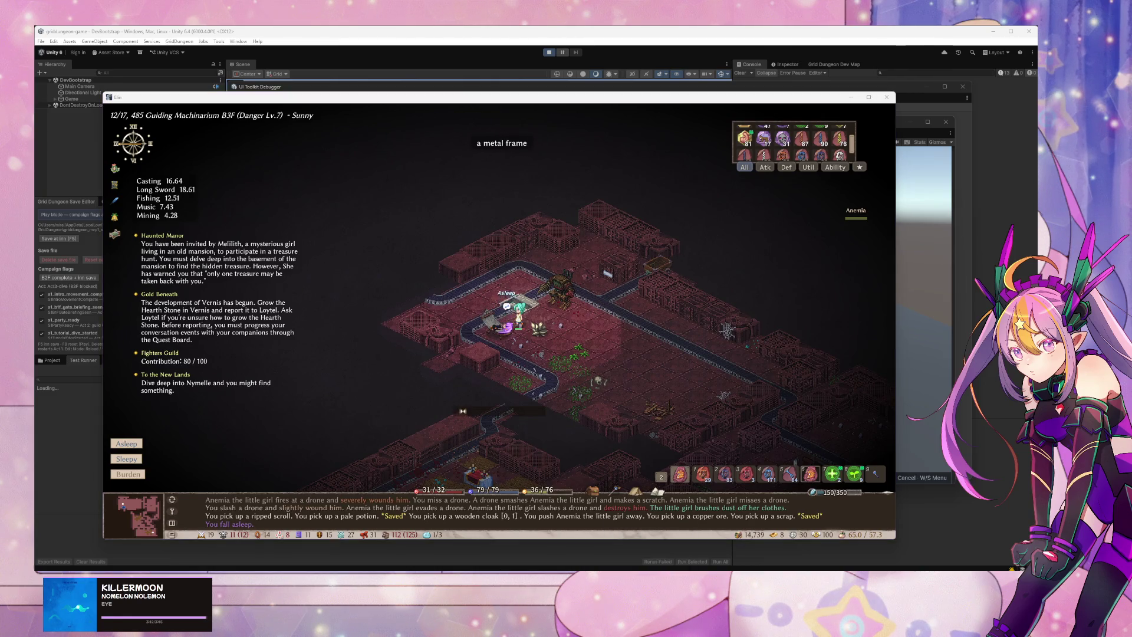
pyautogui.click(851, 97)
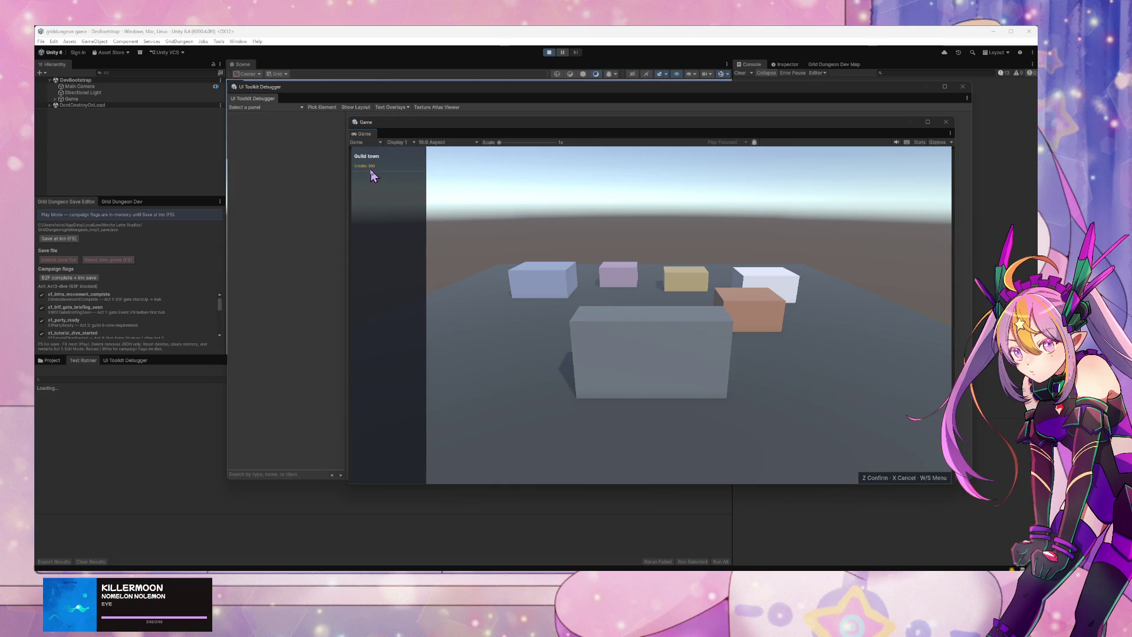
# Step: Close the party menu, choose Enter Stratum 1 from the town hub, and reach the B1F street
pyautogui.click(423, 183)
pyautogui.press('w')
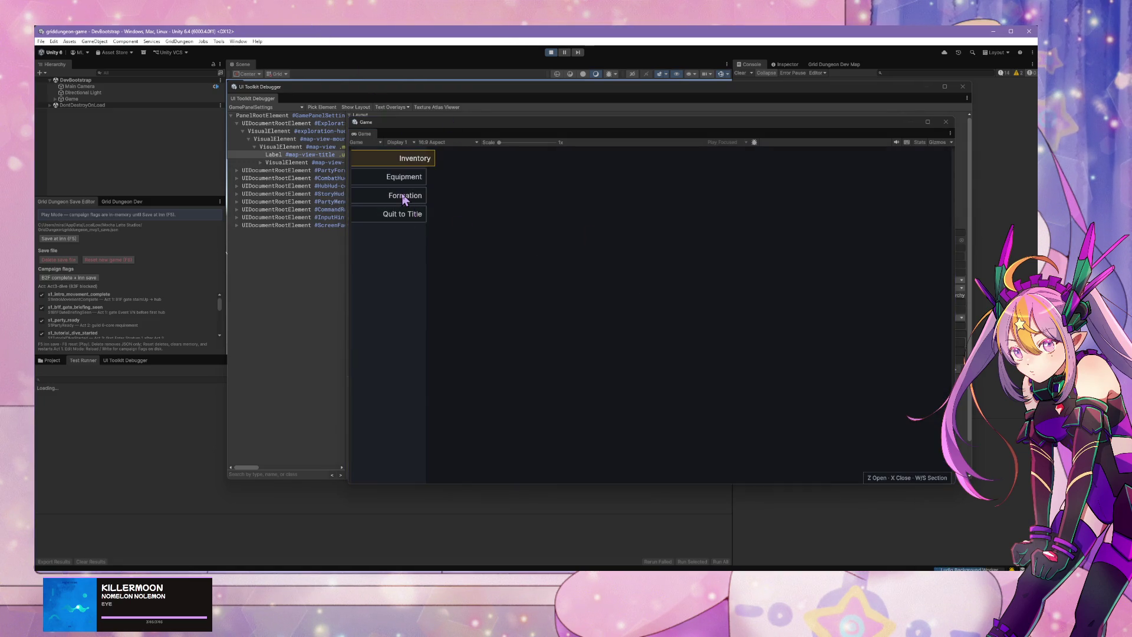
pyautogui.moveTo(500, 128); pyautogui.dragTo(766, 113)
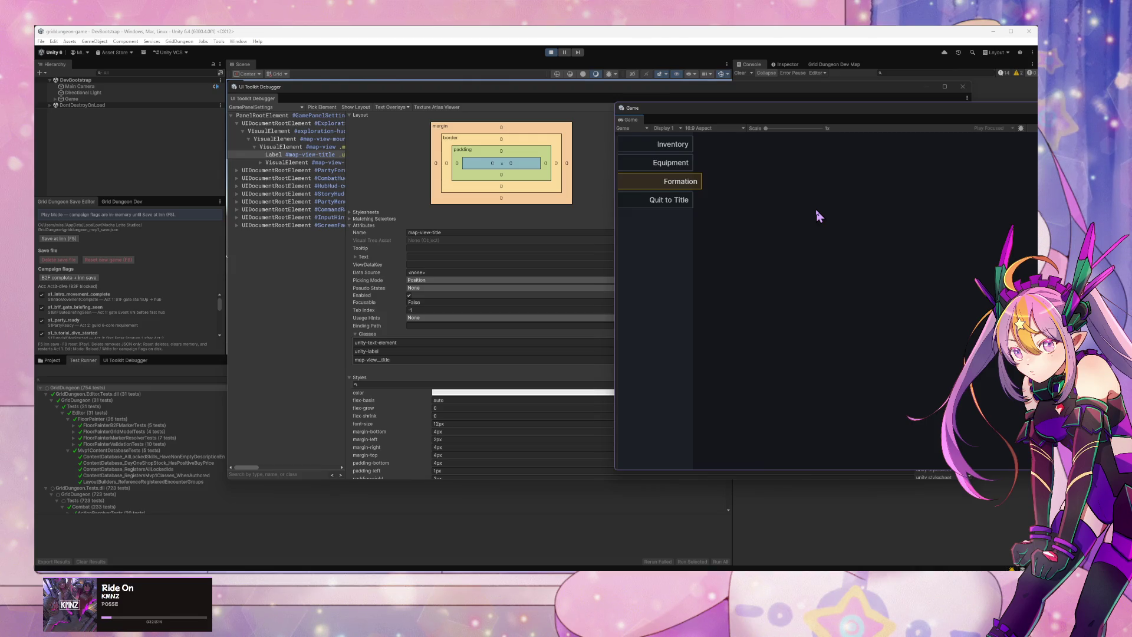
pyautogui.press('Escape')
pyautogui.press('Up')
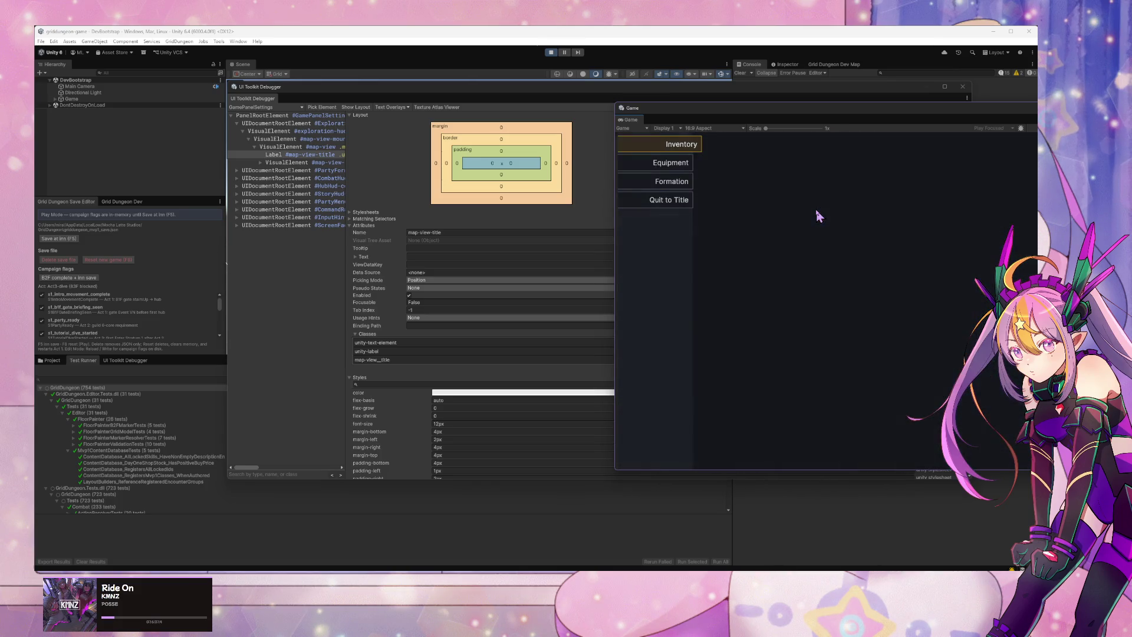
pyautogui.press('Down')
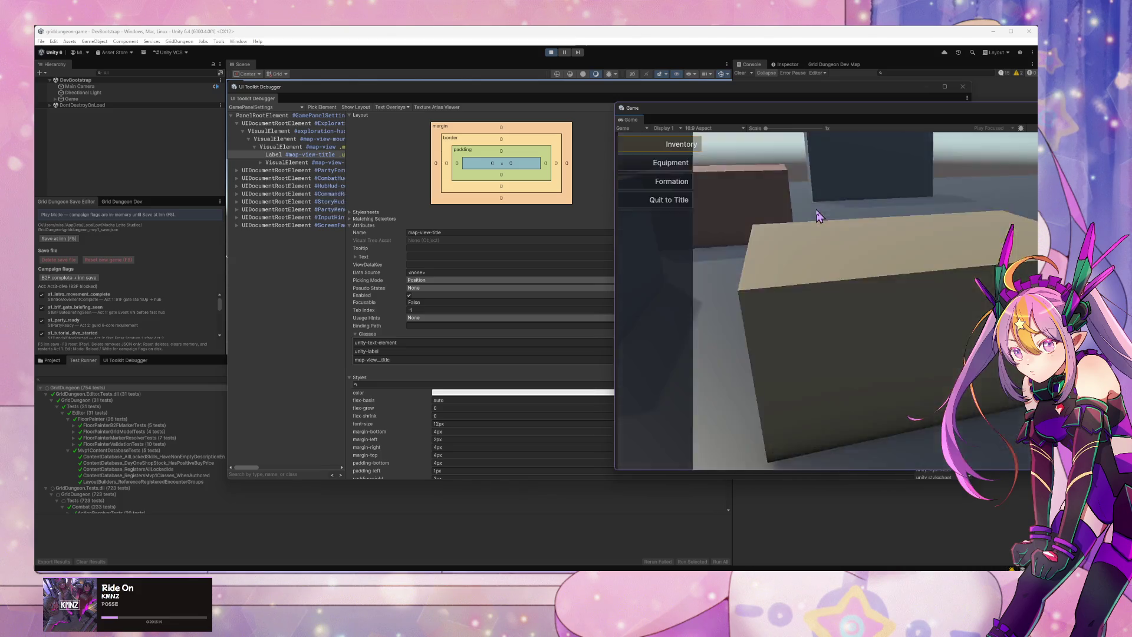
pyautogui.press('Return')
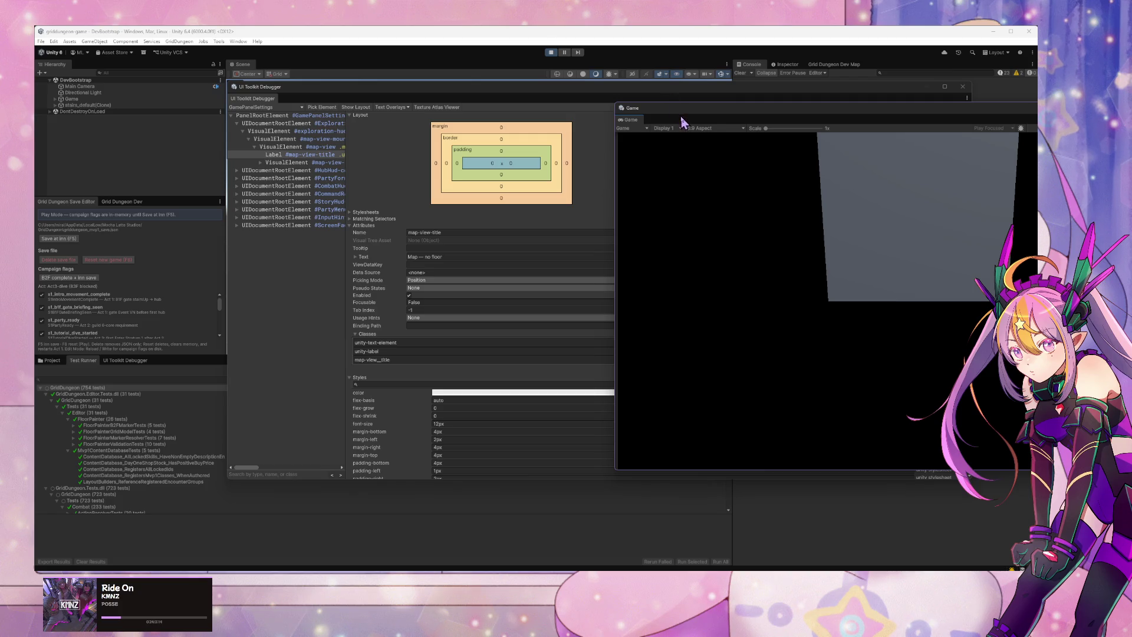
pyautogui.moveTo(683, 118); pyautogui.dragTo(544, 122)
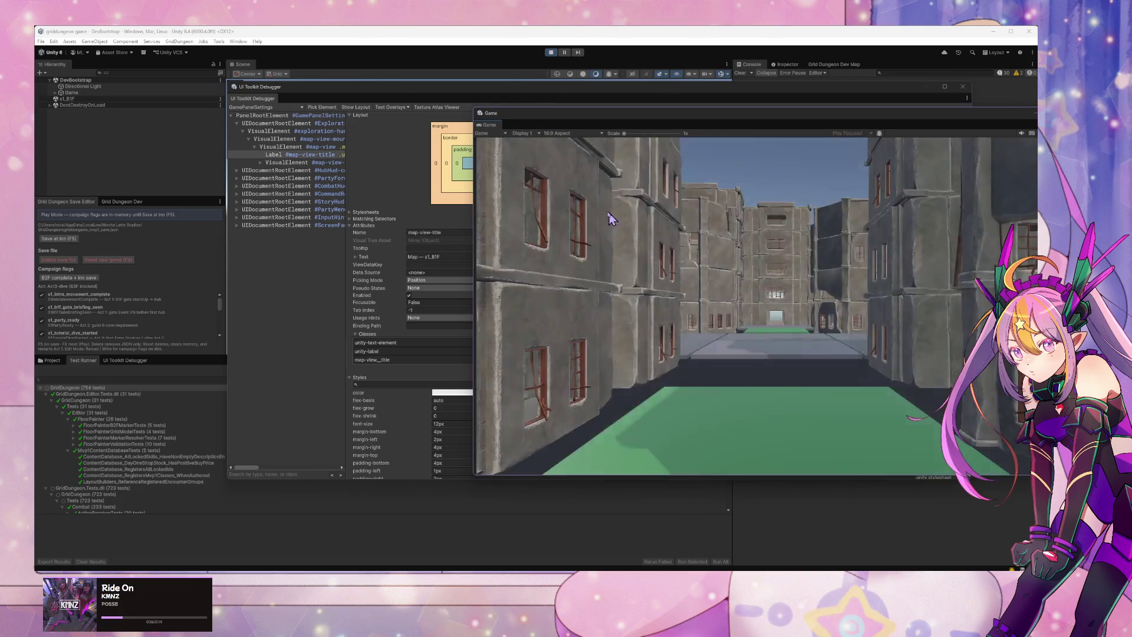
# Step: Walk the party down the B1F corridor and into the courtyard
pyautogui.press('Escape')
pyautogui.press('Escape')
pyautogui.press('w')
pyautogui.press('w')
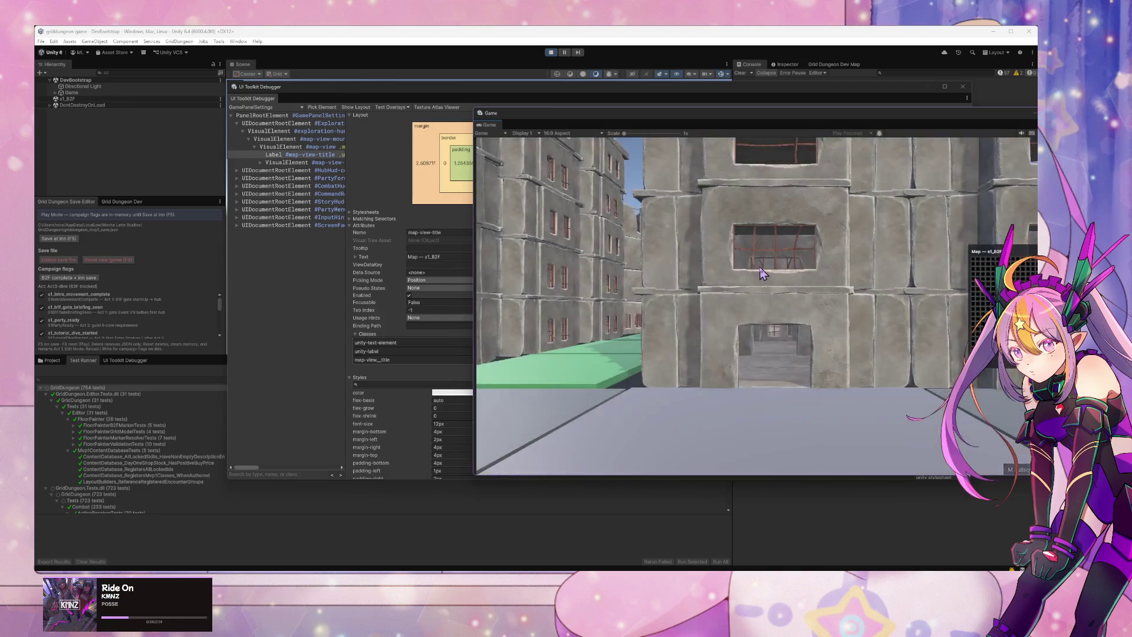
pyautogui.press('w')
pyautogui.press('e')
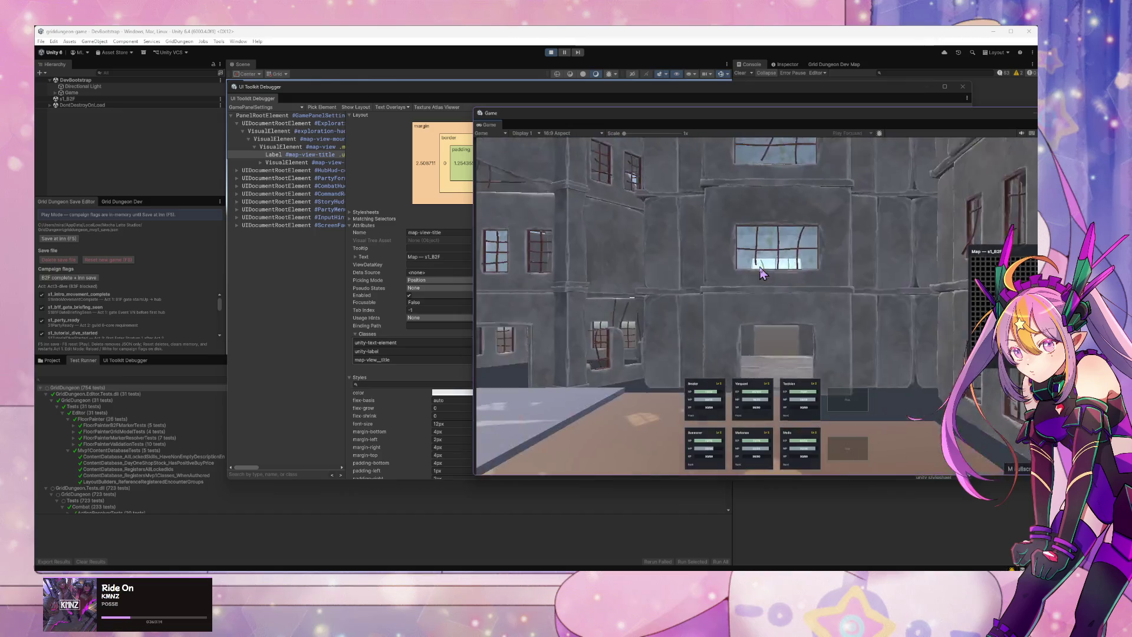
pyautogui.press('w')
pyautogui.press('w')
pyautogui.press('w')
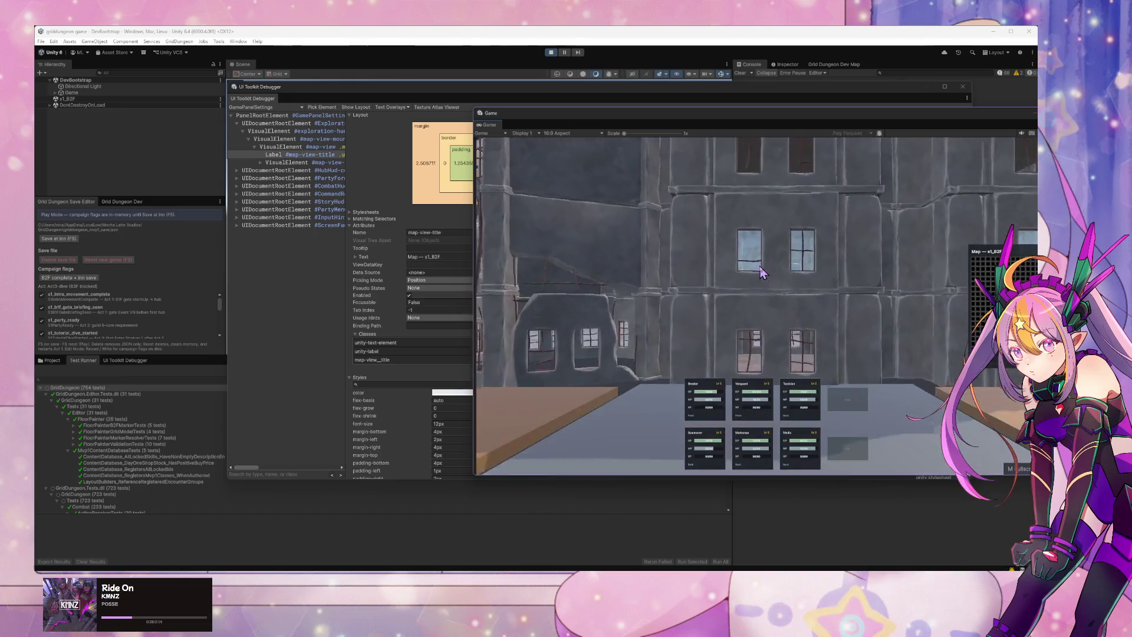
pyautogui.press('e')
pyautogui.press('w')
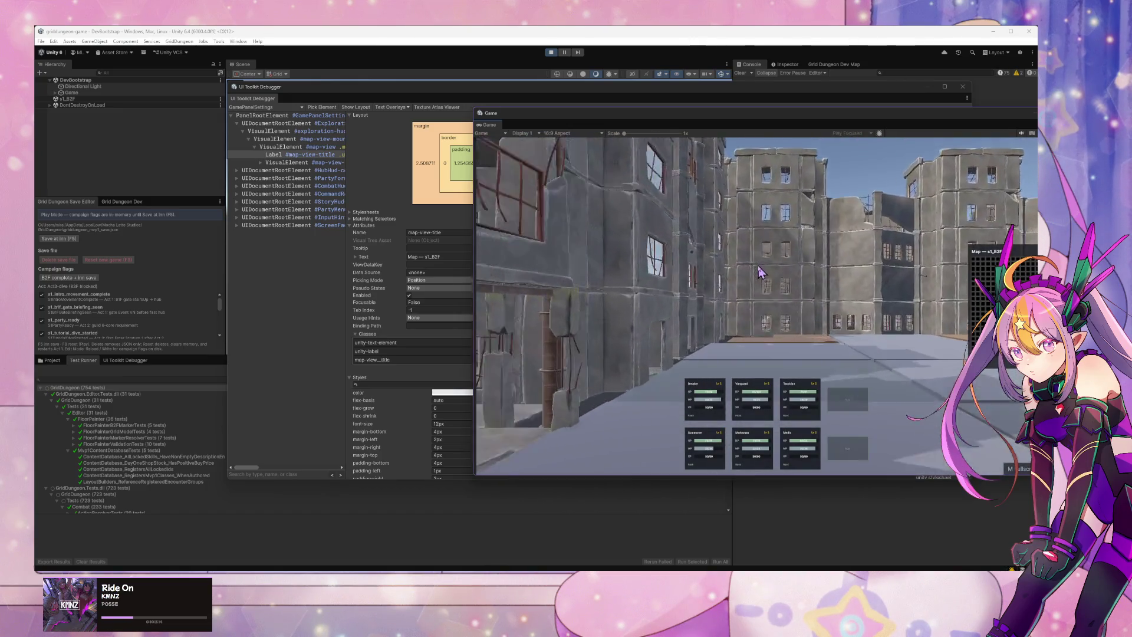
# Step: Explore the courtyard until a Gutter Crow battle starts, then stop play mode
pyautogui.press('e')
pyautogui.press('e')
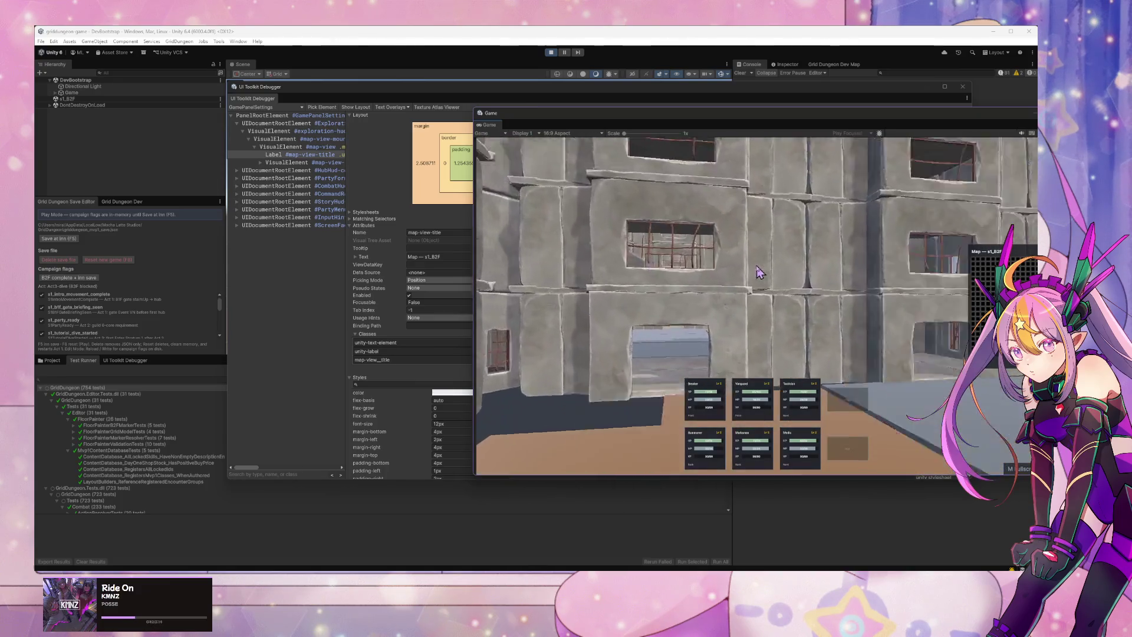
pyautogui.press('w')
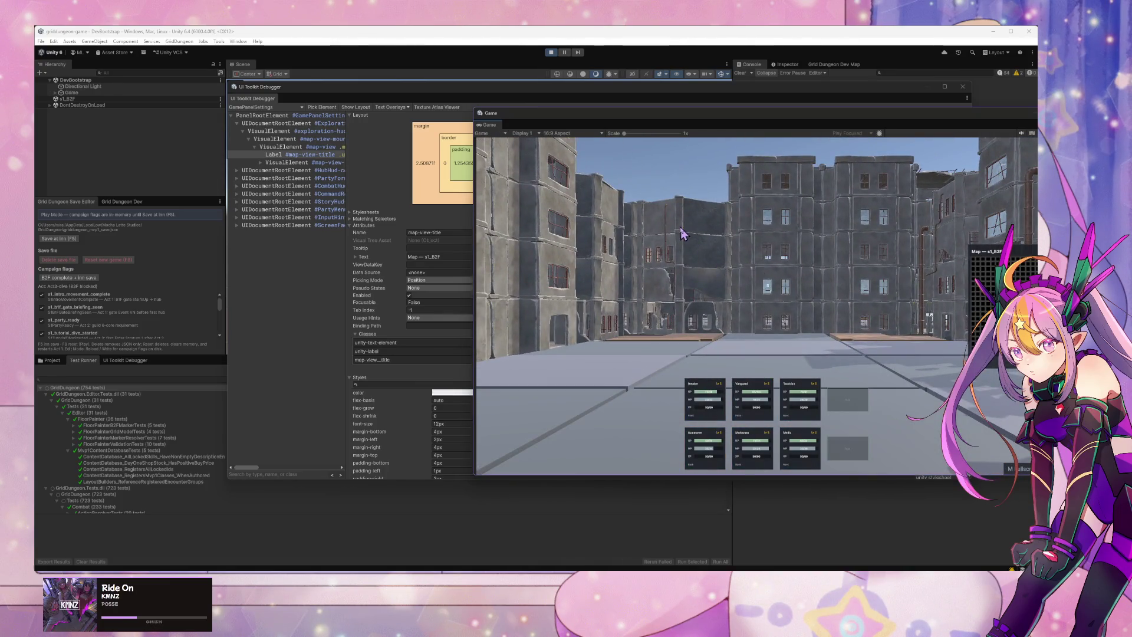
pyautogui.press('w')
pyautogui.press('w')
pyautogui.press('e')
pyautogui.press('e')
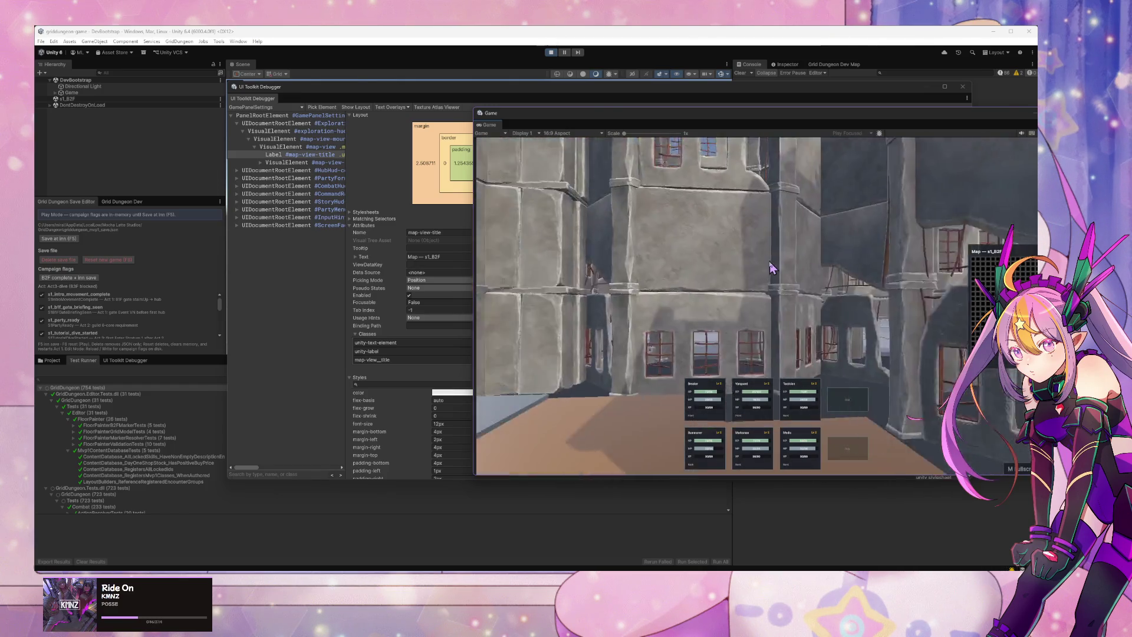
pyautogui.press('w')
pyautogui.press('s')
pyautogui.press('e')
pyautogui.press('w')
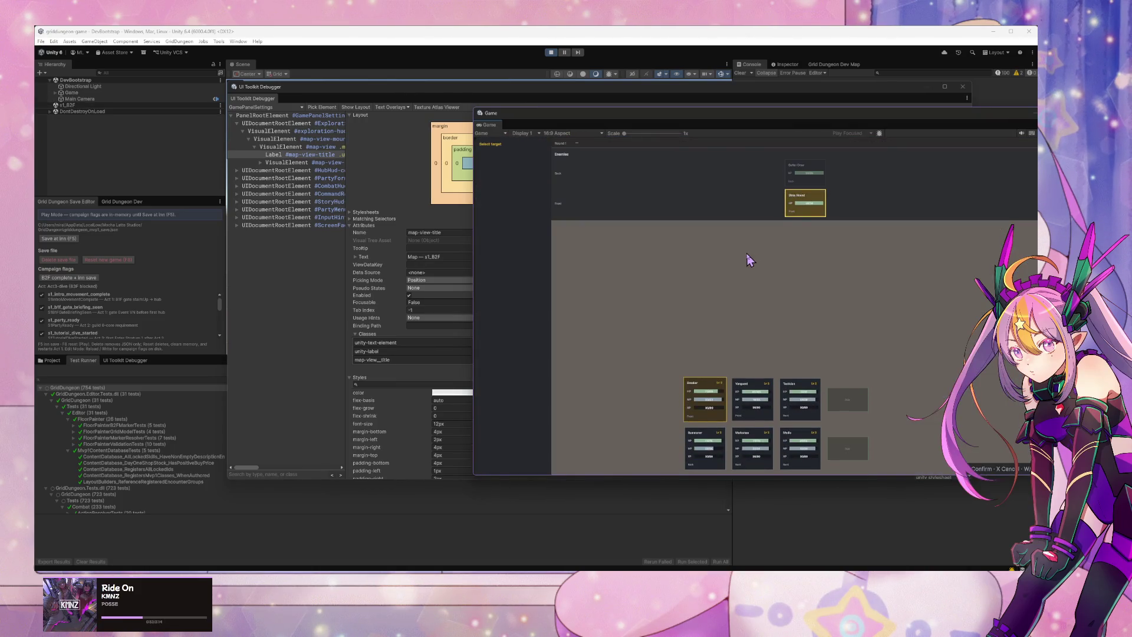
pyautogui.click(551, 52)
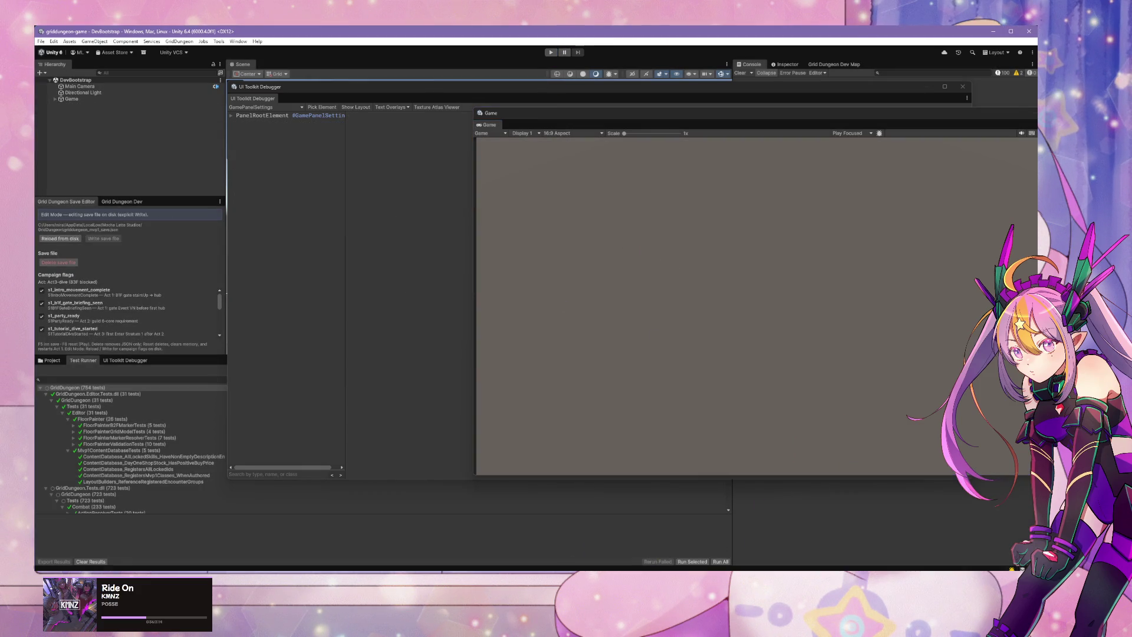
# Step: Start a 'qa findings' draft in the agent chat's follow-up box
pyautogui.hotkey('alt', 'Tab')
pyautogui.write('find')
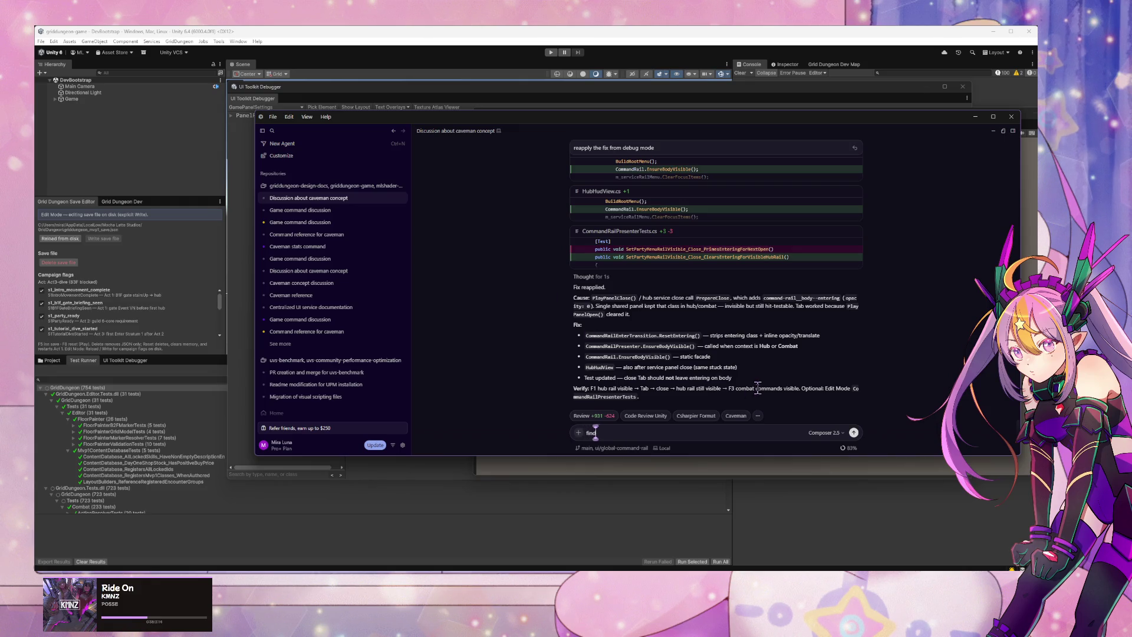
pyautogui.write('ings:')
pyautogui.hotkey('ctrl', 'v')
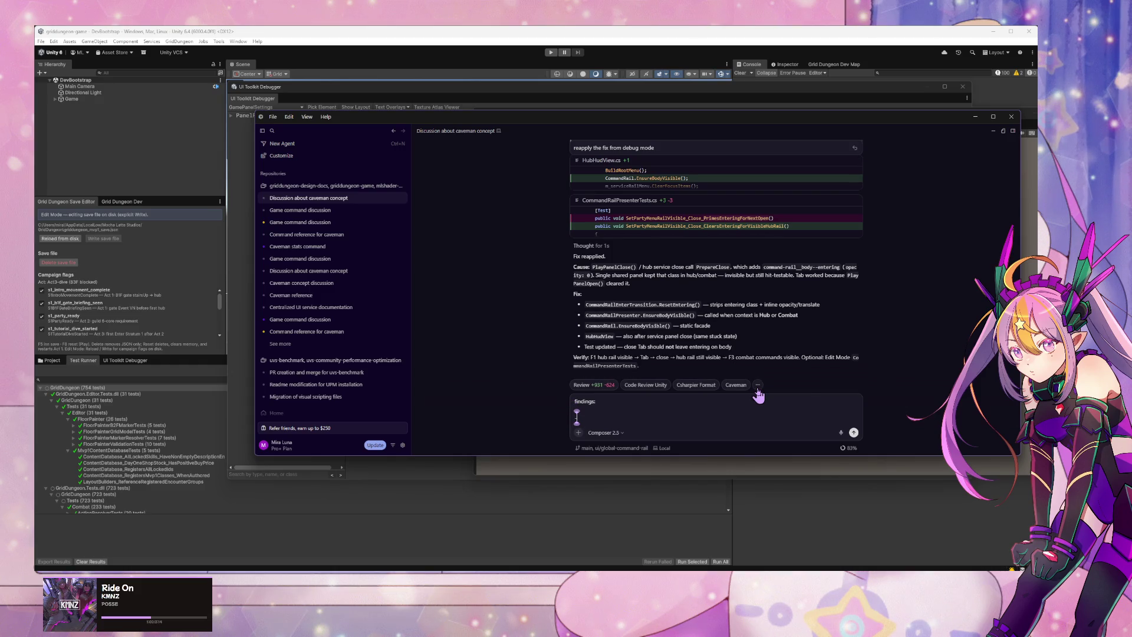
pyautogui.press('BackSpace')
pyautogui.write('qa fi')
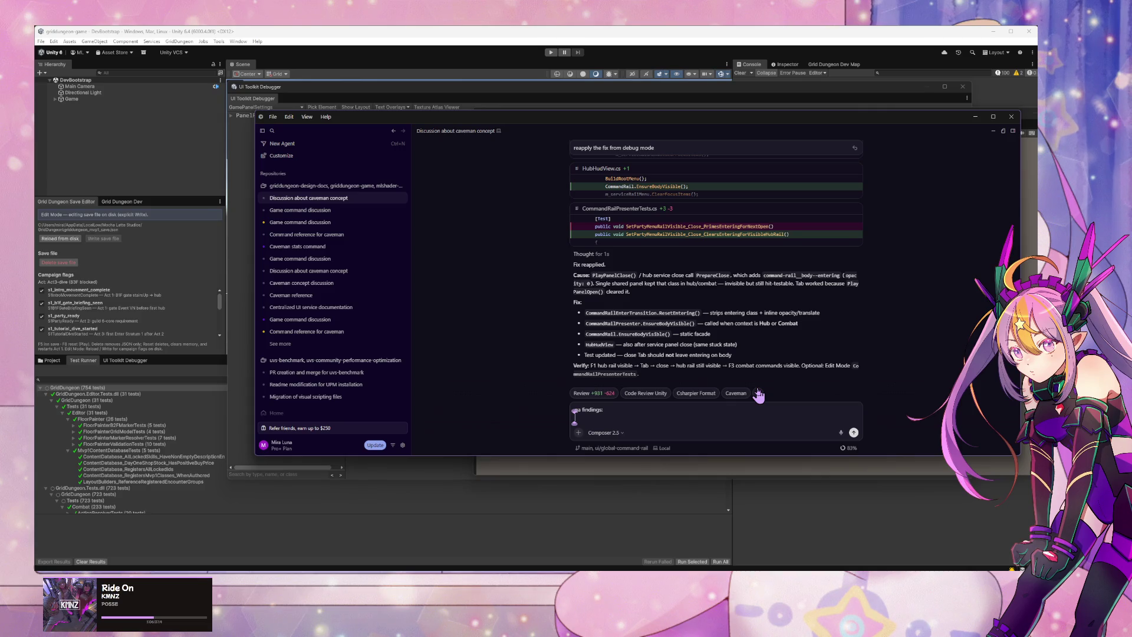
pyautogui.write('ndings now')
pyautogui.write(' player')
pyautogui.press('BackSpace')
pyautogui.press('BackSpace')
pyautogui.press('BackSpace')
# Step: List findings: hub rail menu not visible, Tab shows the tab menu, Tab again returns to hub
pyautogui.hotkey('shift', 'Return')
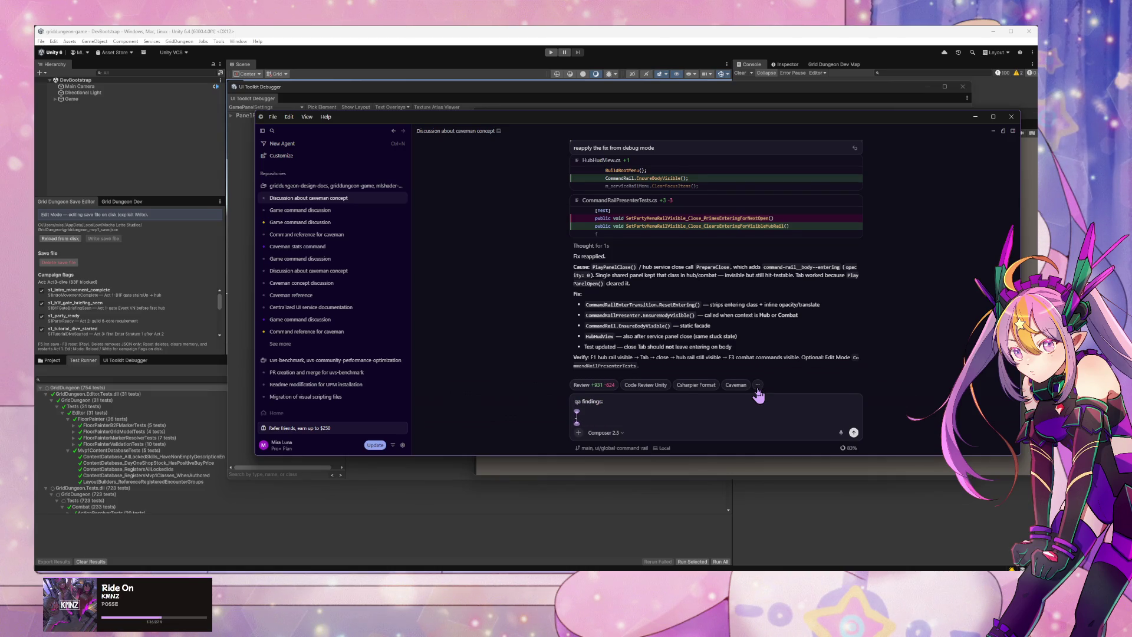
pyautogui.write('- player is in')
pyautogui.write(' hub')
pyautogui.write('  H')
pyautogui.write('ub')
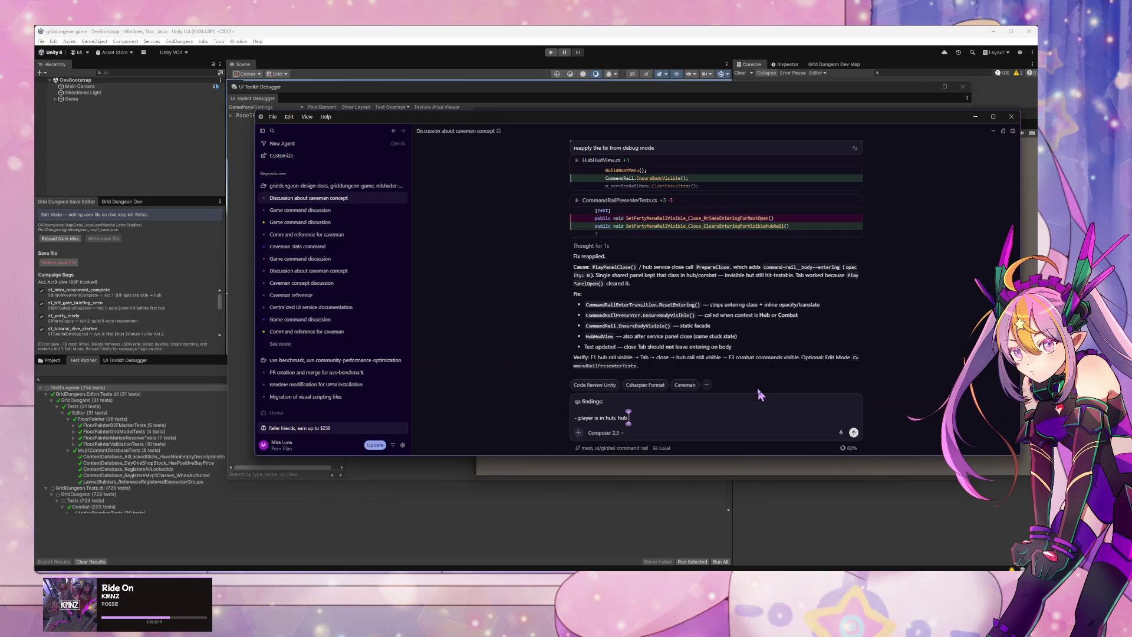
pyautogui.write(' rail menu is not visi')
pyautogui.write('ble')
pyautogui.hotkey('shift', 'Return')
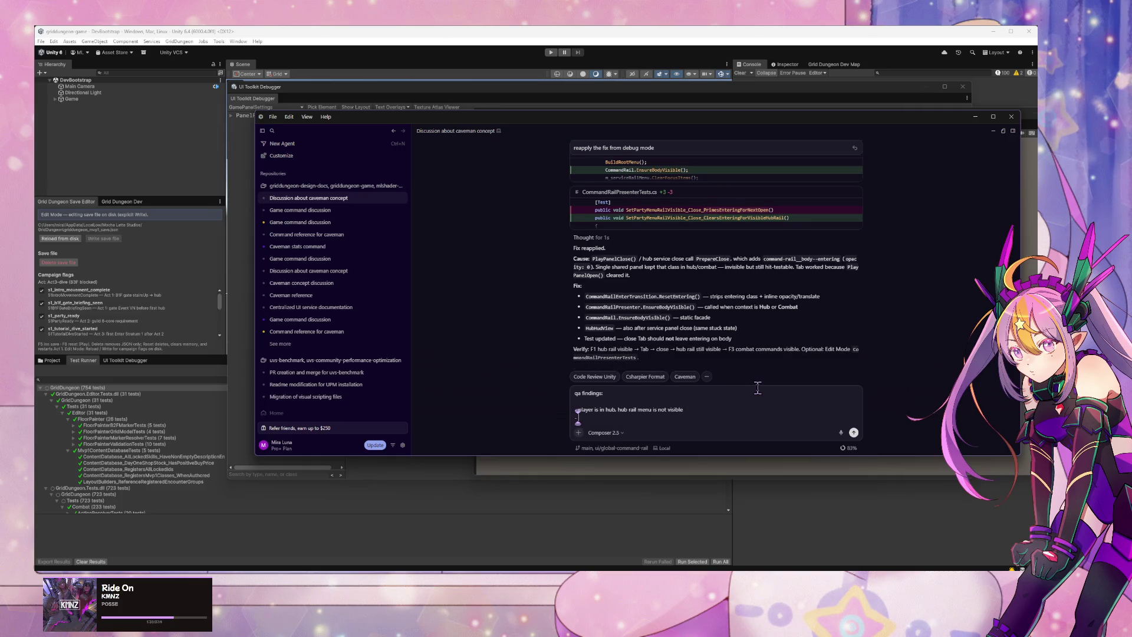
pyautogui.write('player press tab.')
pyautogui.write(' tab menu vis')
pyautogui.write('ible')
pyautogui.hotkey('shift', 'Return')
pyautogui.write('- player press tab again to')
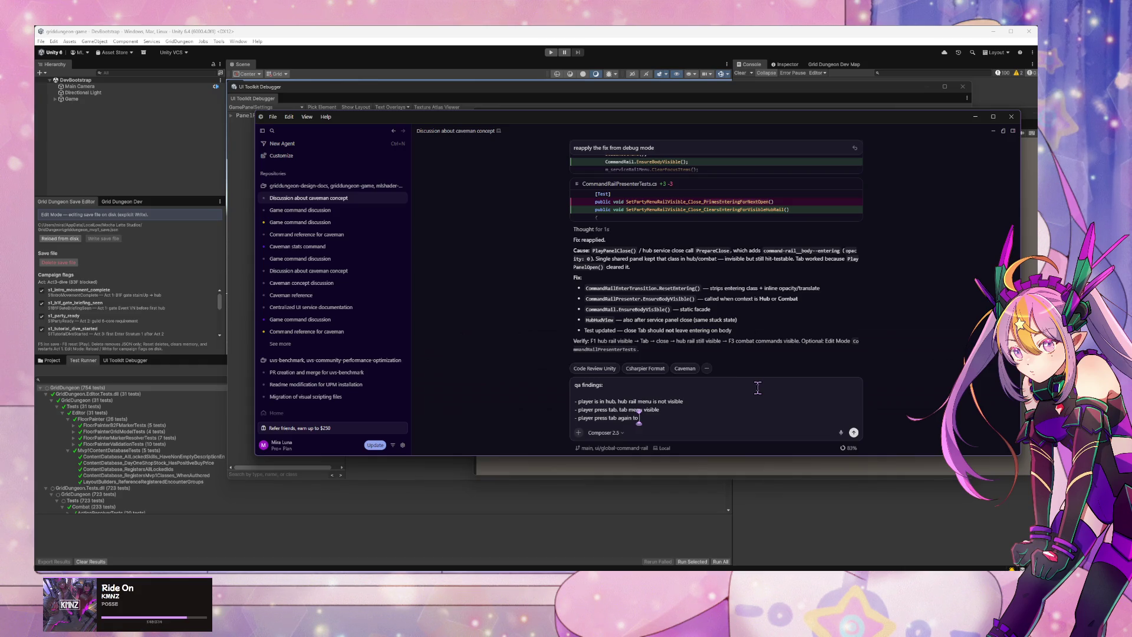
pyautogui.write(' close')
pyautogui.write(' tab menu to go b')
pyautogui.write('ack to hub me')
pyautogui.write('nu')
# Step: Add the finding 'hub menu is now visible', then cut the whole draft out of the box
pyautogui.hotkey('shift', 'Return')
pyautogui.write('- hum')
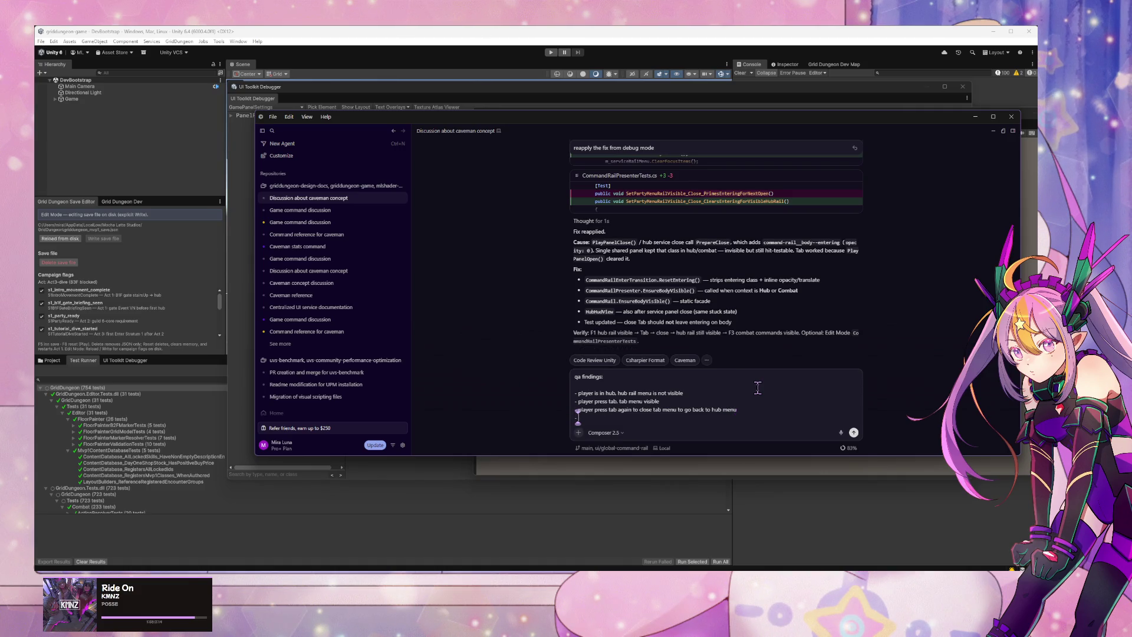
pyautogui.write(' menu')
pyautogui.write(' is now bisiblew')
pyautogui.press('BackSpace')
pyautogui.press('BackSpace')
pyautogui.press('BackSpace')
pyautogui.write('ible')
pyautogui.hotkey('ctrl', 'a')
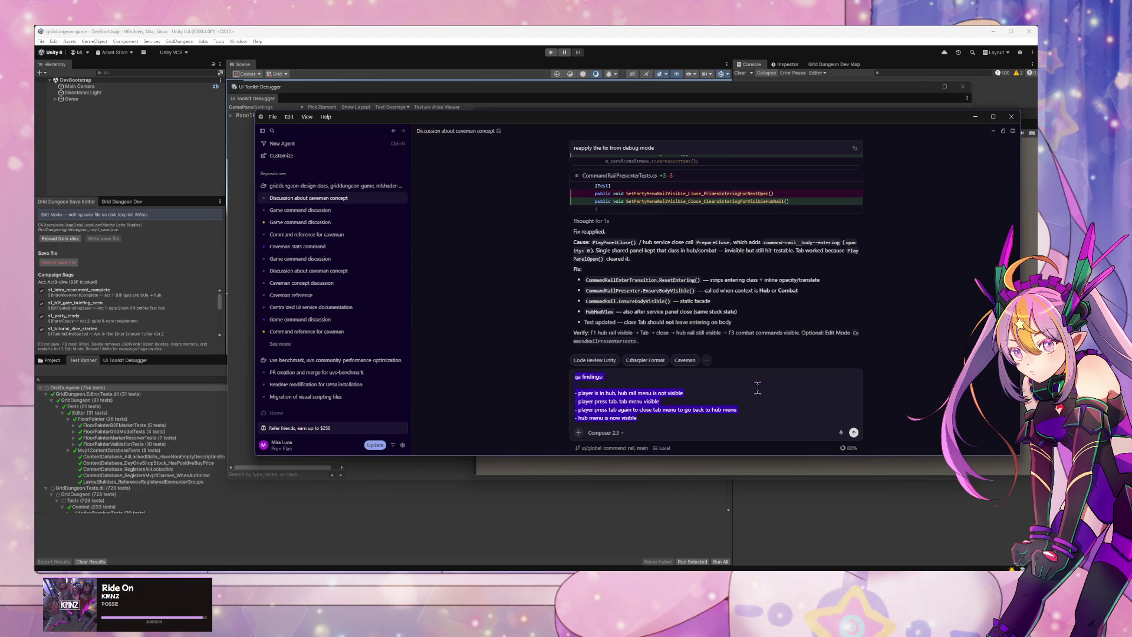
pyautogui.hotkey('ctrl', 'x')
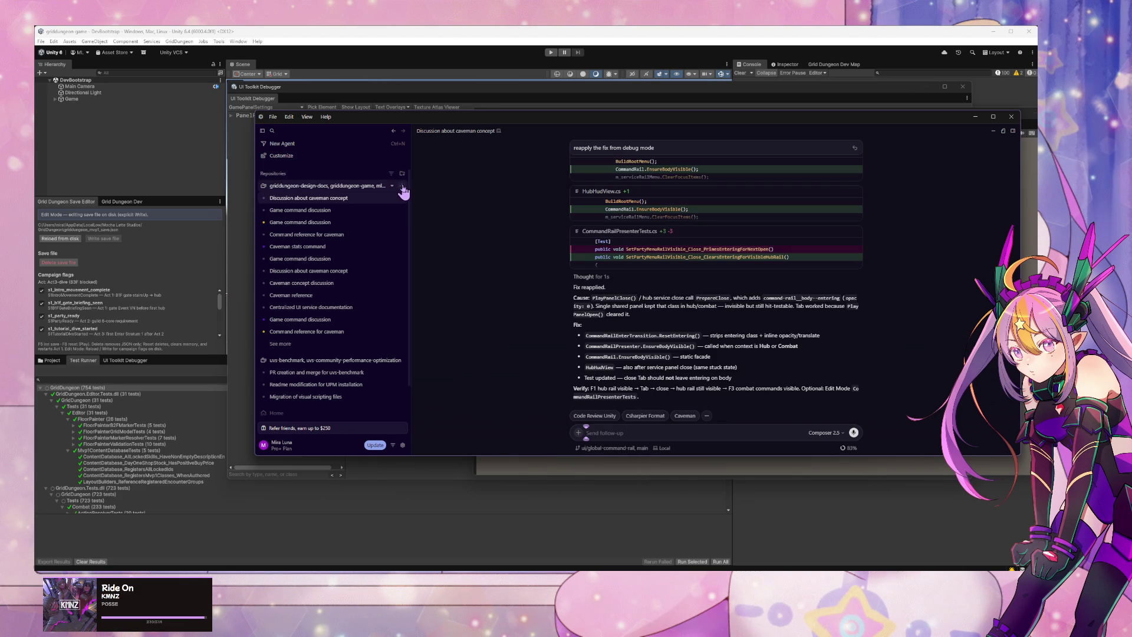
# Step: Open the 'Discussion about caveman concept' agent chat for the GridDungeon repository
pyautogui.click(402, 188)
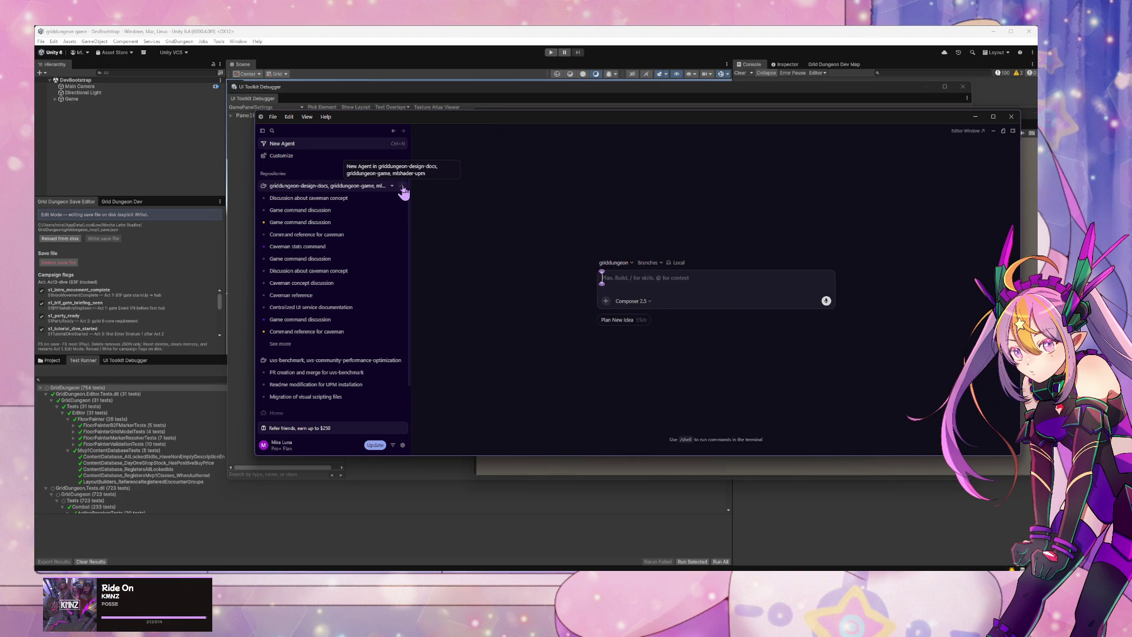
pyautogui.write('/ca')
pyautogui.click(317, 203)
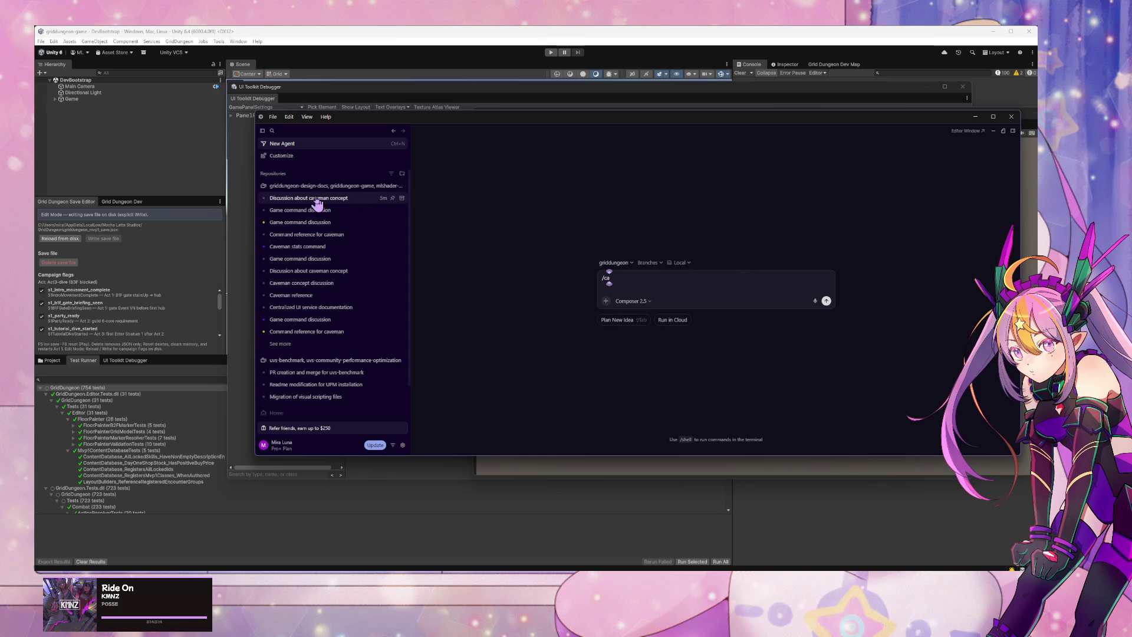
pyautogui.click(317, 202)
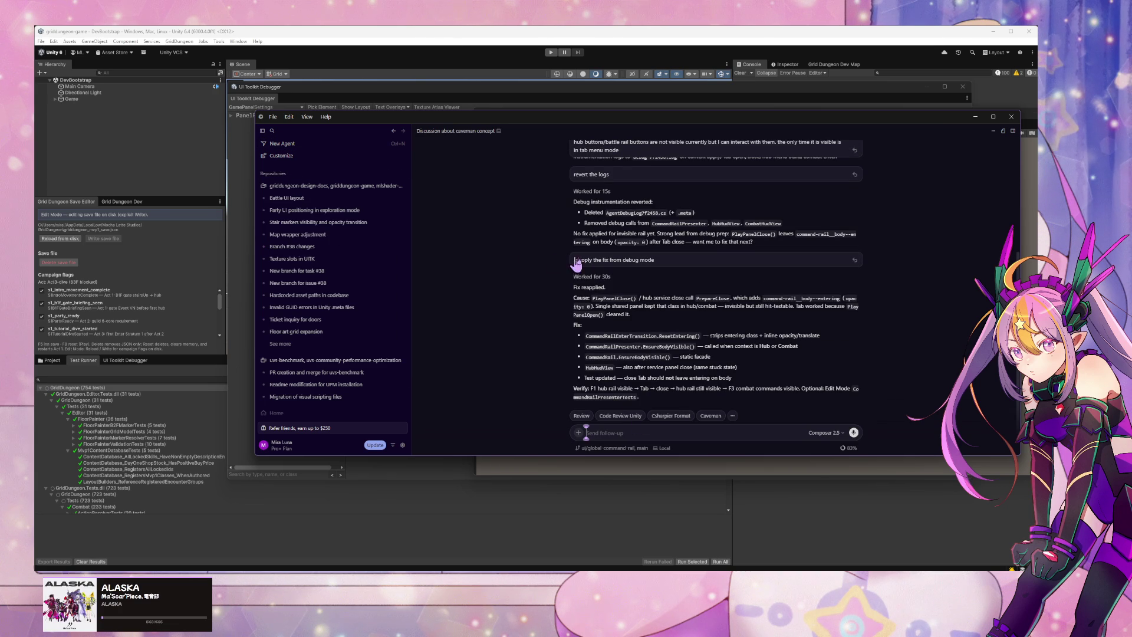
# Step: Paste the findings, add 'battle rail menu is still invisible', and send to the agent
pyautogui.hotkey('ctrl', 'v')
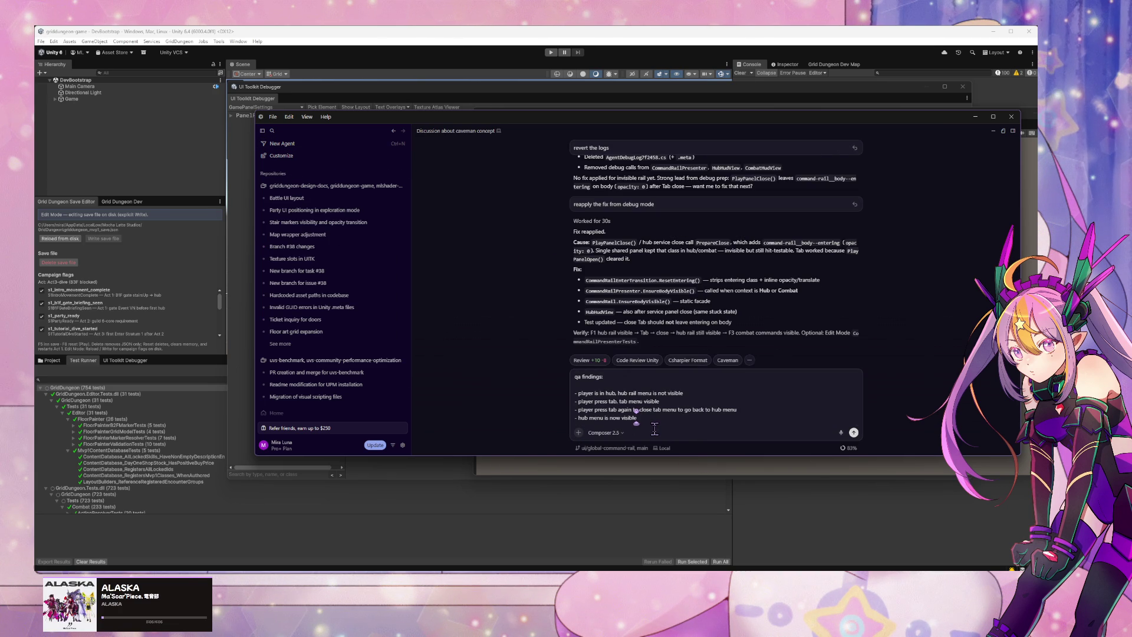
pyautogui.hotkey('shift', 'Return')
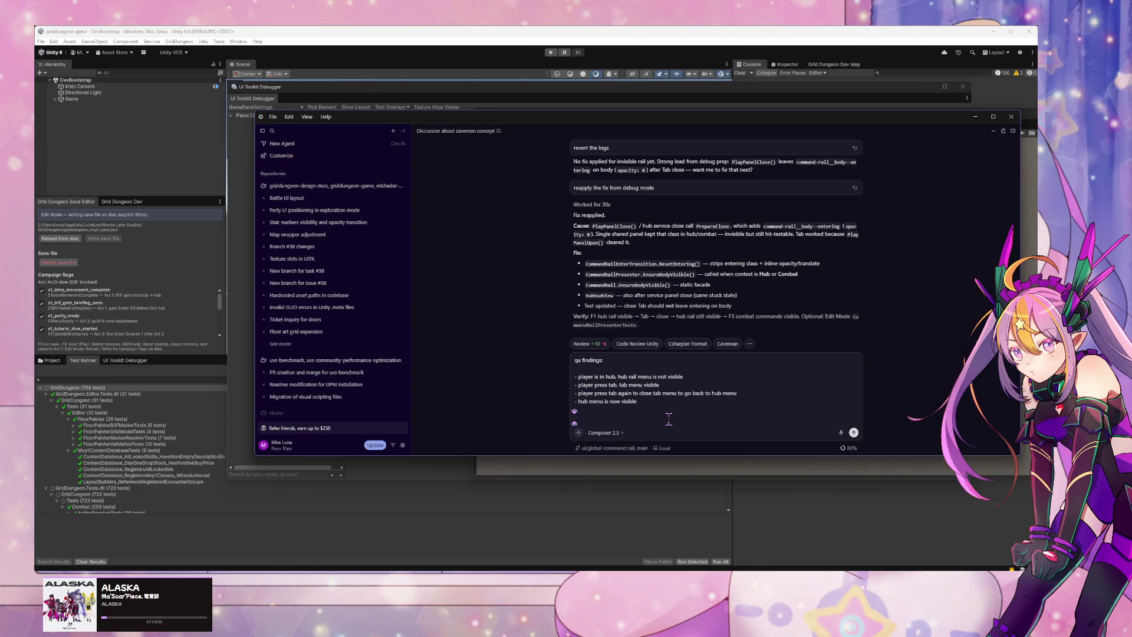
pyautogui.click(604, 360)
pyautogui.click(593, 419)
pyautogui.write('attle')
pyautogui.write(' ui')
pyautogui.press('BackSpace')
pyautogui.press('BackSpace')
pyautogui.write('rail menu is still invisible')
pyautogui.press('Return')
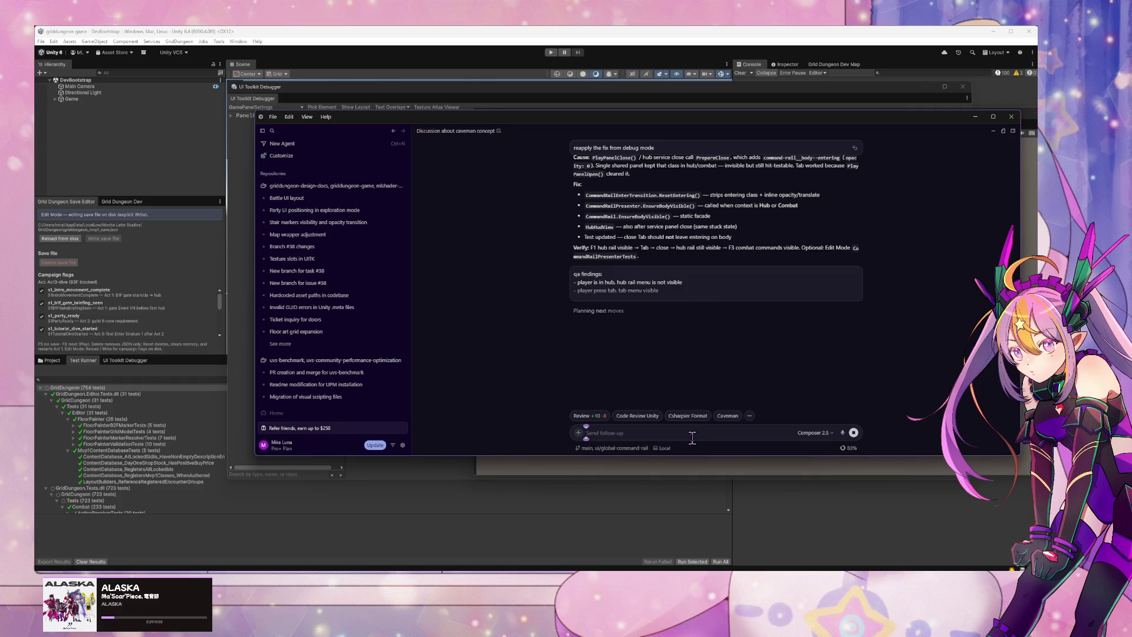
pyautogui.click(701, 303)
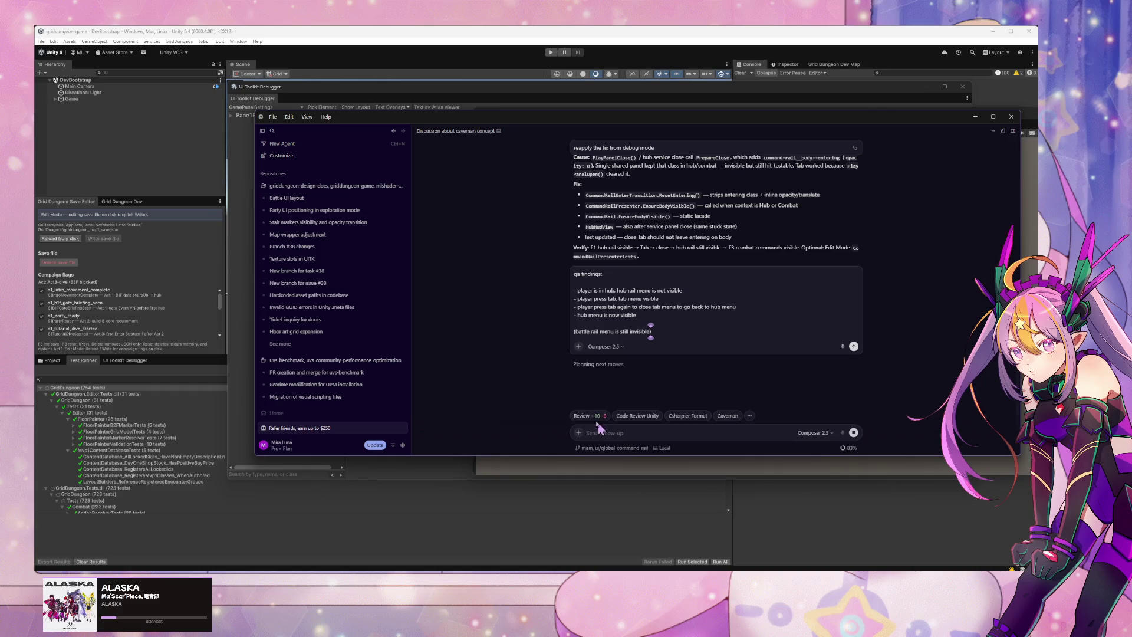
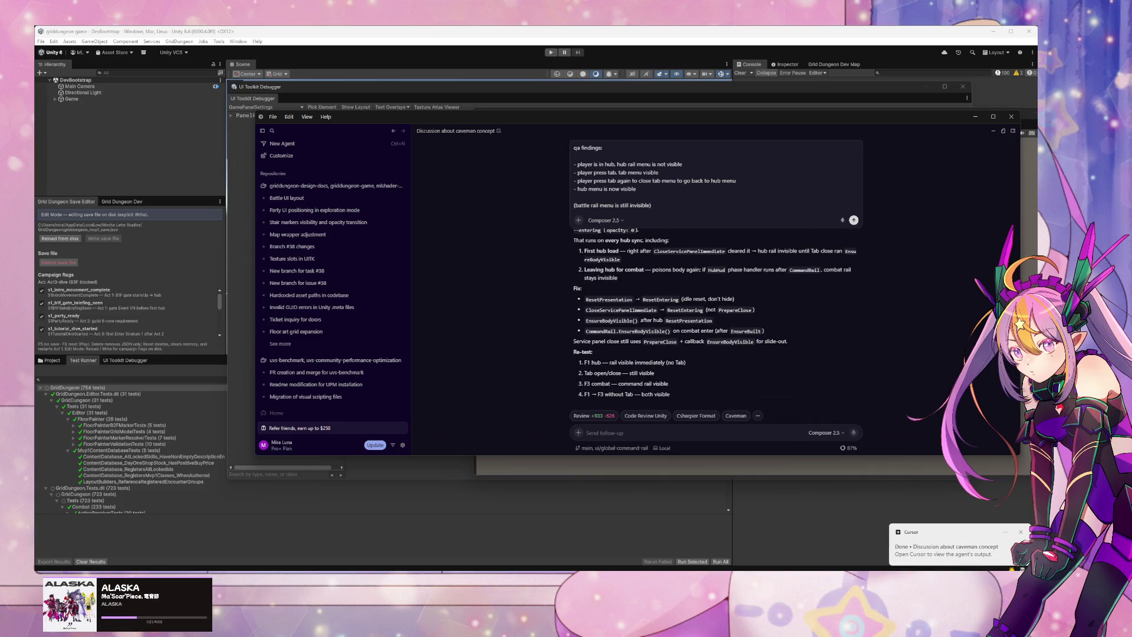
# Step: Start Play mode in Unity and switch over to the Elin game window
pyautogui.scroll(3, 850, 302)
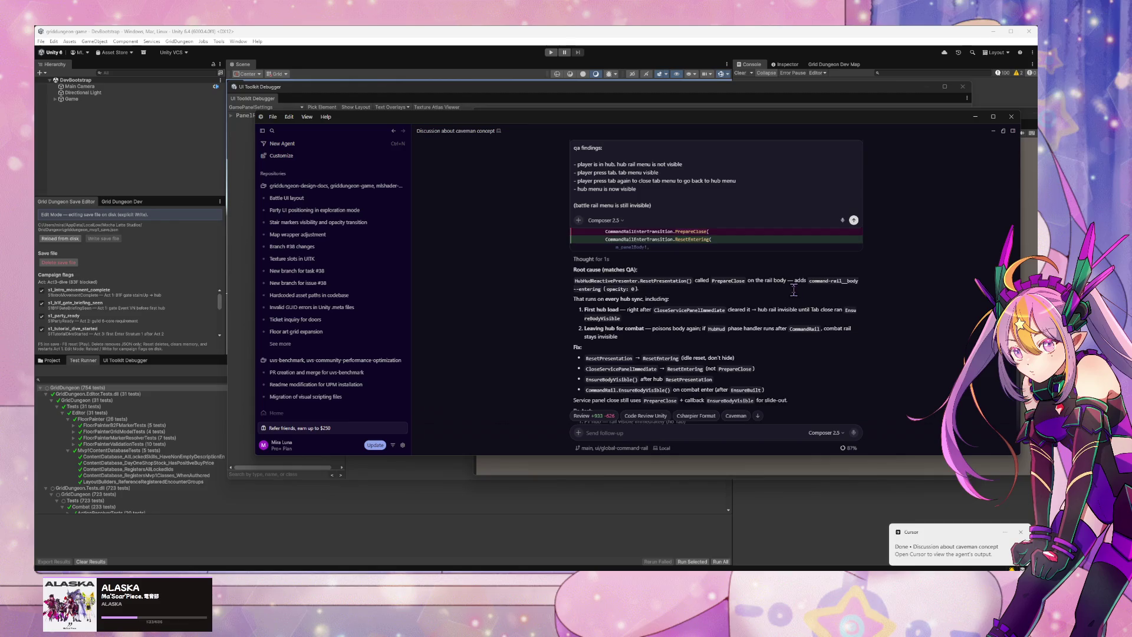
pyautogui.scroll(1, 773, 304)
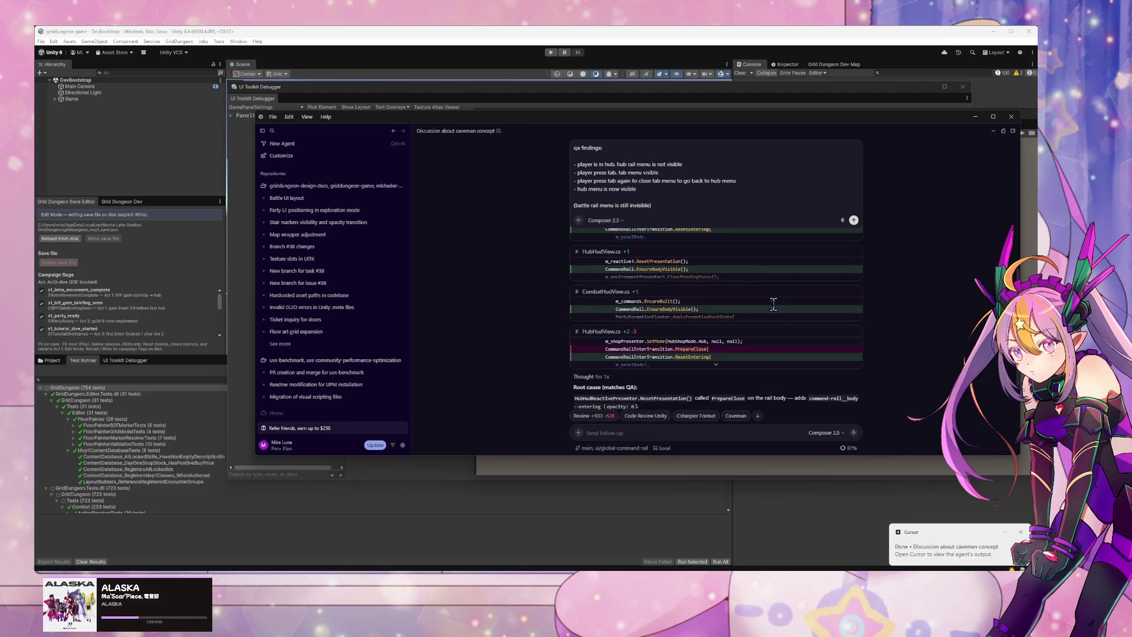
pyautogui.scroll(1, 724, 375)
pyautogui.scroll(1, 706, 298)
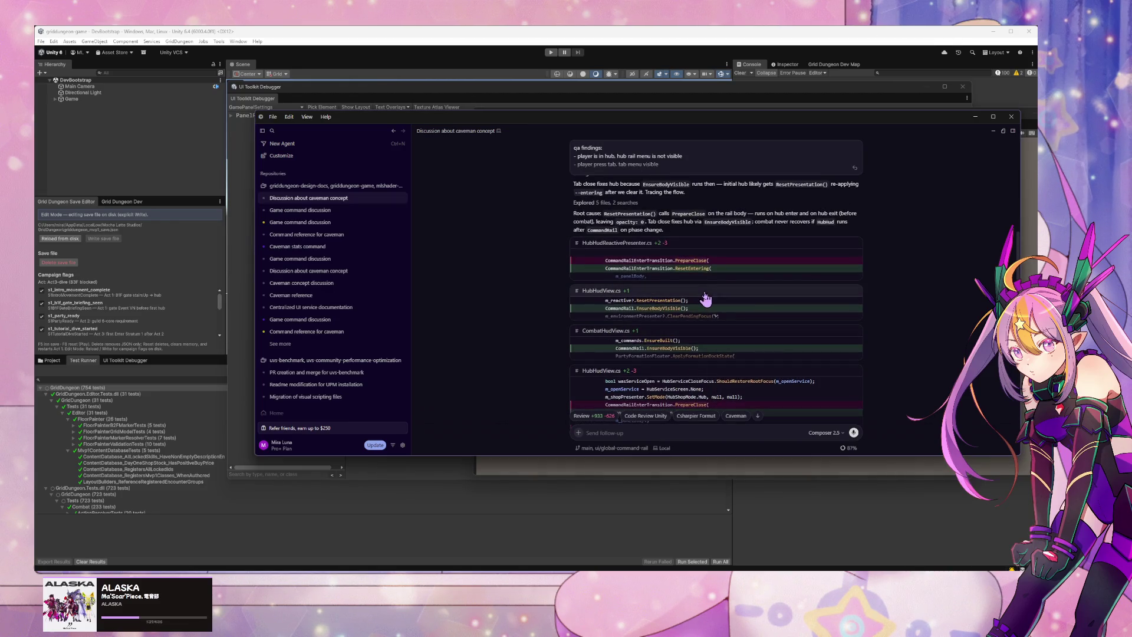
pyautogui.scroll(2, 706, 290)
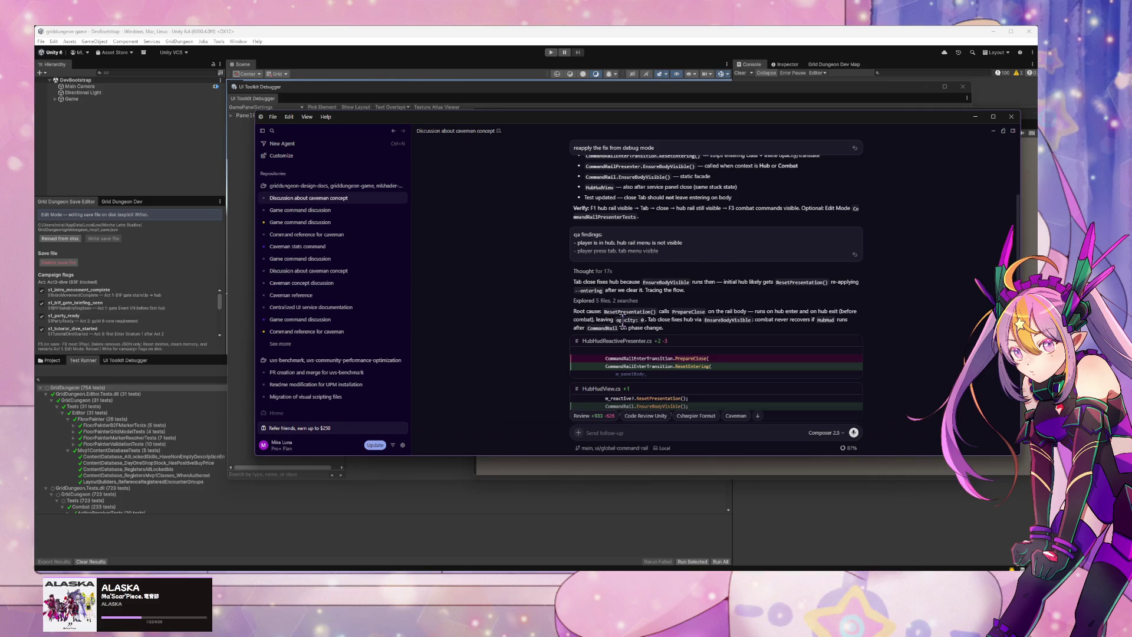
pyautogui.scroll(-5, 622, 321)
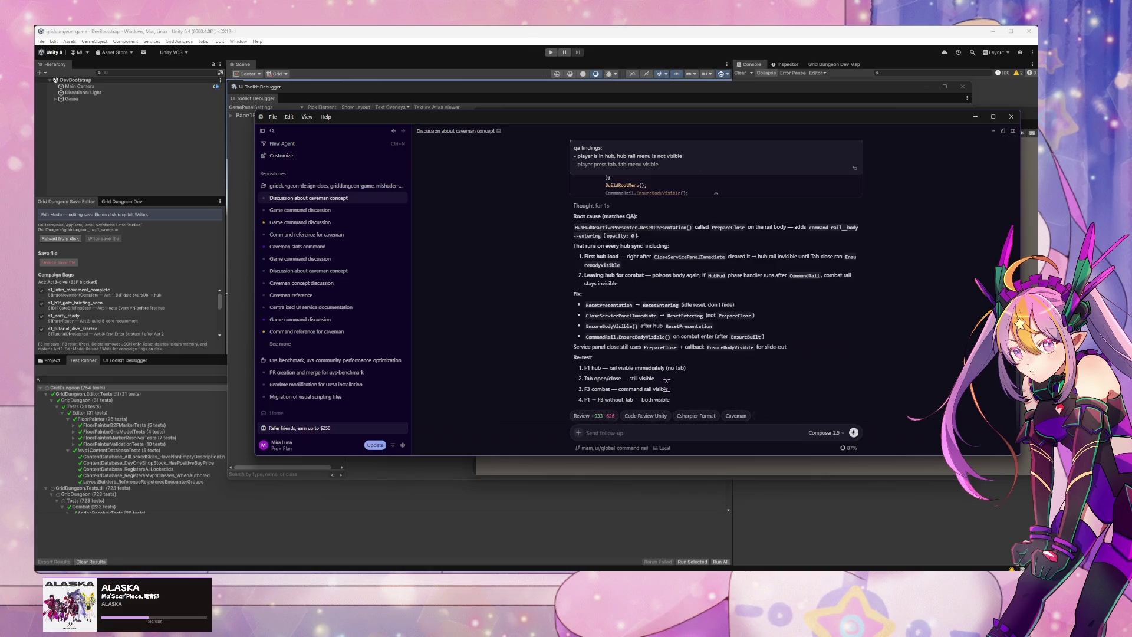
pyautogui.click(548, 53)
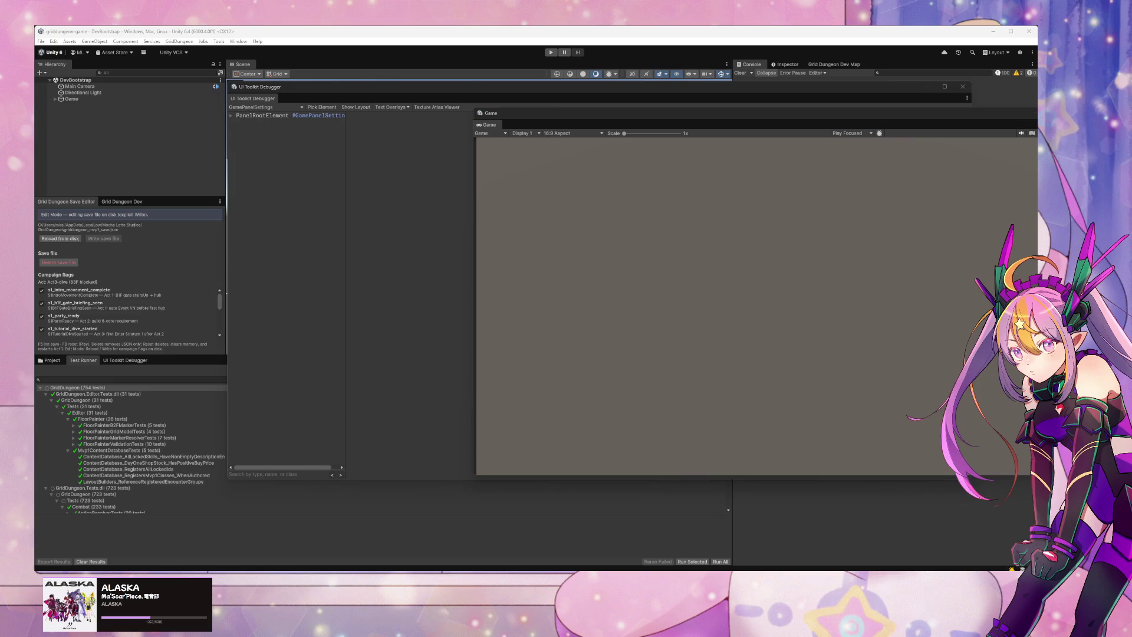
pyautogui.hotkey('alt', 'Tab')
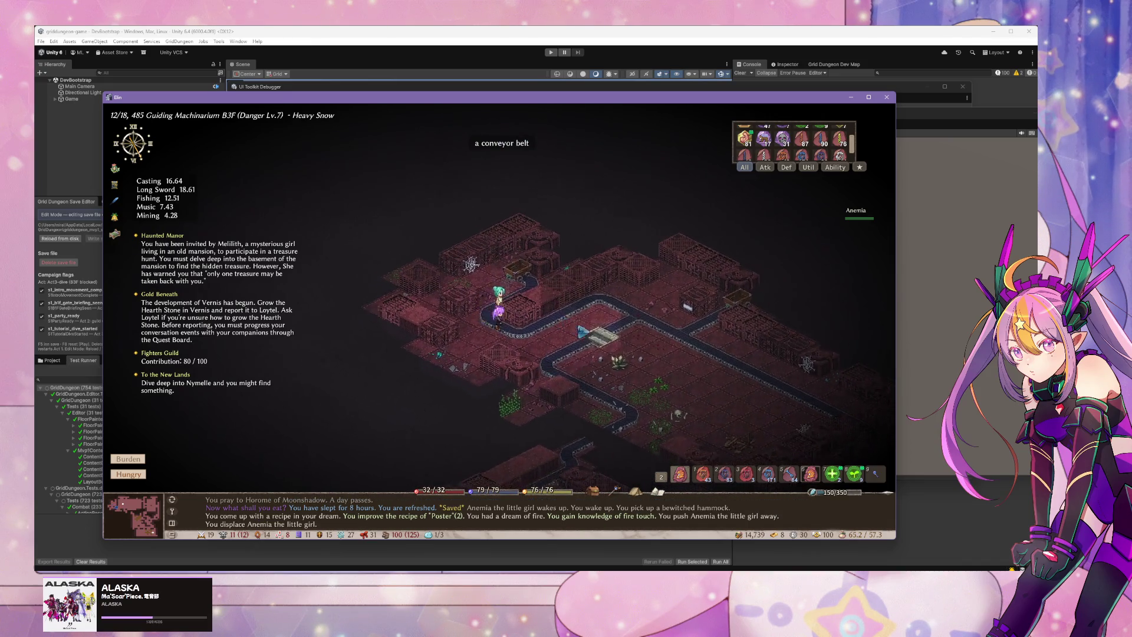
# Step: Attack the master yeek beside the player
pyautogui.rightClick(498, 314)
pyautogui.press('Escape')
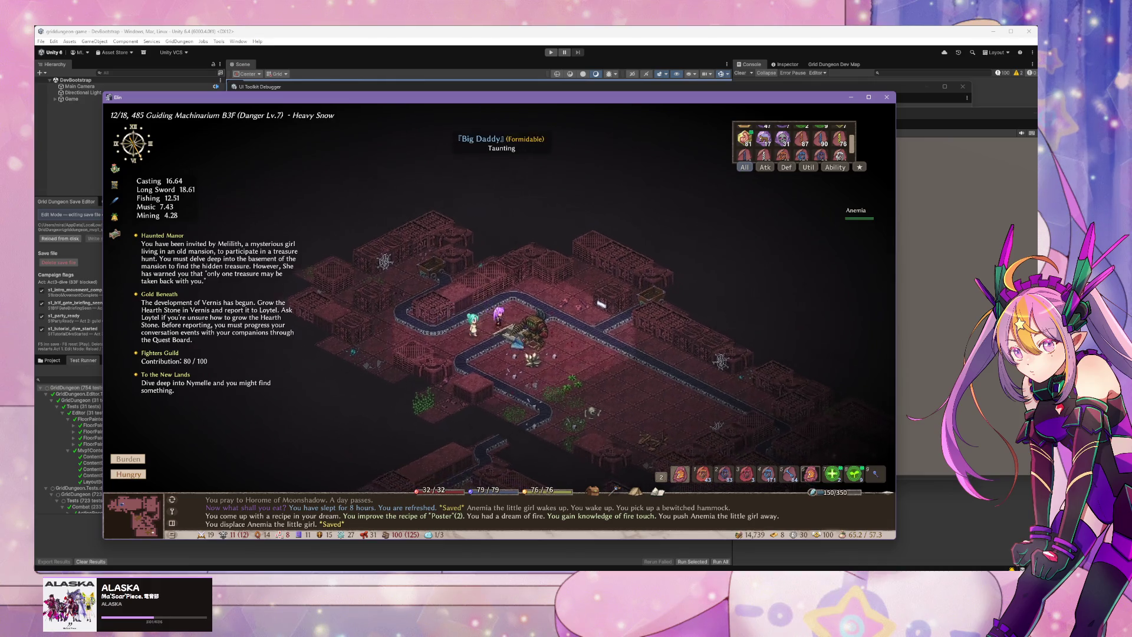
pyautogui.click(501, 328)
# Step: Fire four ice arrows at the ghost, destroy the hermit crab, and open the inventory containers
pyautogui.press('5')
pyautogui.click(421, 311)
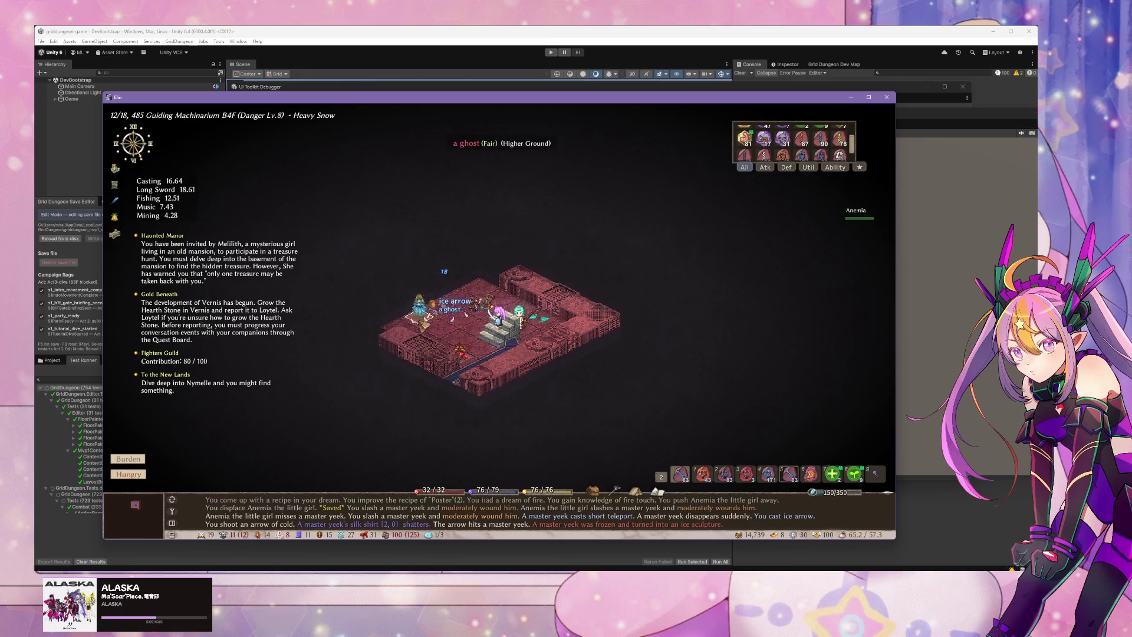
pyautogui.click(421, 310)
pyautogui.click(421, 309)
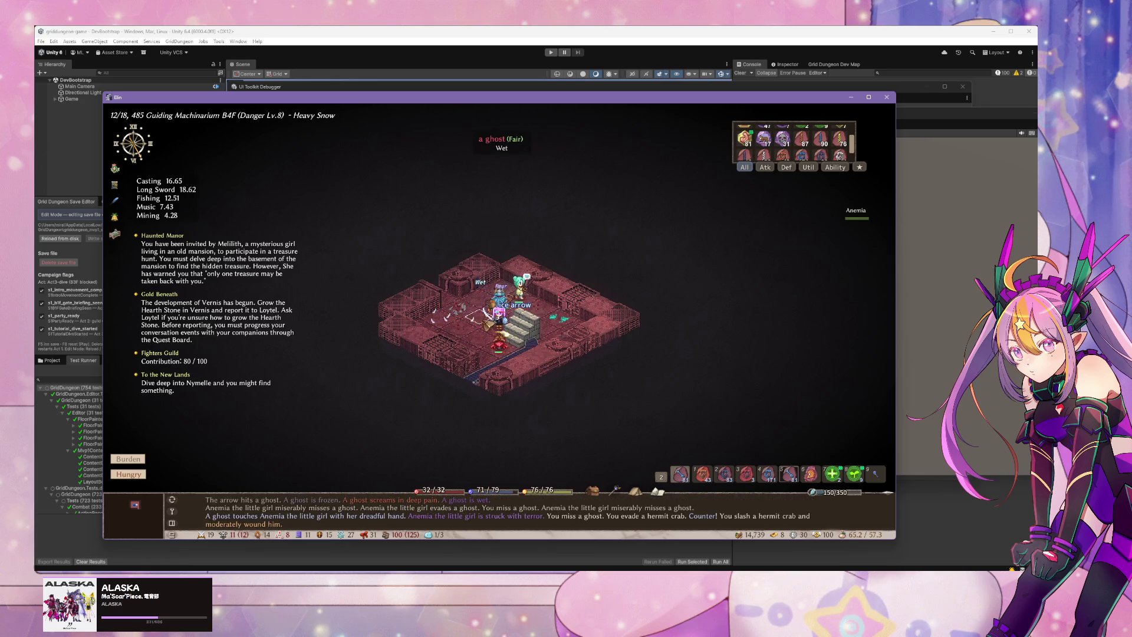
pyautogui.click(421, 310)
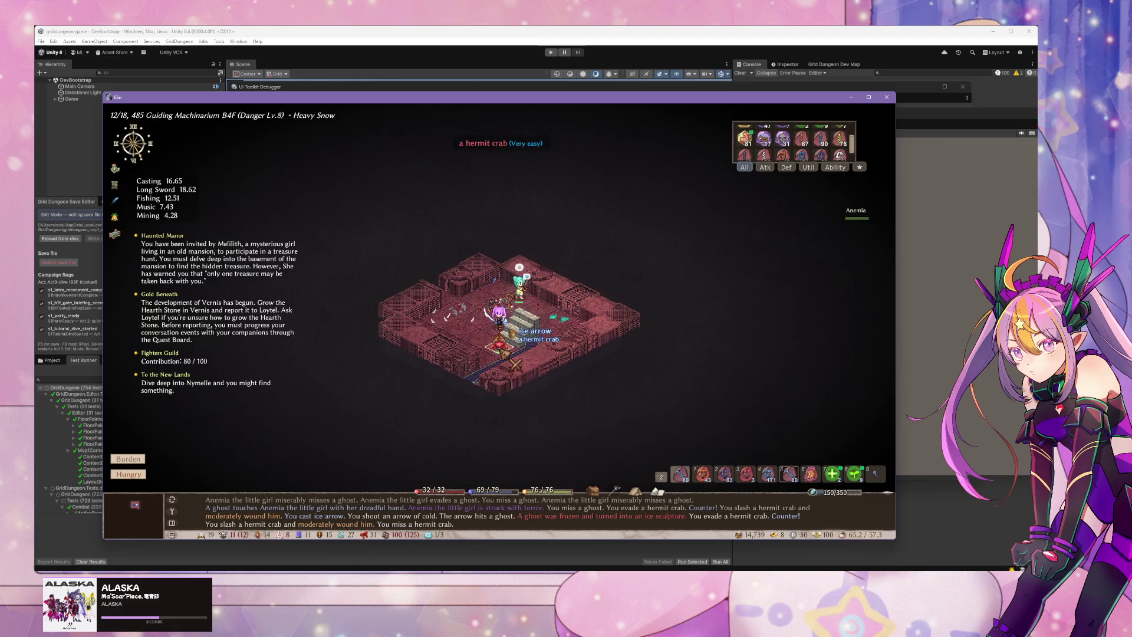
pyautogui.click(501, 346)
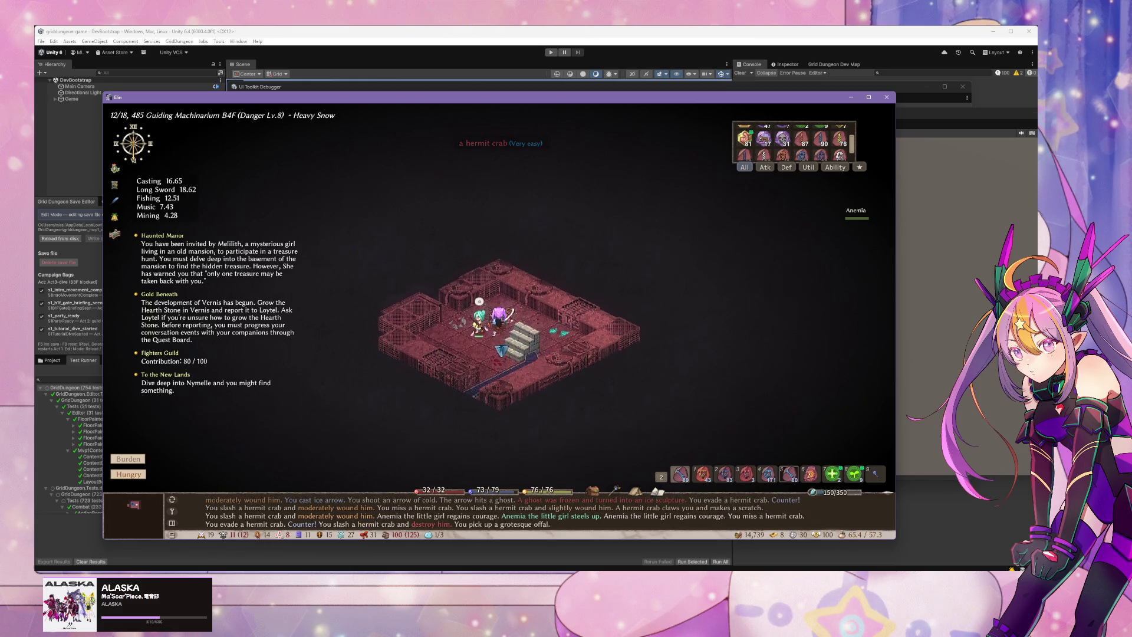
pyautogui.press('Tab')
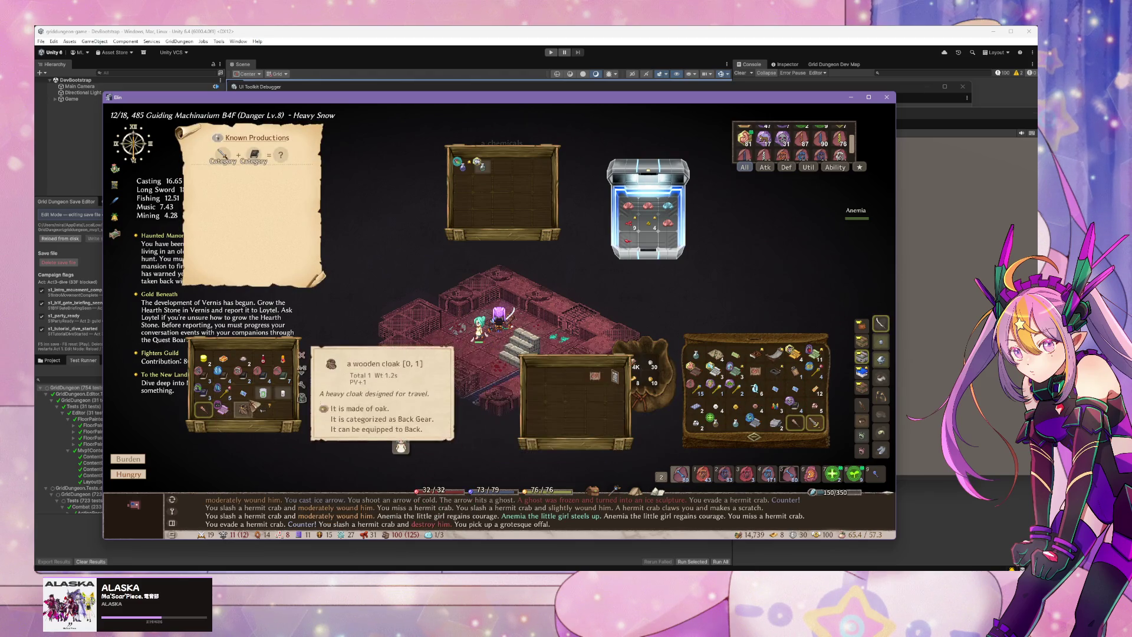
# Step: Load the death-touch talismans into the katana and close the menus and containers
pyautogui.moveTo(889, 334)
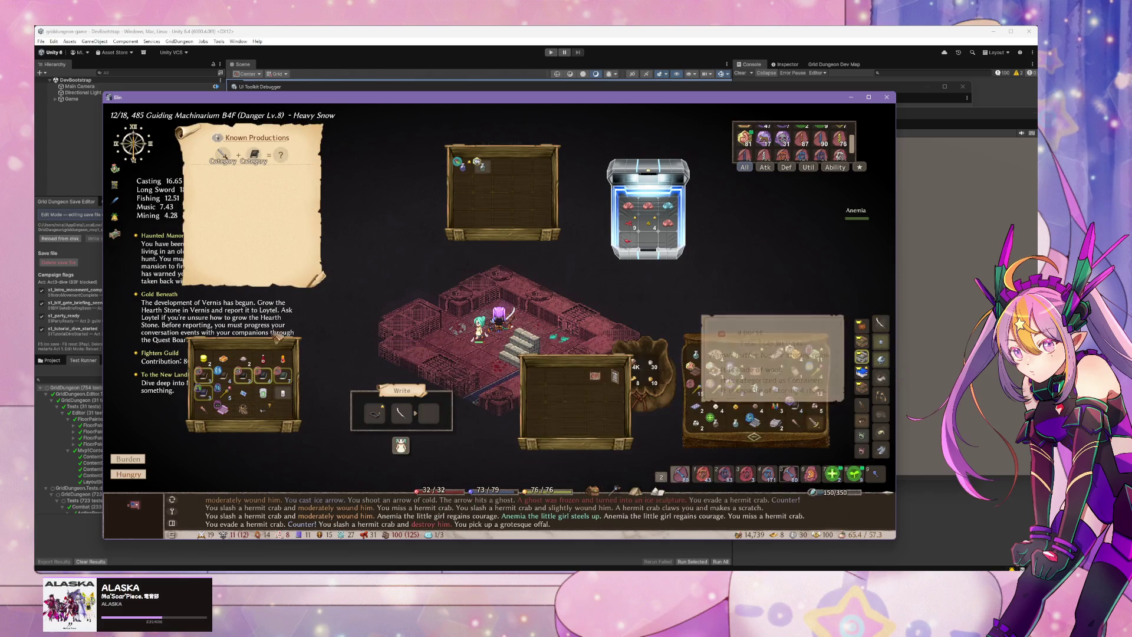
pyautogui.moveTo(219, 395)
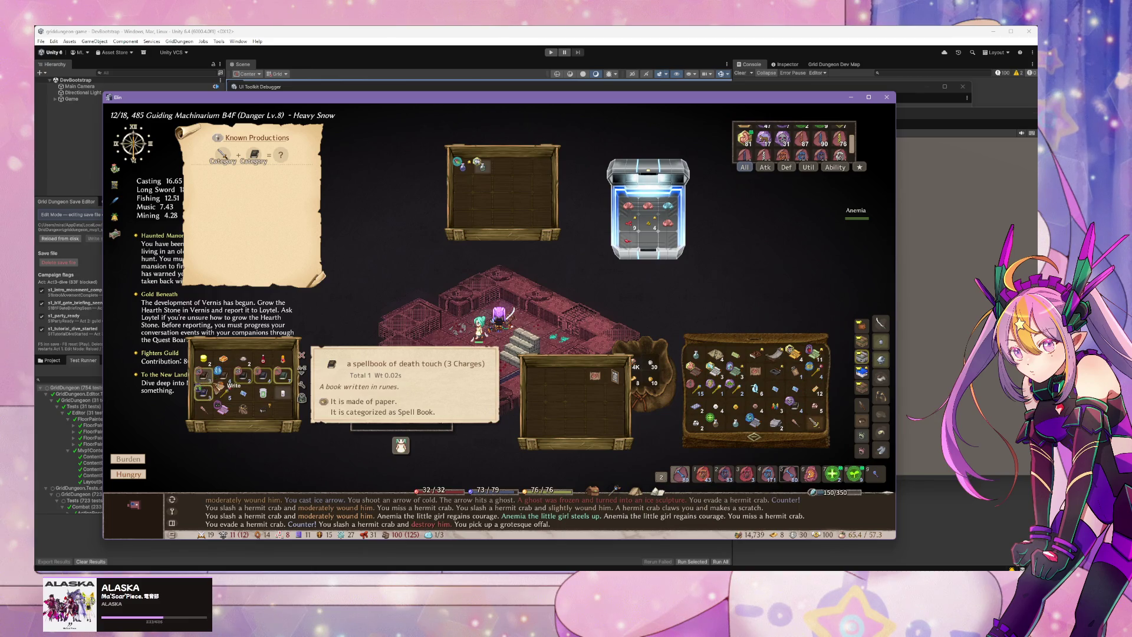
pyautogui.moveTo(262, 385)
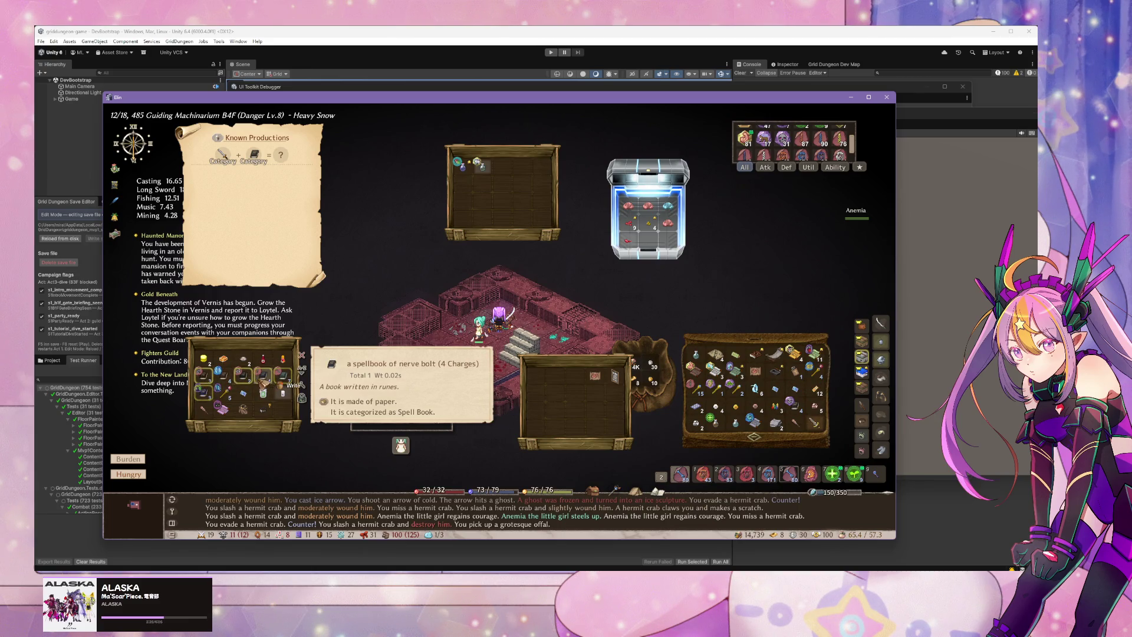
pyautogui.click(206, 383)
pyautogui.press('Escape')
pyautogui.press('Escape')
pyautogui.moveTo(701, 293)
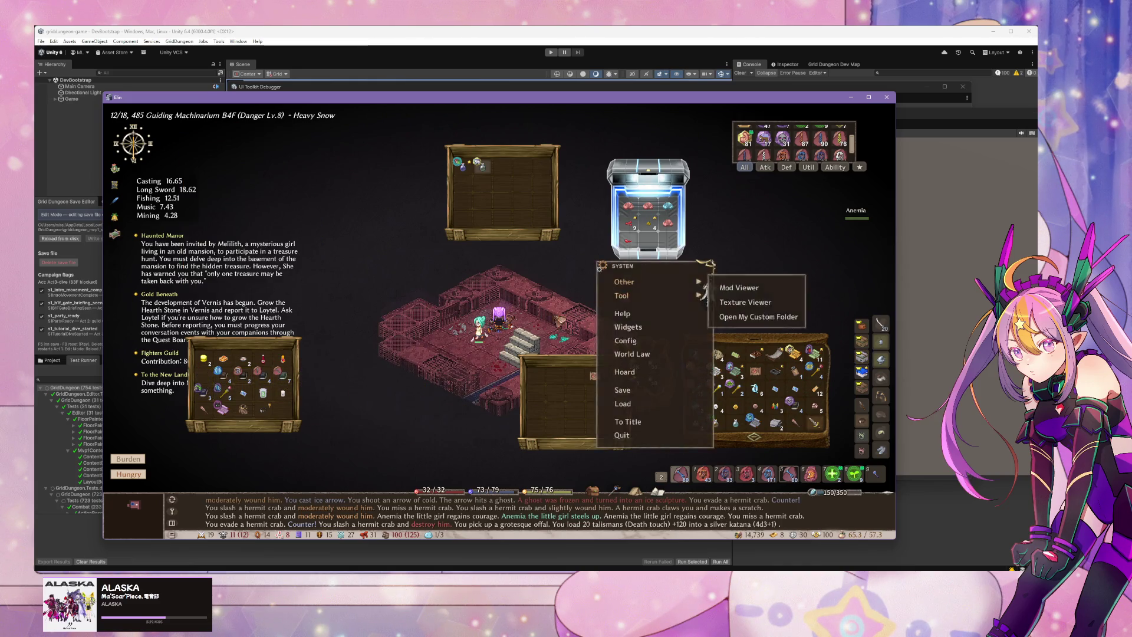
pyautogui.press('Escape')
# Step: Open the lattice door, kill the blade behind it, and engage the drone
pyautogui.click(538, 412)
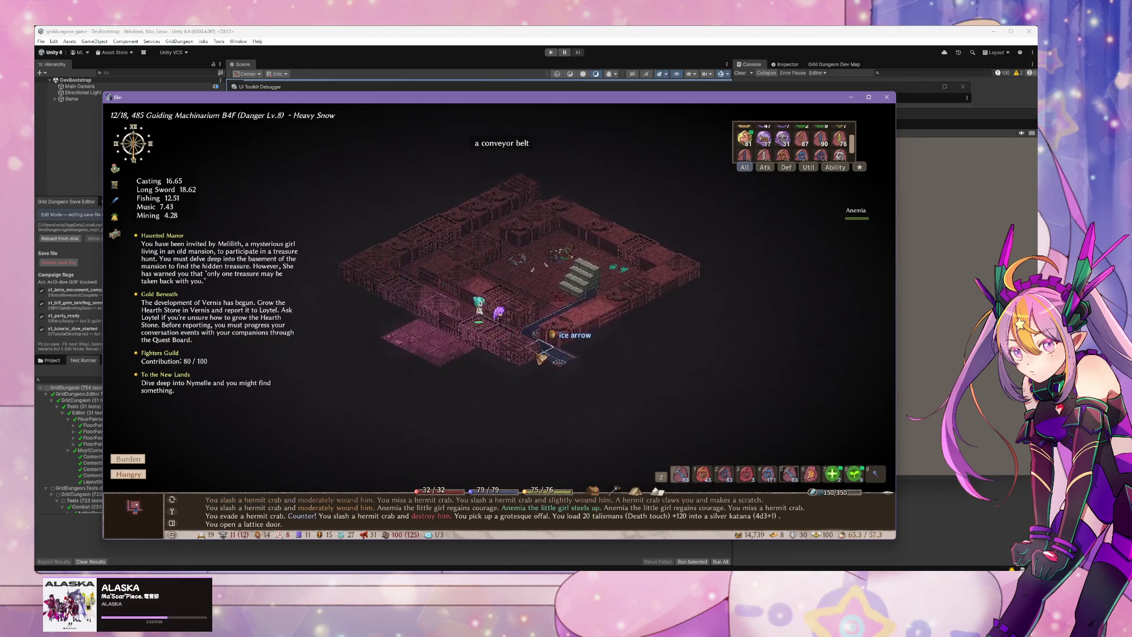
pyautogui.click(538, 355)
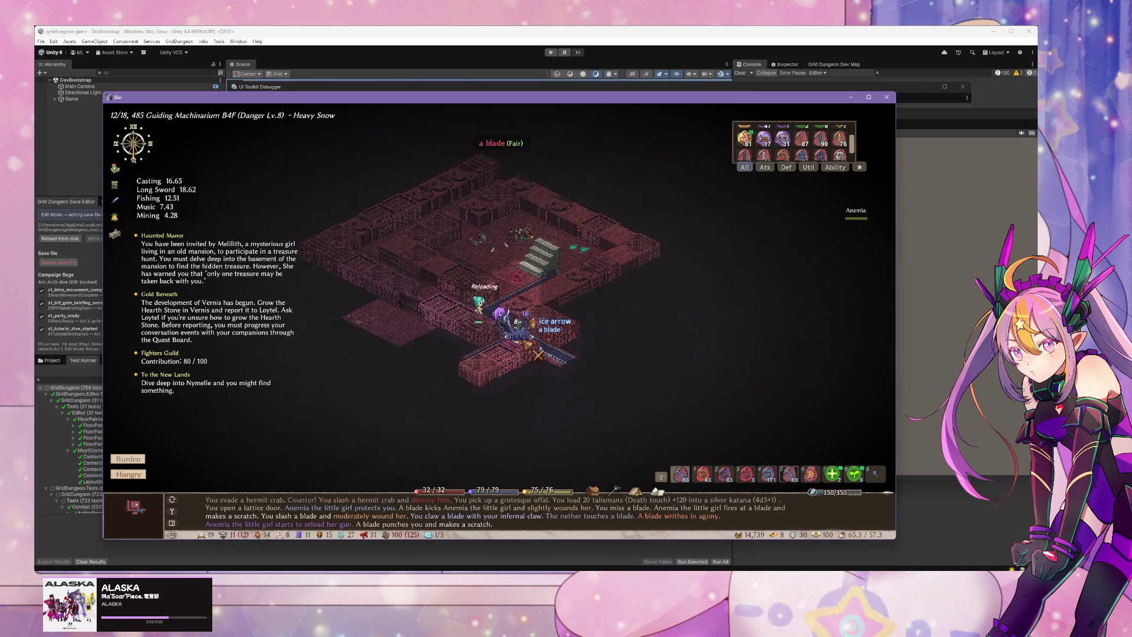
pyautogui.click(537, 354)
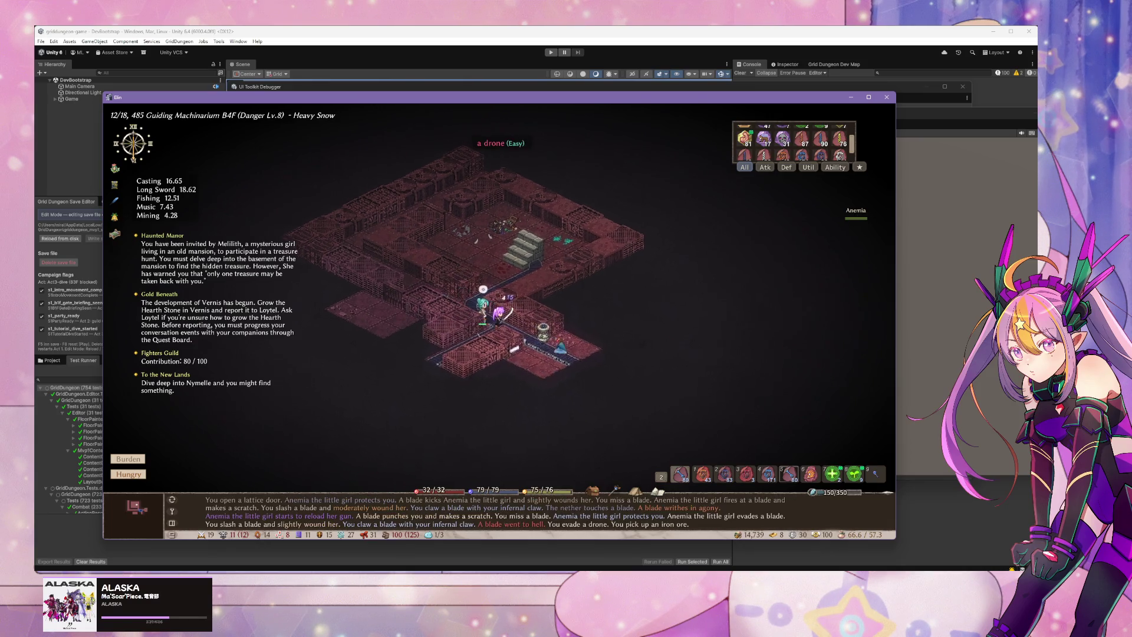
pyautogui.click(537, 353)
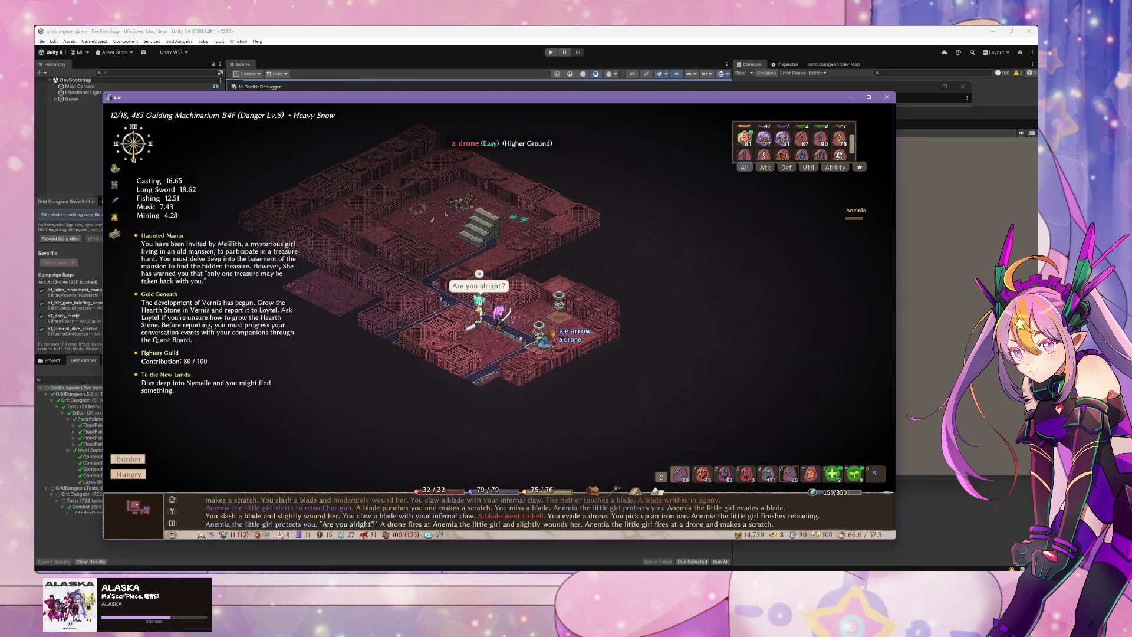
pyautogui.click(546, 347)
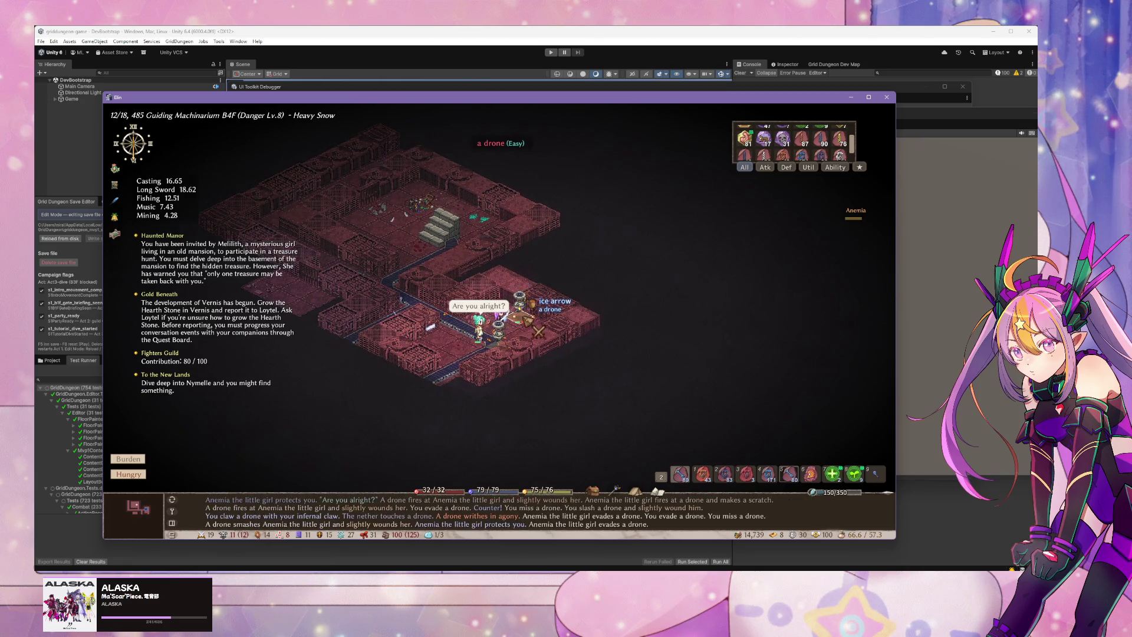
pyautogui.click(538, 331)
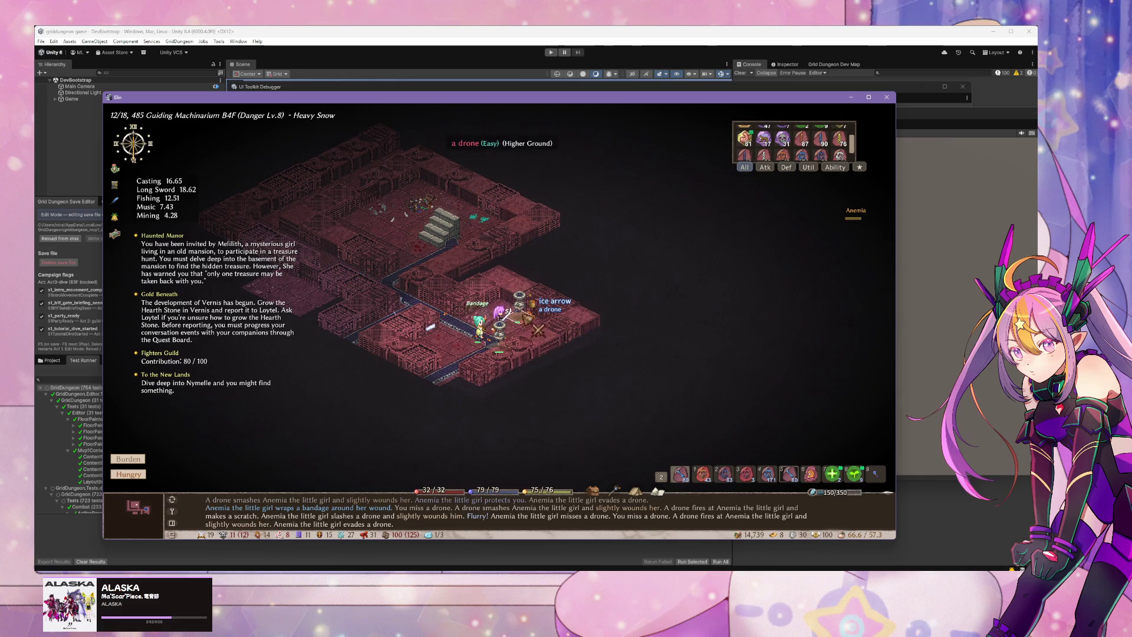
# Step: Switch to ice touch, freeze the drones, and collect the dropped iron ore
pyautogui.press('2')
pyautogui.press('4')
pyautogui.click(538, 330)
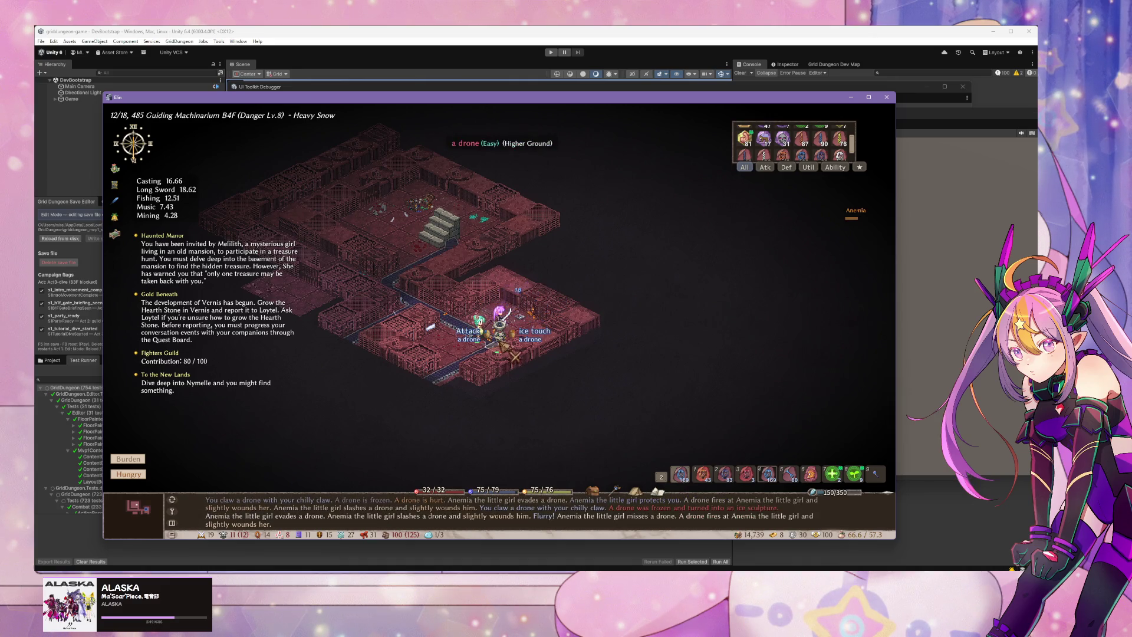
pyautogui.click(517, 358)
pyautogui.click(517, 358)
pyautogui.click(514, 348)
pyautogui.click(513, 346)
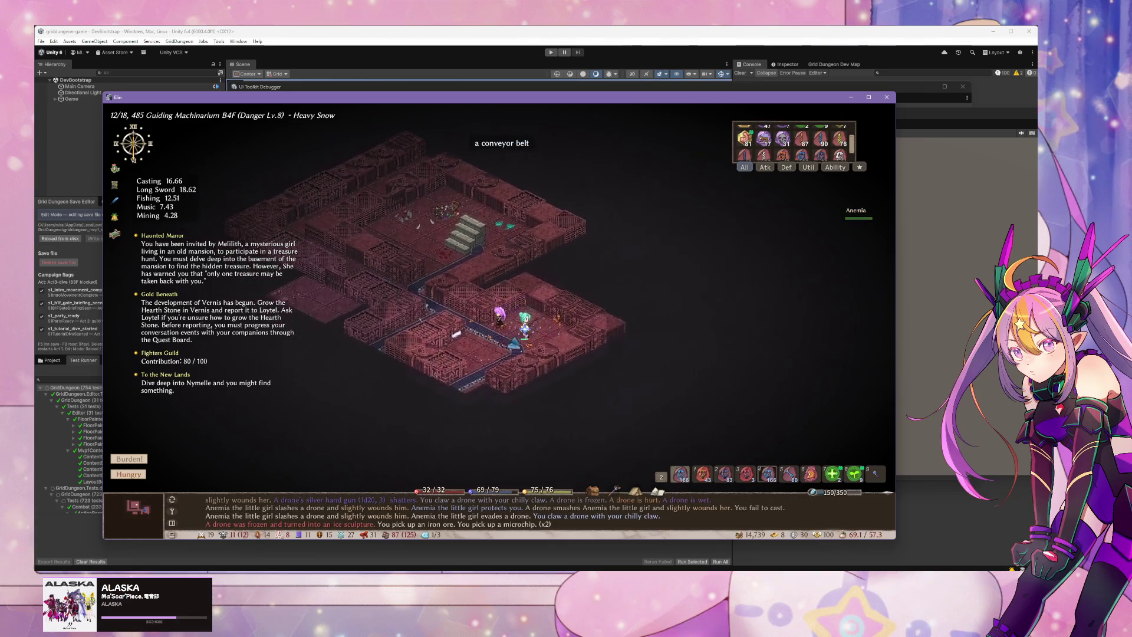
# Step: Kill the goblin and walk the party on down the corridor past Anemia
pyautogui.click(531, 356)
pyautogui.click(531, 348)
pyautogui.click(529, 324)
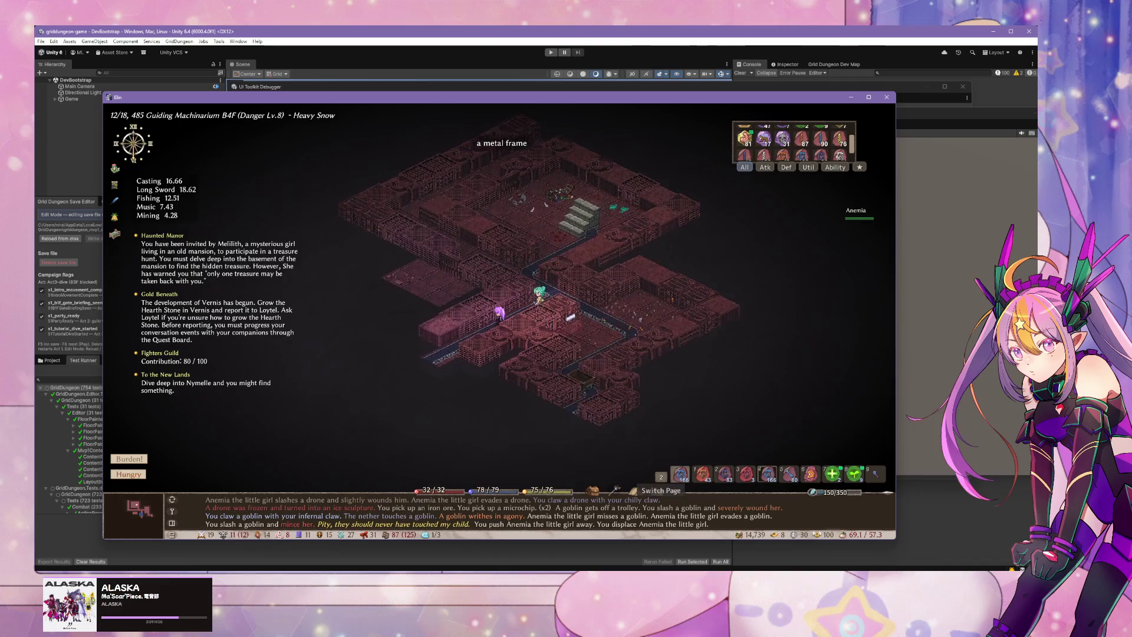
pyautogui.click(853, 88)
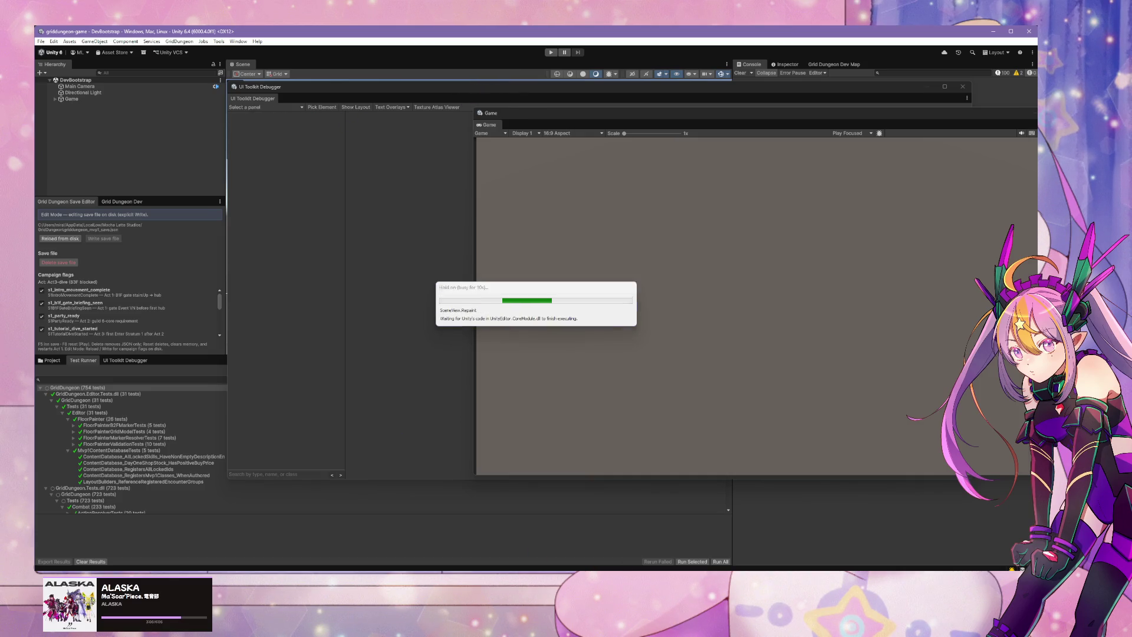
# Step: Minimize the Cursor agent chat twice during Unity's reload, then move the UI Toolkit Debugger down-left
pyautogui.hotkey('alt', 'Tab')
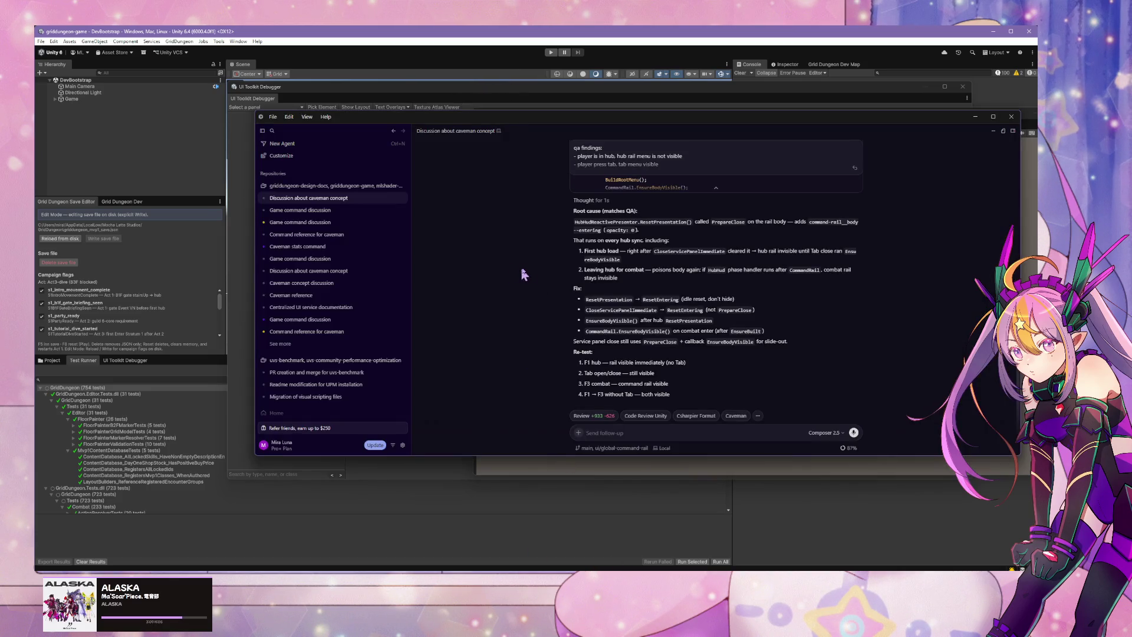
pyautogui.click(974, 118)
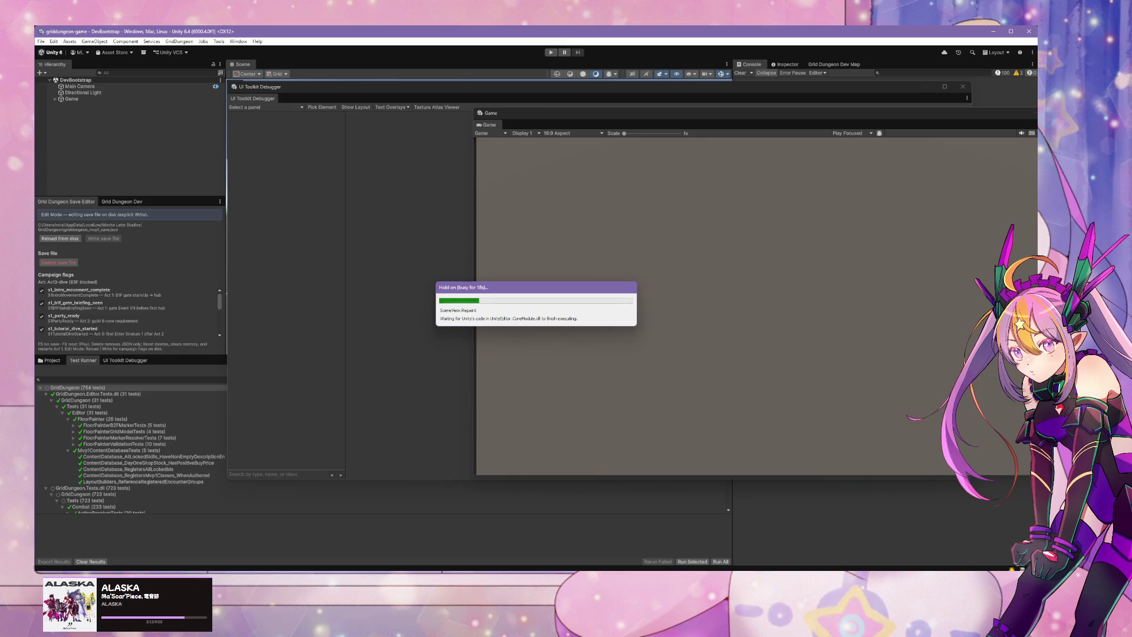
pyautogui.hotkey('alt', 'Tab')
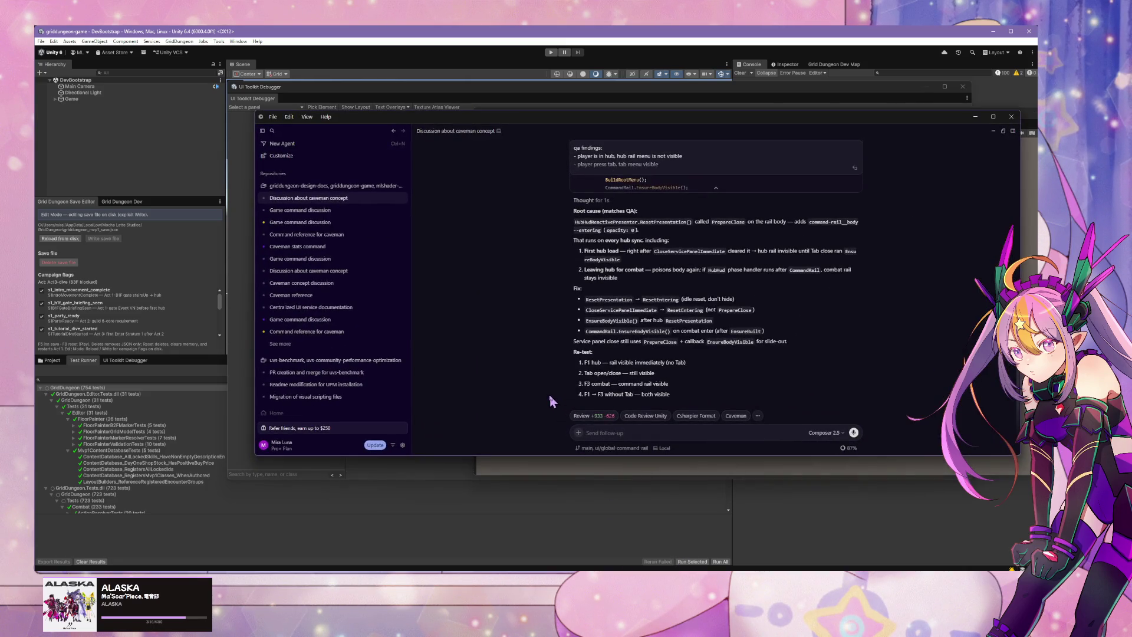
pyautogui.click(975, 116)
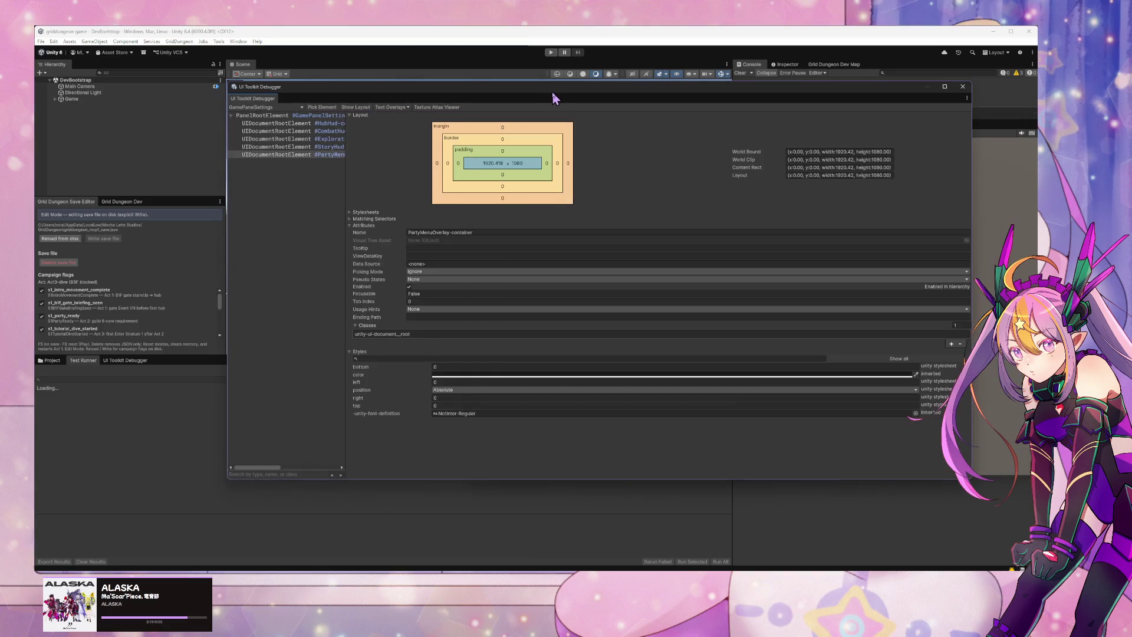
pyautogui.moveTo(540, 97)
pyautogui.mouseDown()
pyautogui.moveTo(447, 165)
pyautogui.moveTo(772, 310)
pyautogui.mouseUp()
# Step: Raise the floating Game window above the debugger, enter Play mode, then switch to Elin
pyautogui.click(955, 209)
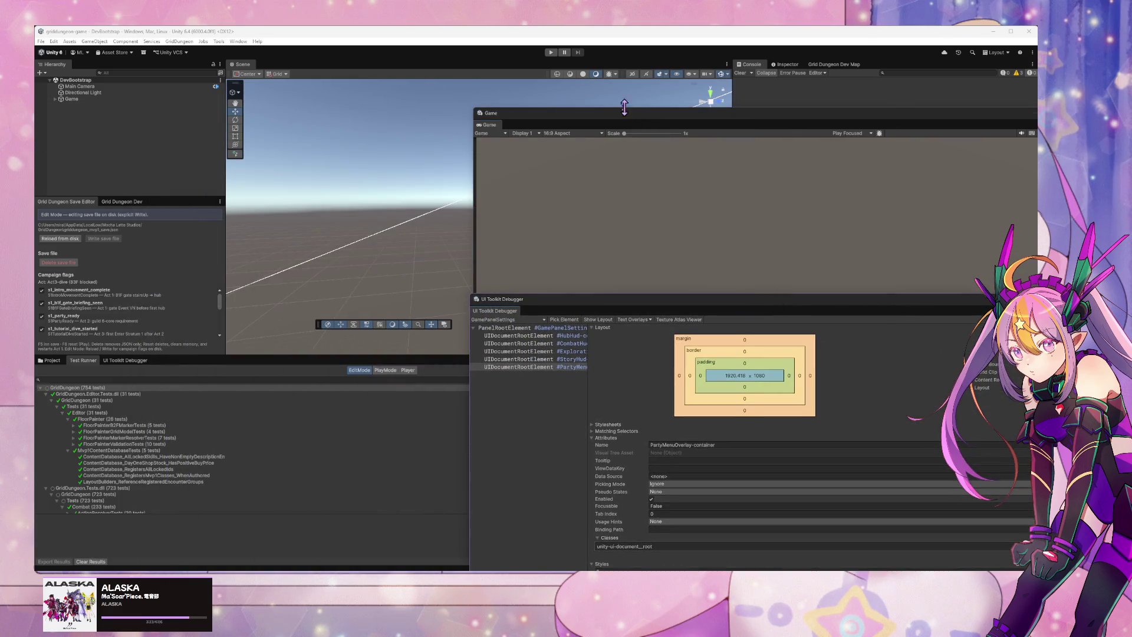
pyautogui.click(613, 121)
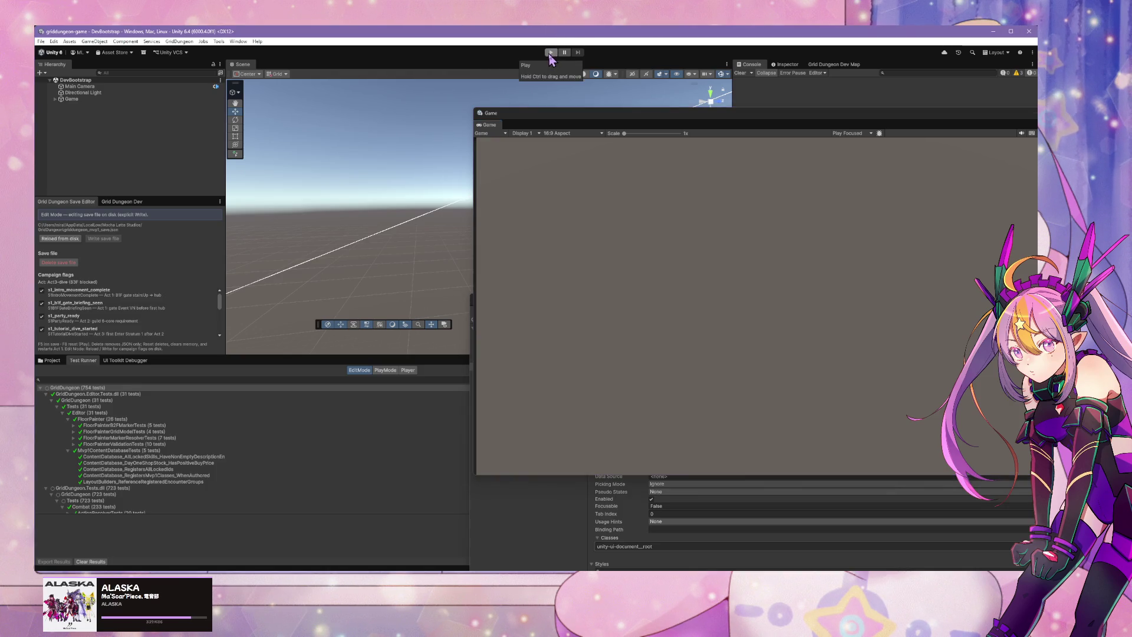
pyautogui.click(549, 53)
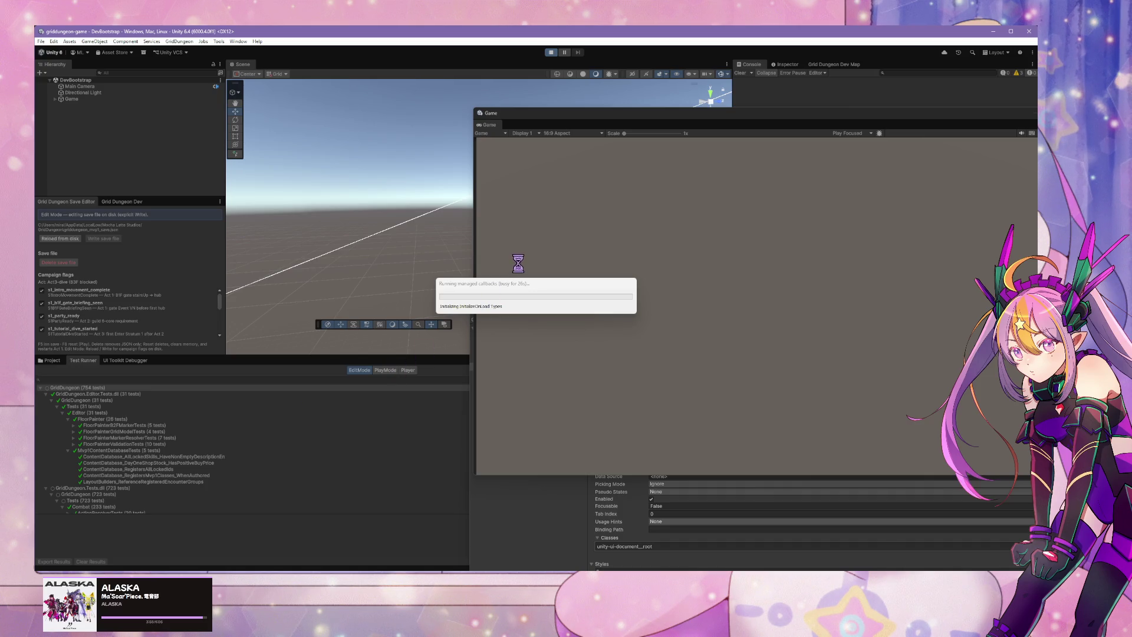
pyautogui.click(511, 288)
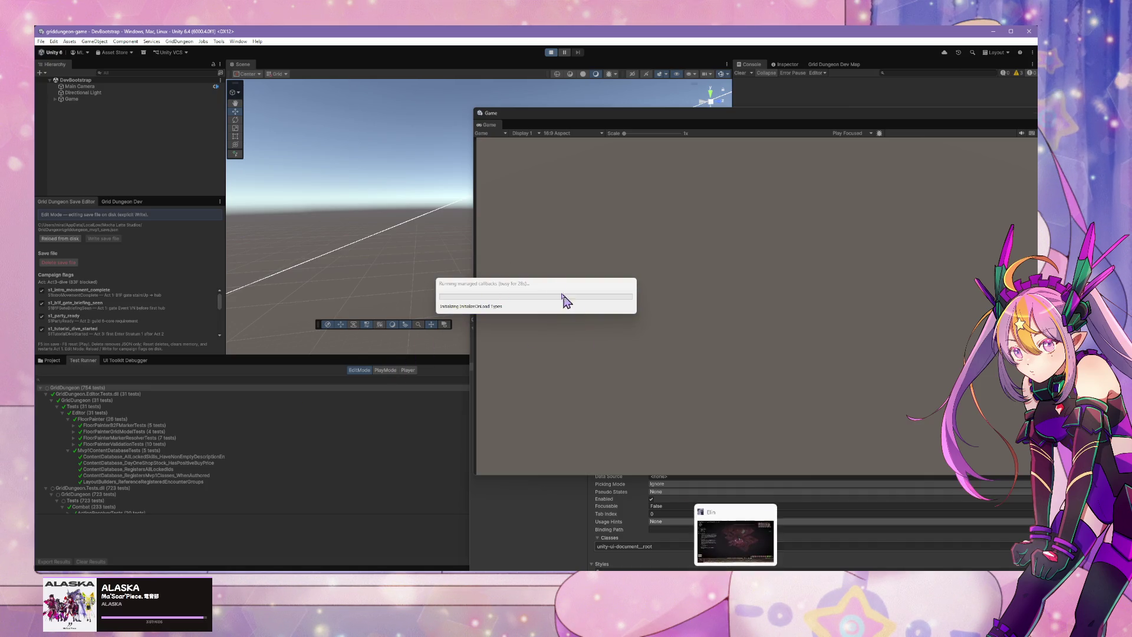
pyautogui.hotkey('alt', 'Tab')
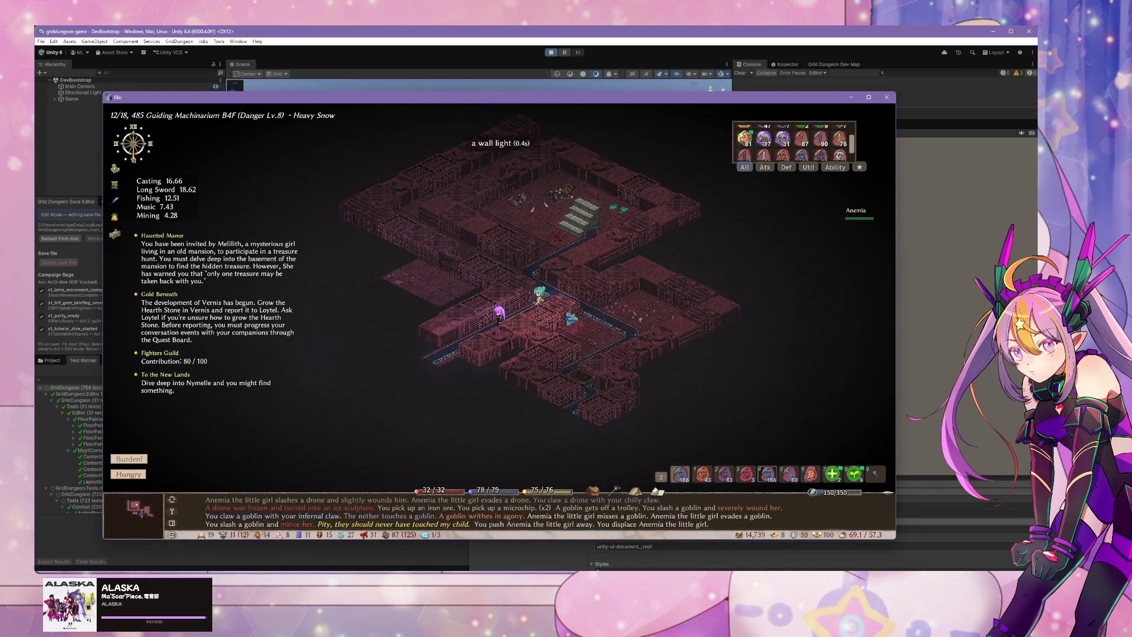
# Step: Eat the crim and api nuts from the inventory to cure hunger
pyautogui.press('Tab')
pyautogui.click(636, 227)
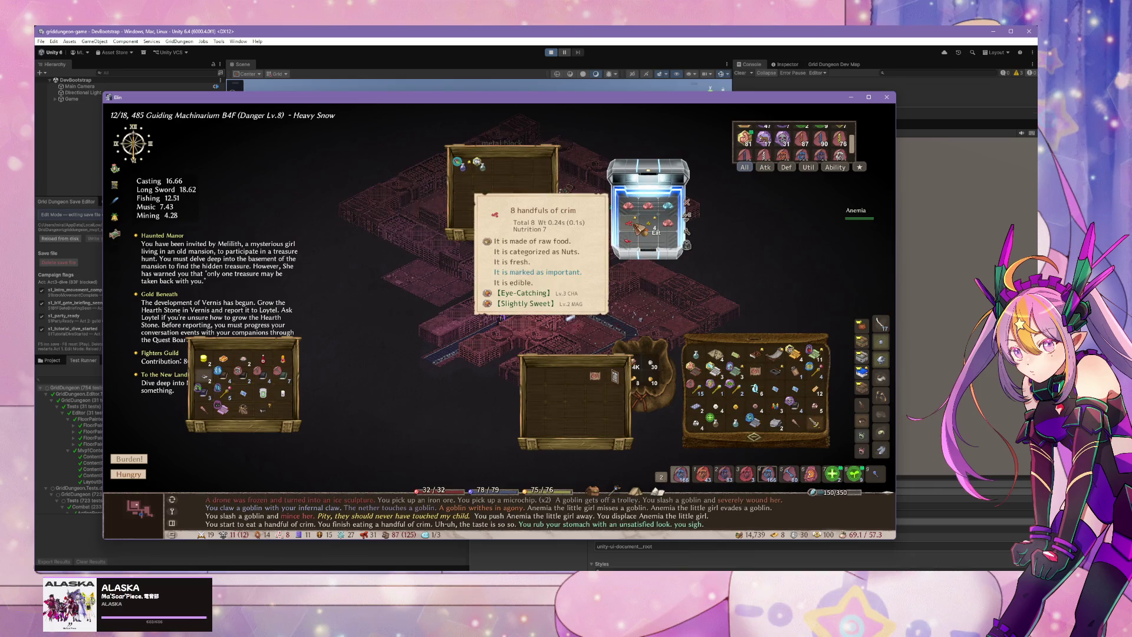
pyautogui.press('Tab')
# Step: Walk down the corridor, kill the beth failure and blade, and pick up the long scroll
pyautogui.press('Left')
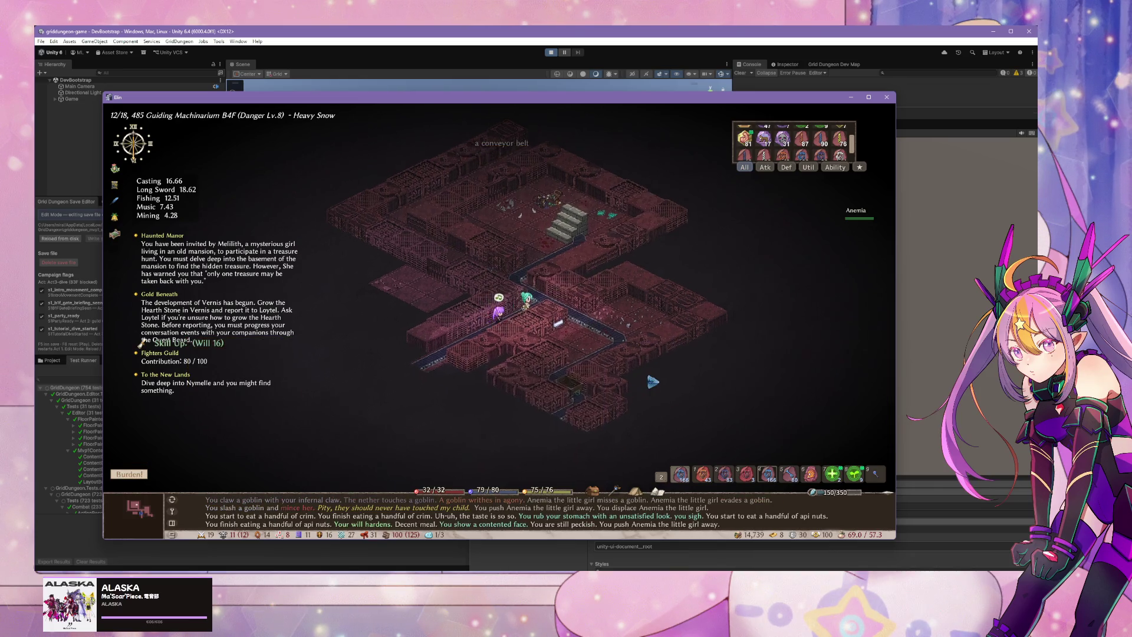
pyautogui.press('Left')
pyautogui.press('Left')
pyautogui.press('Left')
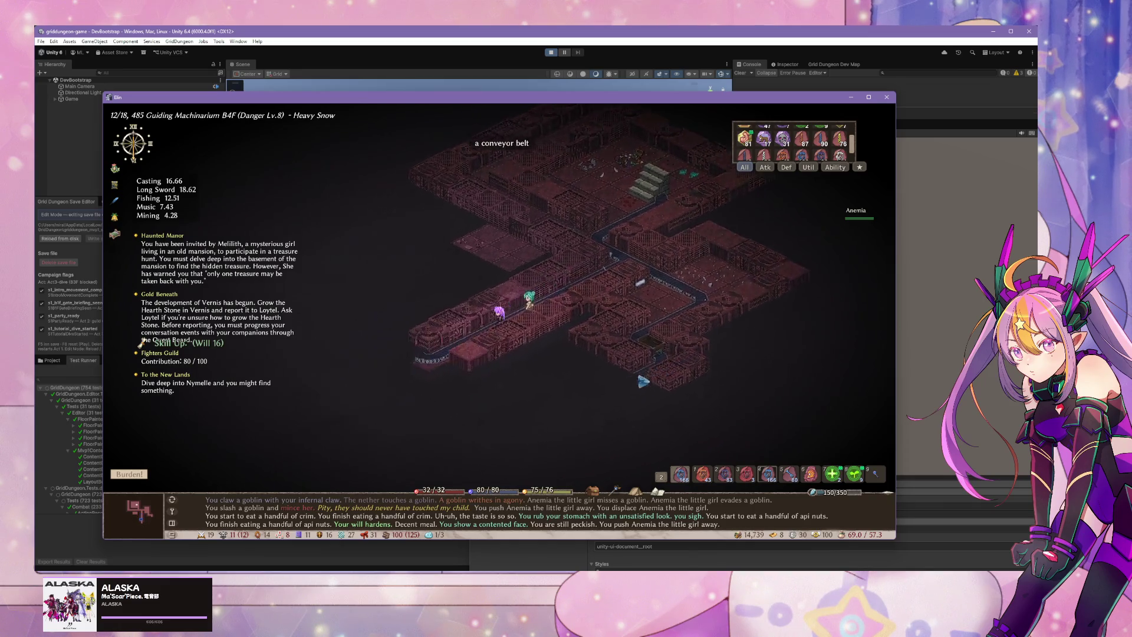
pyautogui.press('Left')
pyautogui.press('Left')
pyautogui.press('Left')
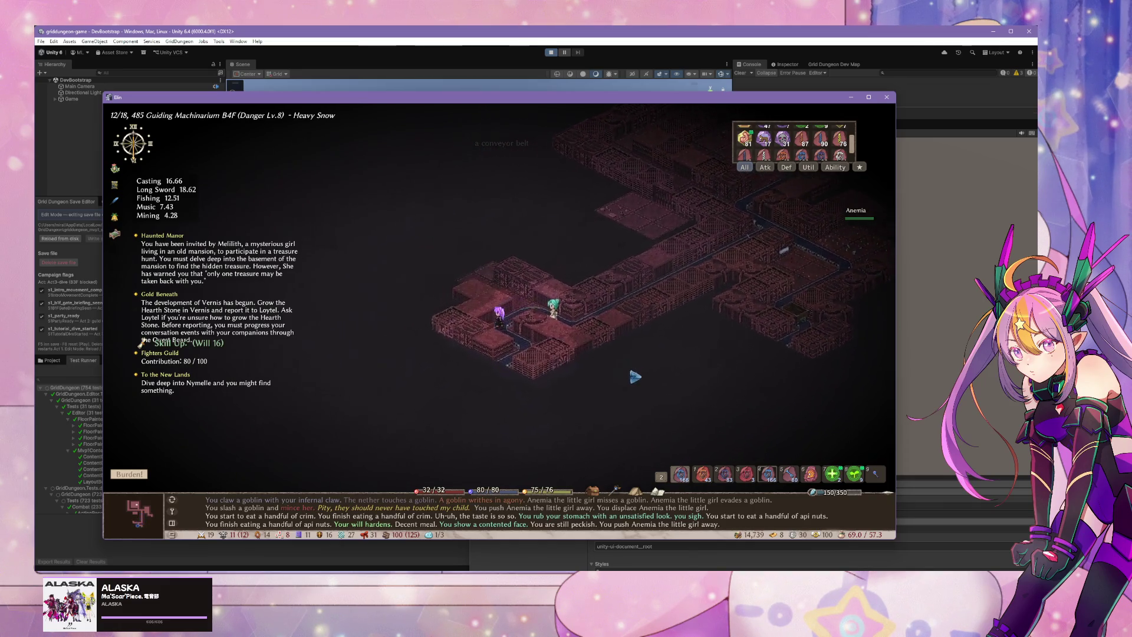
pyautogui.press('Left')
pyautogui.press('Left')
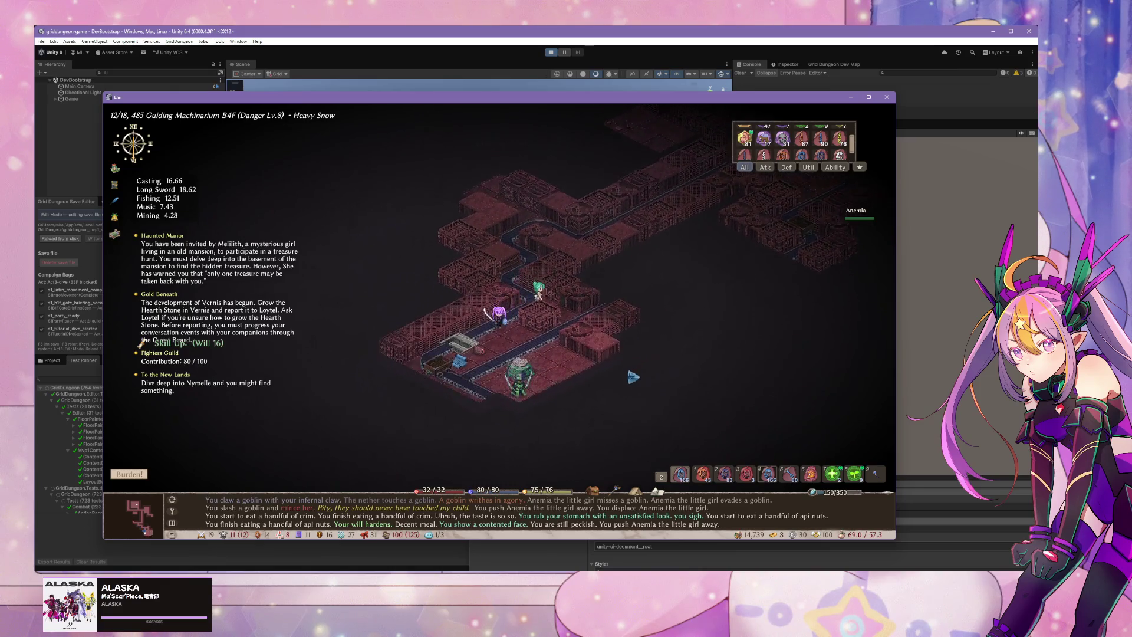
pyautogui.press('Down')
pyautogui.press('Down')
pyautogui.press('Down')
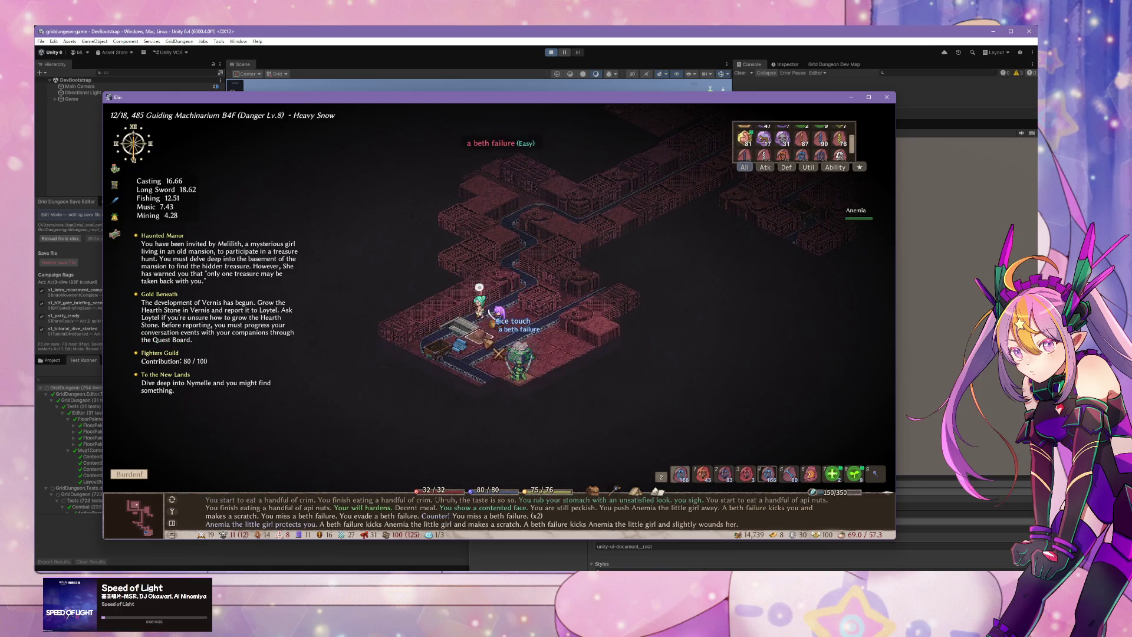
pyautogui.press('Left')
pyautogui.press('Tab')
pyautogui.press('Tab')
pyautogui.press('Tab')
pyautogui.press('Down')
pyautogui.press('Down')
pyautogui.press('Down')
pyautogui.press('Down')
pyautogui.press('Down')
pyautogui.press('Down')
pyautogui.press('Down')
pyautogui.press('Down')
pyautogui.press('Down')
pyautogui.press('Down')
pyautogui.press('Down')
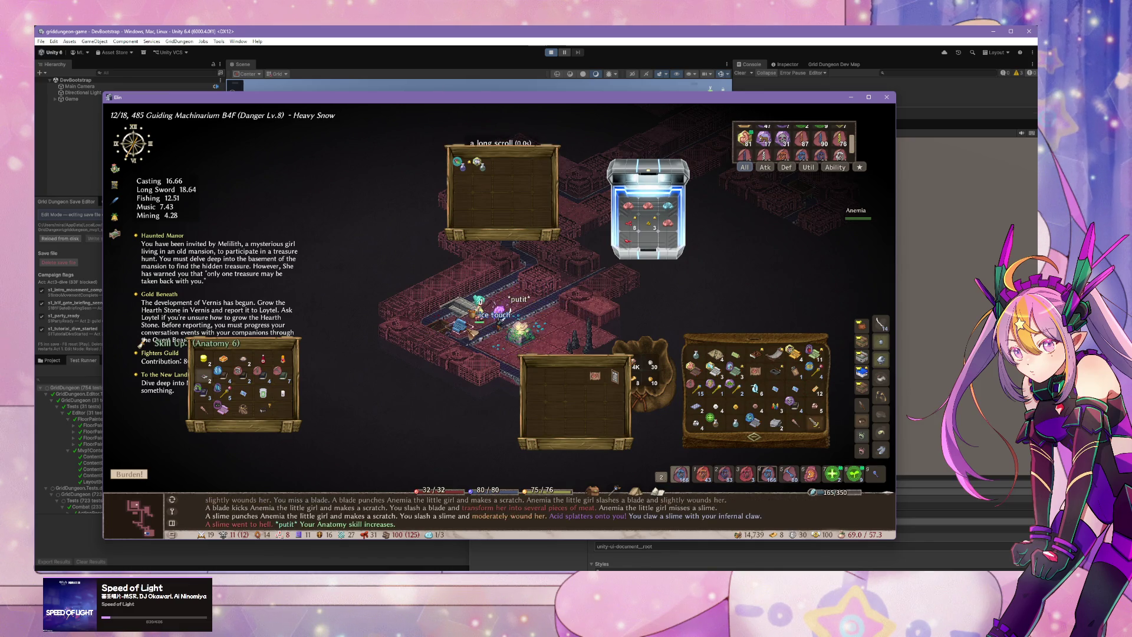
pyautogui.press('Down')
pyautogui.press('Down')
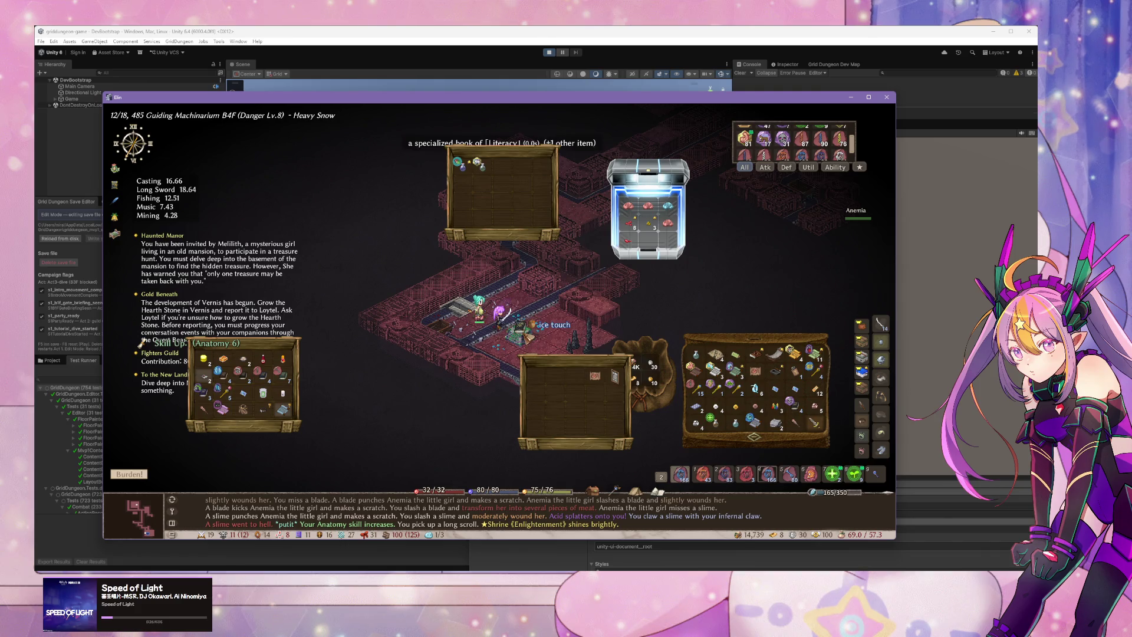
# Step: Give the specialized Literacy book to Anemia, then put the Elin window away
pyautogui.click(532, 349)
pyautogui.moveTo(545, 380)
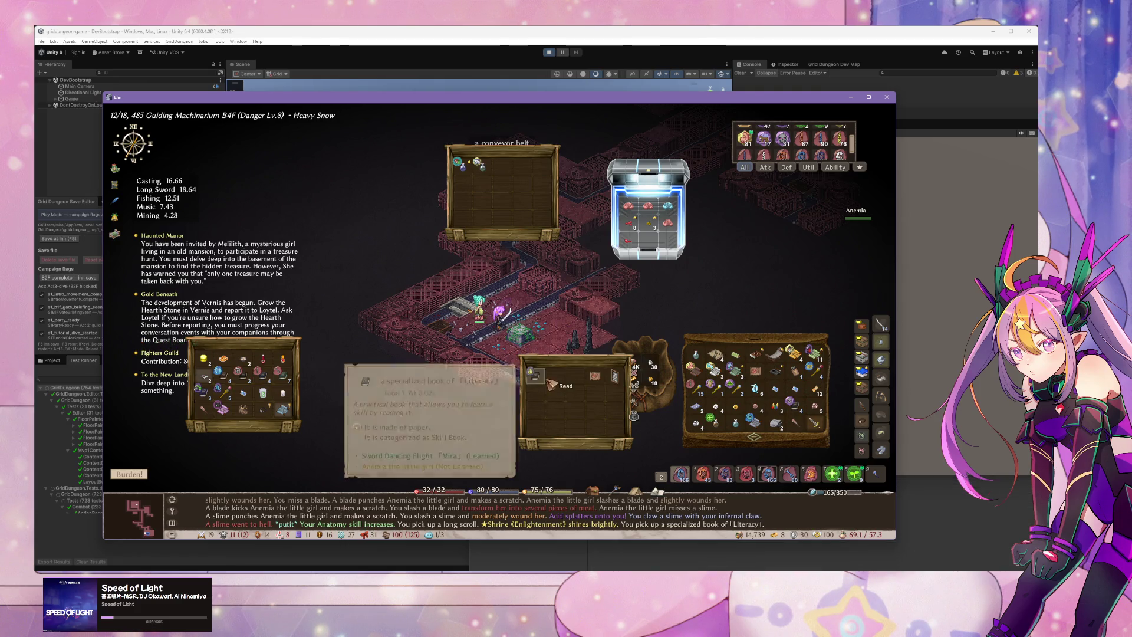
pyautogui.click(545, 380)
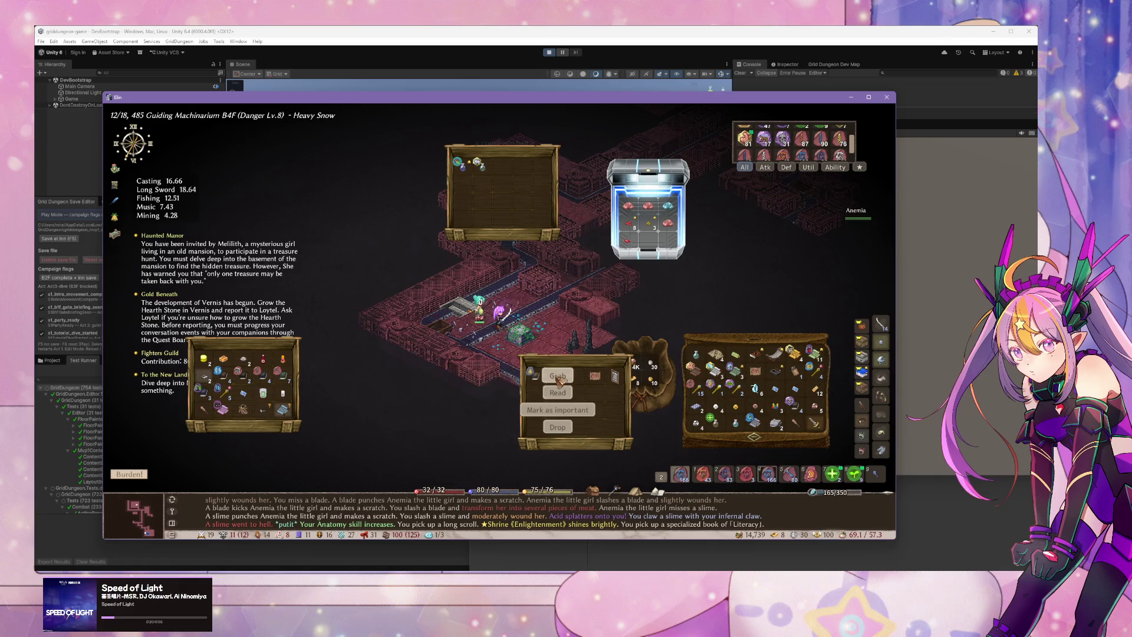
pyautogui.click(497, 307)
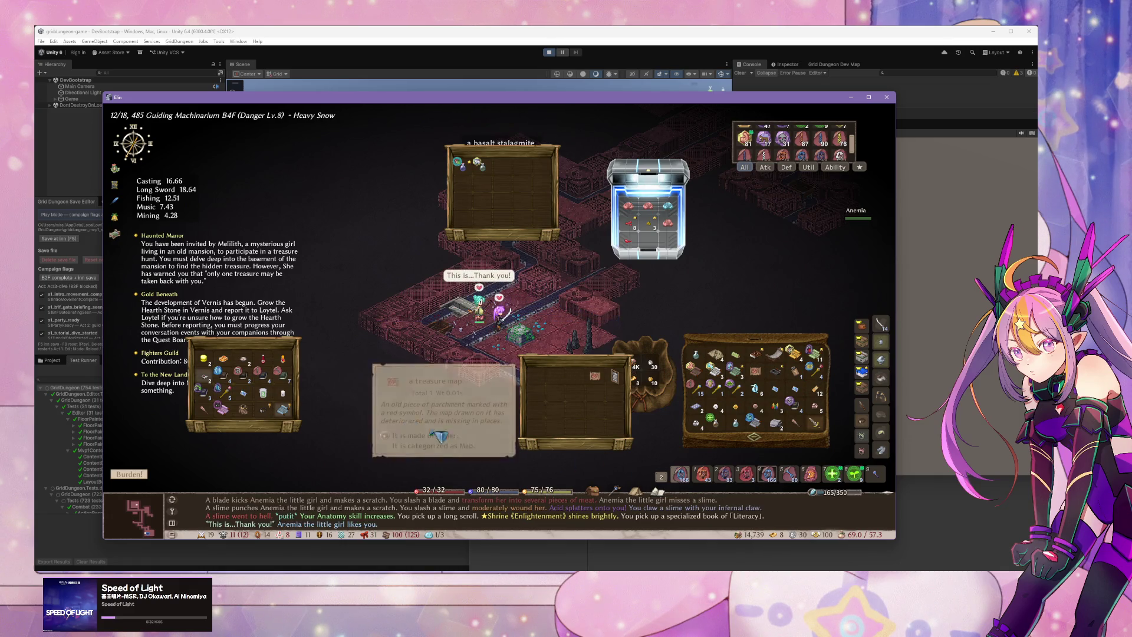
pyautogui.moveTo(227, 410)
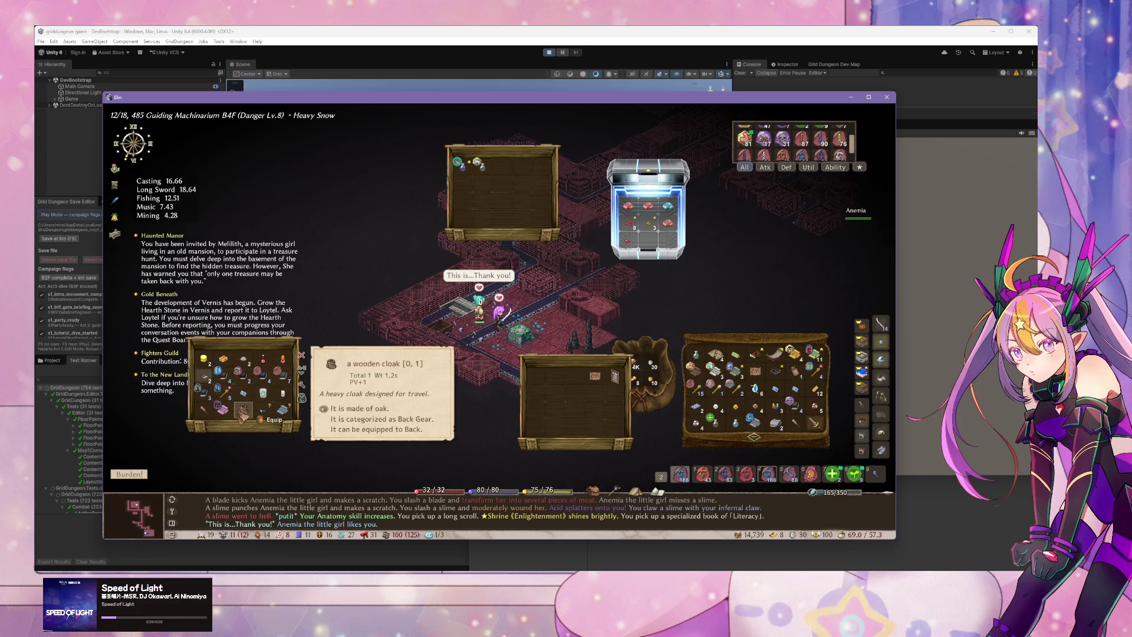
pyautogui.moveTo(797, 411)
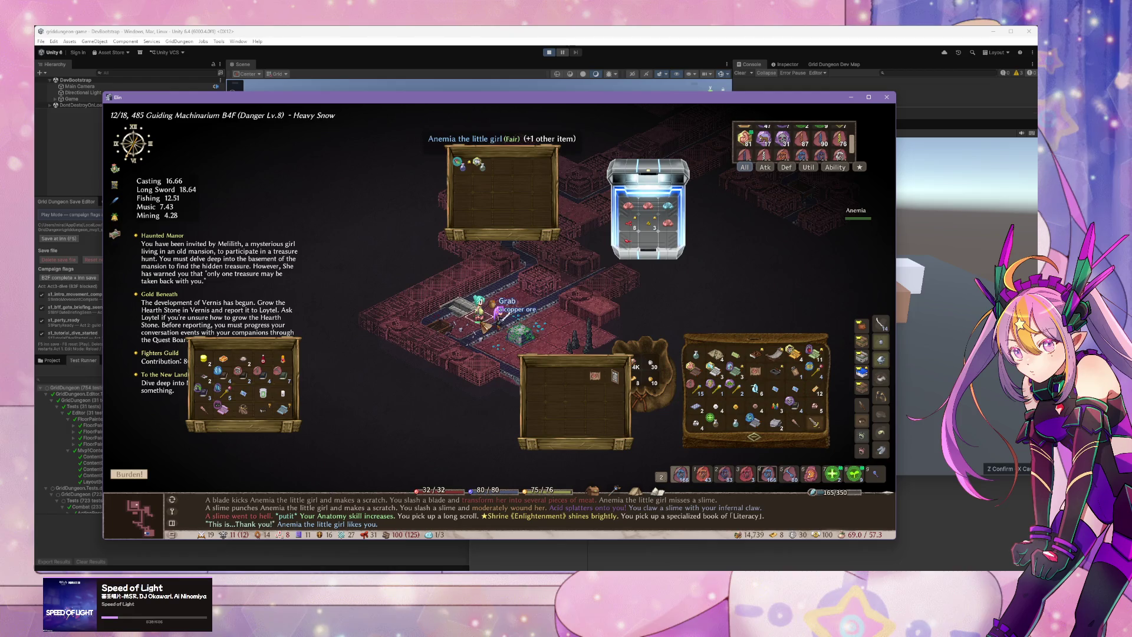
pyautogui.click(851, 97)
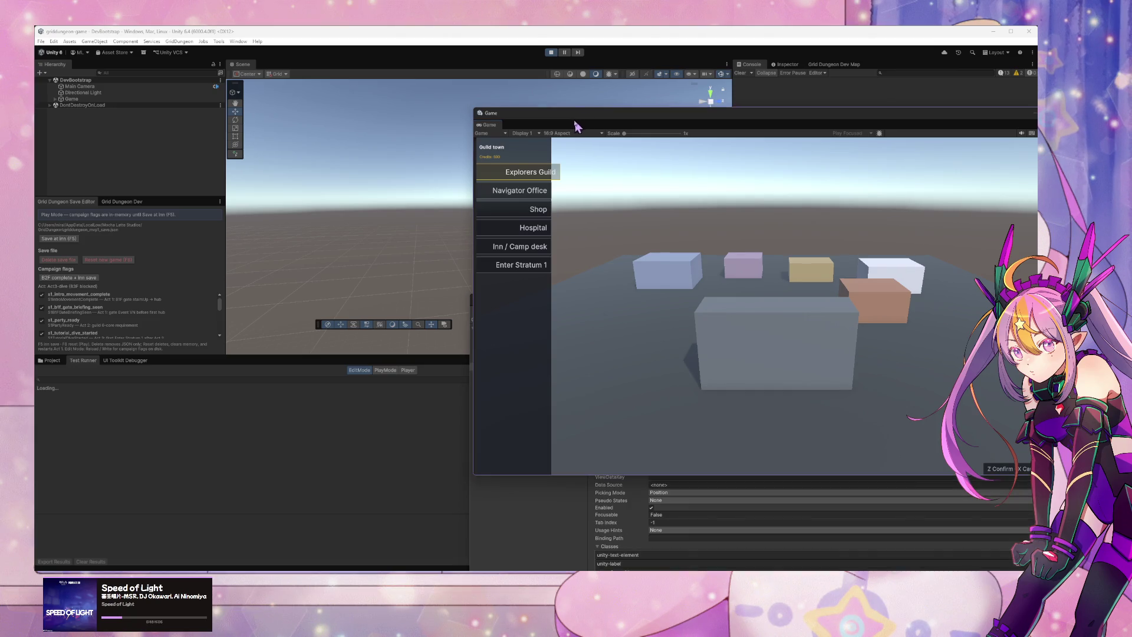
# Step: Move the Game window up-left and check the rail in the Shop submenu and pause menu
pyautogui.press('s')
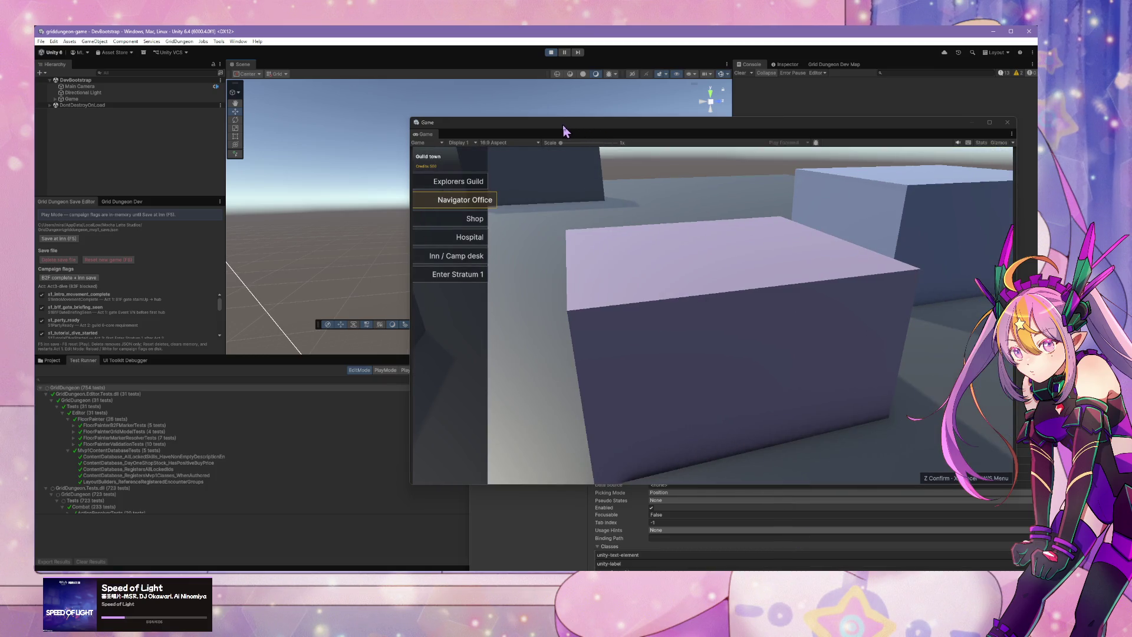
pyautogui.moveTo(562, 125); pyautogui.dragTo(409, 114)
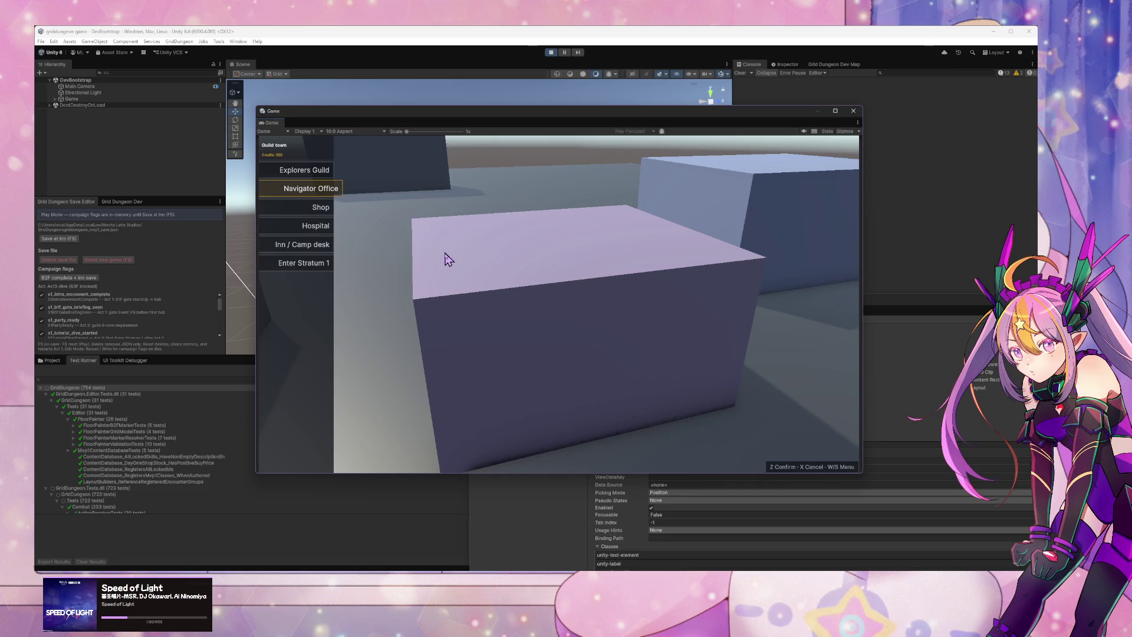
pyautogui.press('w')
pyautogui.press('s')
pyautogui.press('s')
pyautogui.press('s')
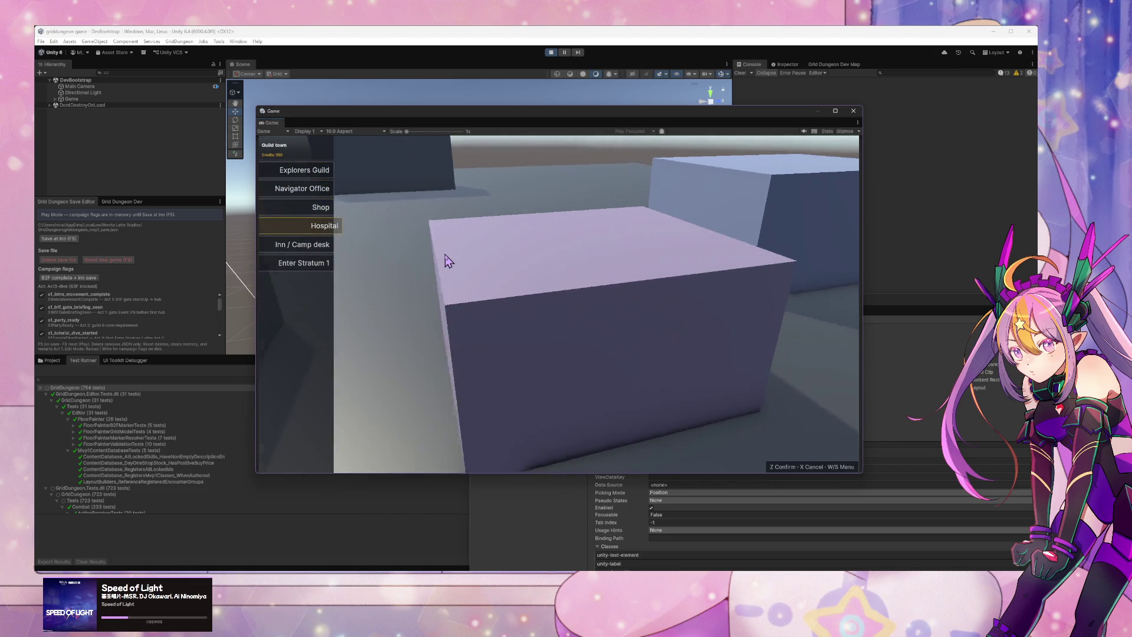
pyautogui.press('w')
pyautogui.press('z')
pyautogui.press('x')
pyautogui.press('Escape')
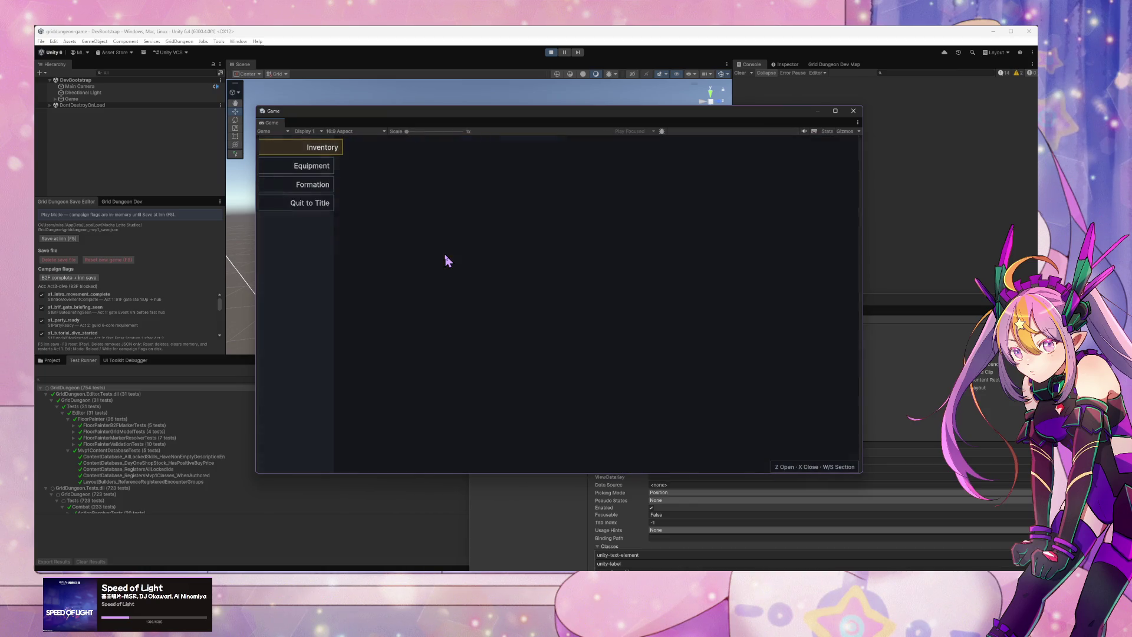
pyautogui.press('x')
# Step: Open and close the Explorers Guild, the next submenu, and the Hospital panel, checking the rail
pyautogui.press('z')
pyautogui.press('x')
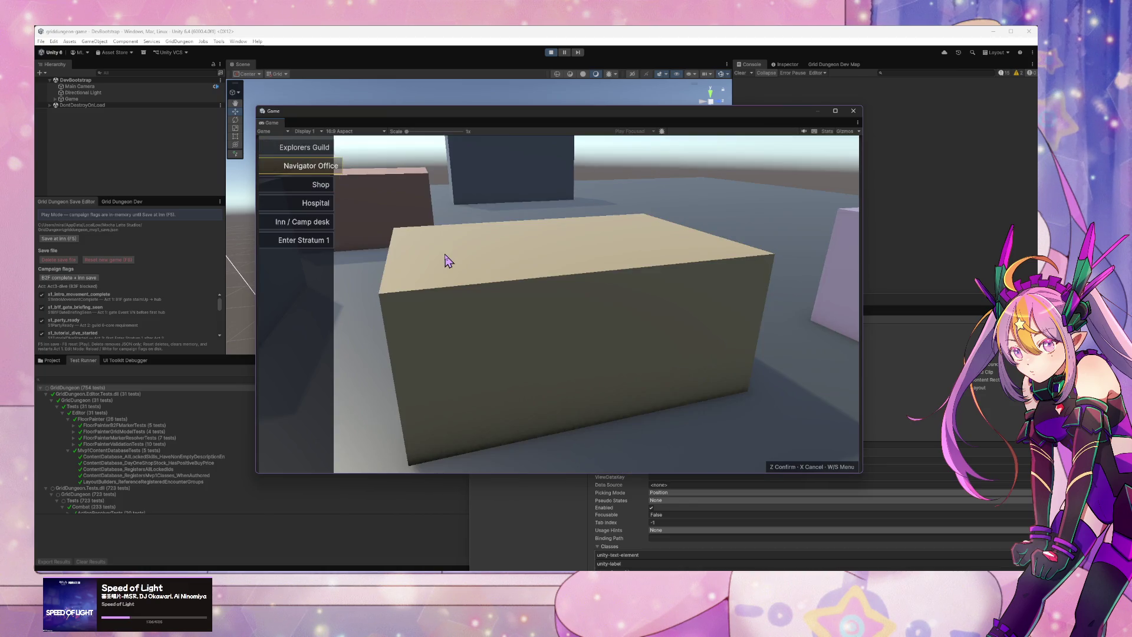
pyautogui.press('z')
pyautogui.press('x')
pyautogui.press('s')
pyautogui.press('z')
pyautogui.press('x')
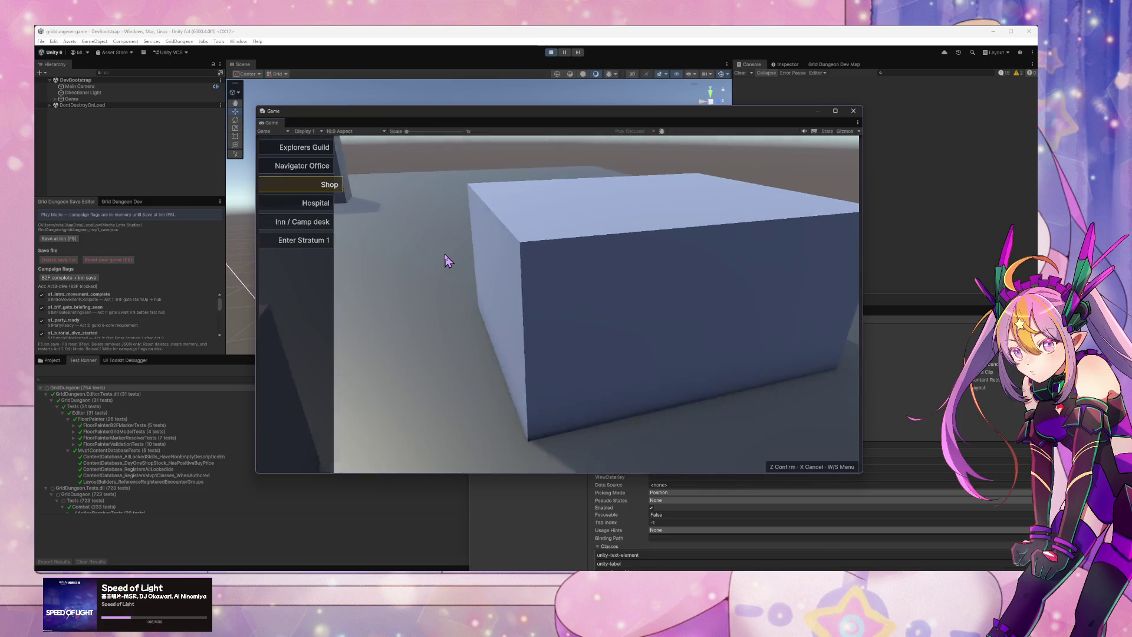
pyautogui.press('s')
pyautogui.press('z')
pyautogui.press('x')
# Step: Repeatedly open and close the Explorers Guild panel to confirm the rail stays visible
pyautogui.press('s')
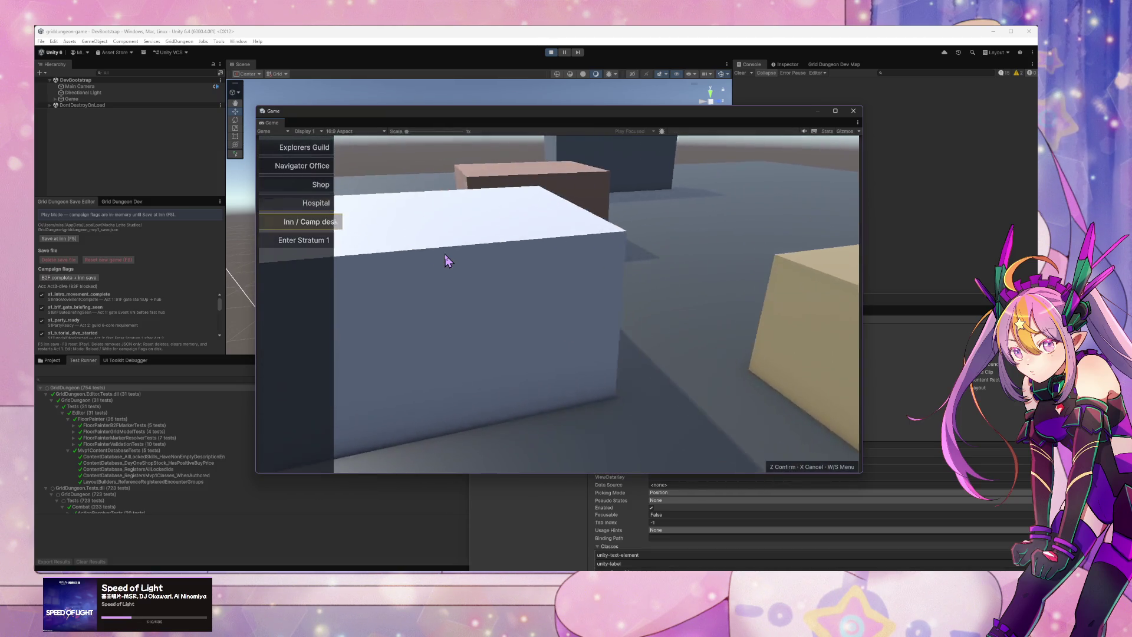
pyautogui.press('s')
pyautogui.press('s')
pyautogui.press('z')
pyautogui.press('x')
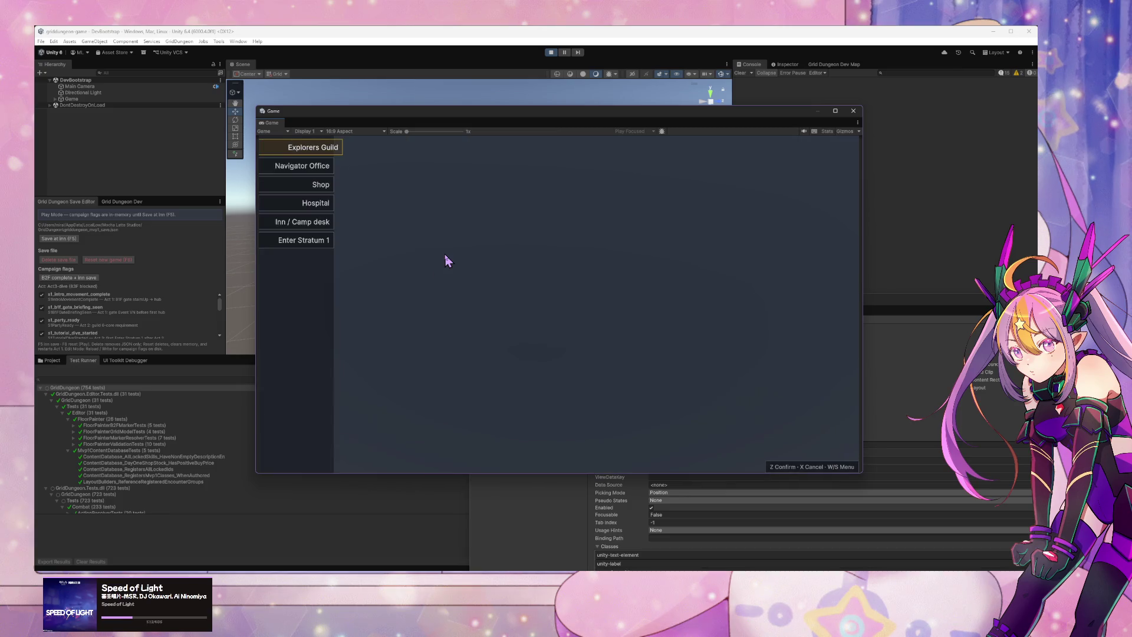
pyautogui.press('z')
pyautogui.press('x')
pyautogui.press('z')
pyautogui.press('x')
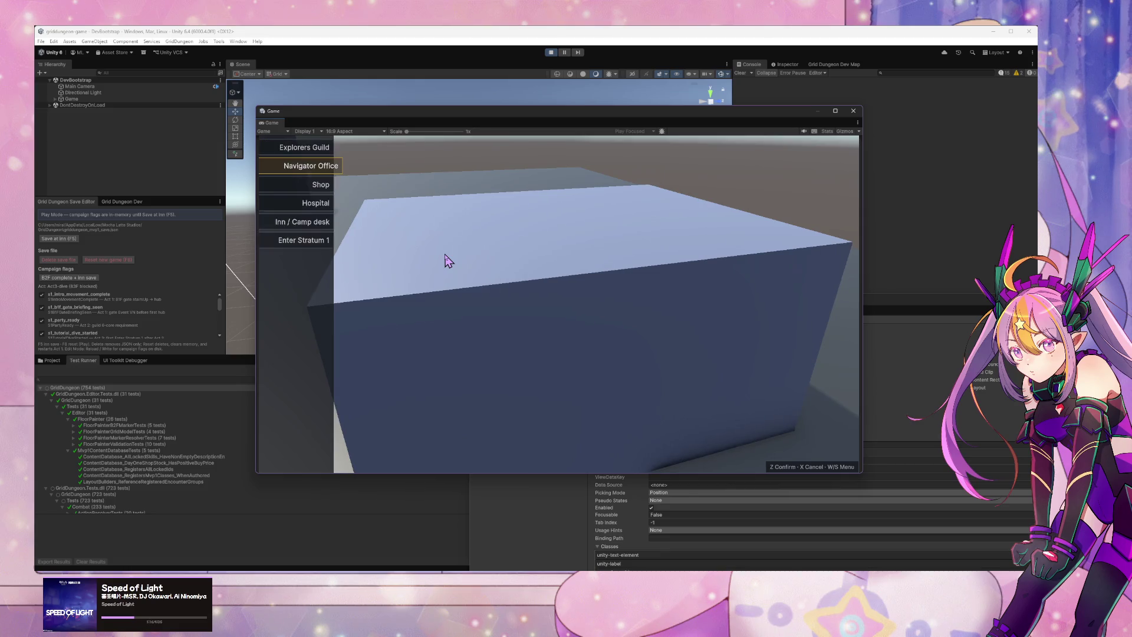
pyautogui.press('z')
pyautogui.press('x')
# Step: Open the Shop's Buy stock list and return to the town list
pyautogui.press('s')
pyautogui.press('s')
pyautogui.press('z')
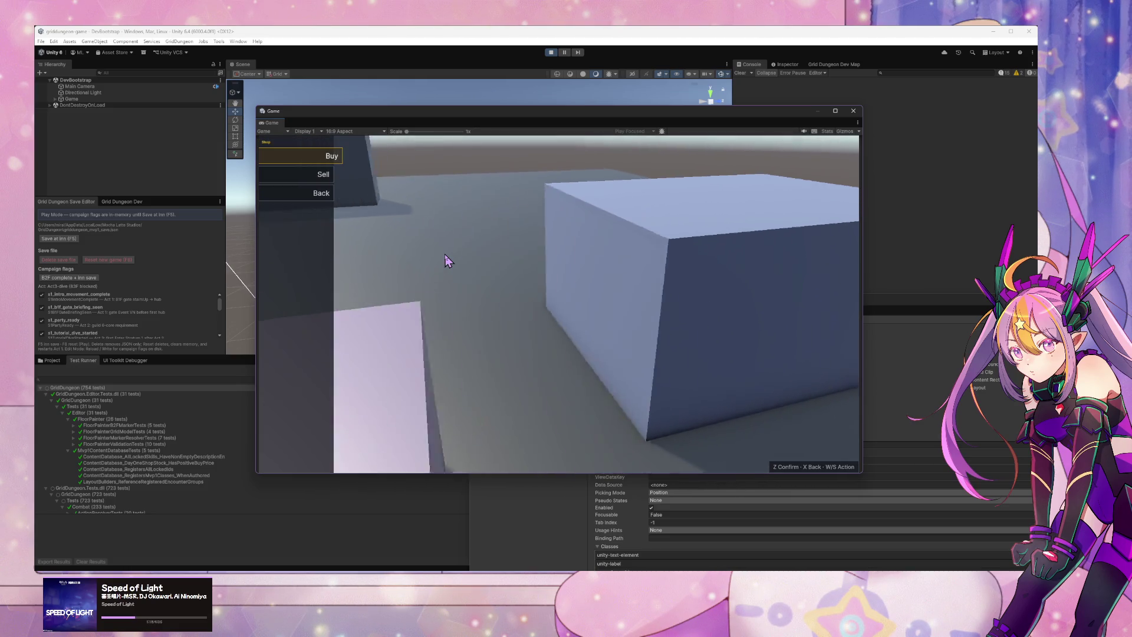
pyautogui.press('x')
pyautogui.press('z')
pyautogui.press('z')
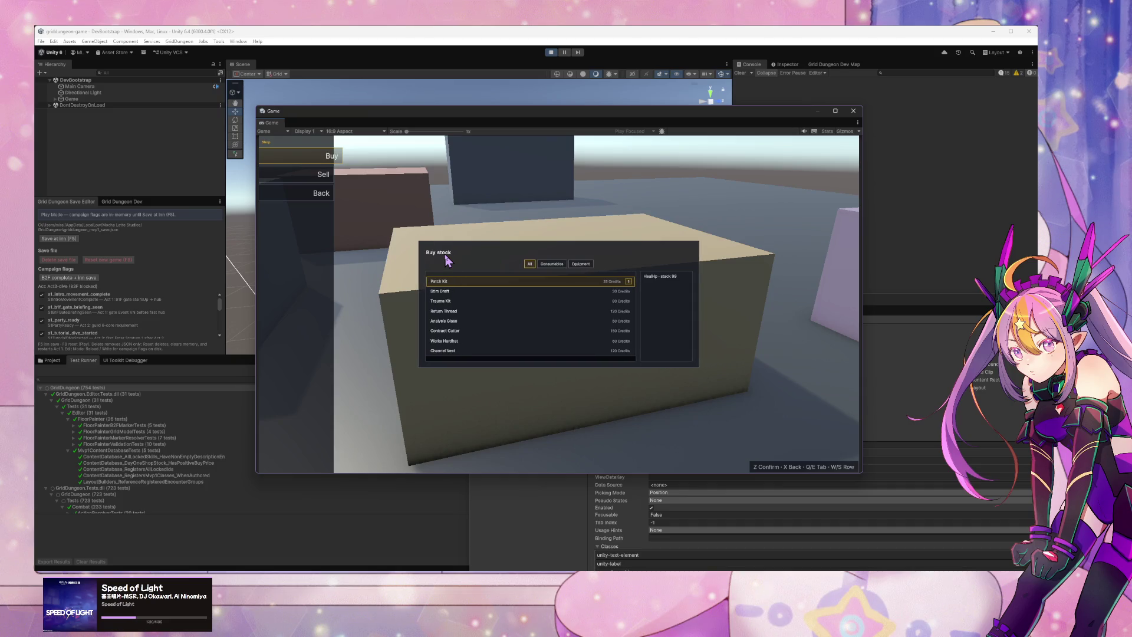
pyautogui.press('x')
pyautogui.press('x')
pyautogui.press('s')
pyautogui.press('s')
pyautogui.press('w')
pyautogui.press('w')
# Step: Type 'valid' in the Cursor agent chat, return to Unity, and press Ctrl+P
pyautogui.hotkey('alt', 'Tab')
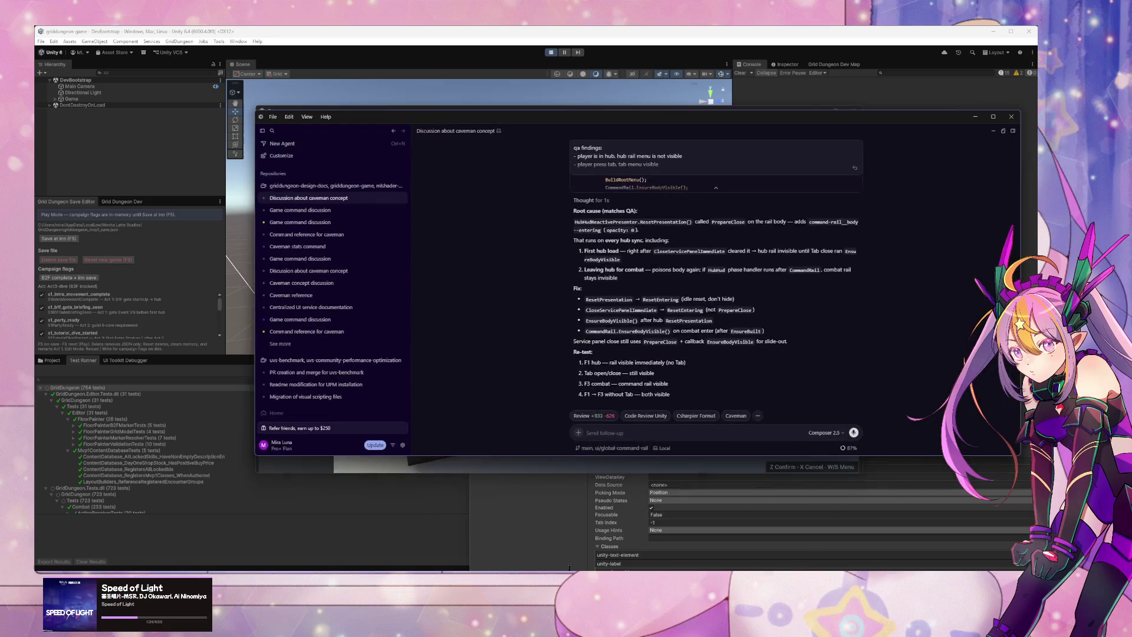
pyautogui.write('validated')
pyautogui.click(559, 54)
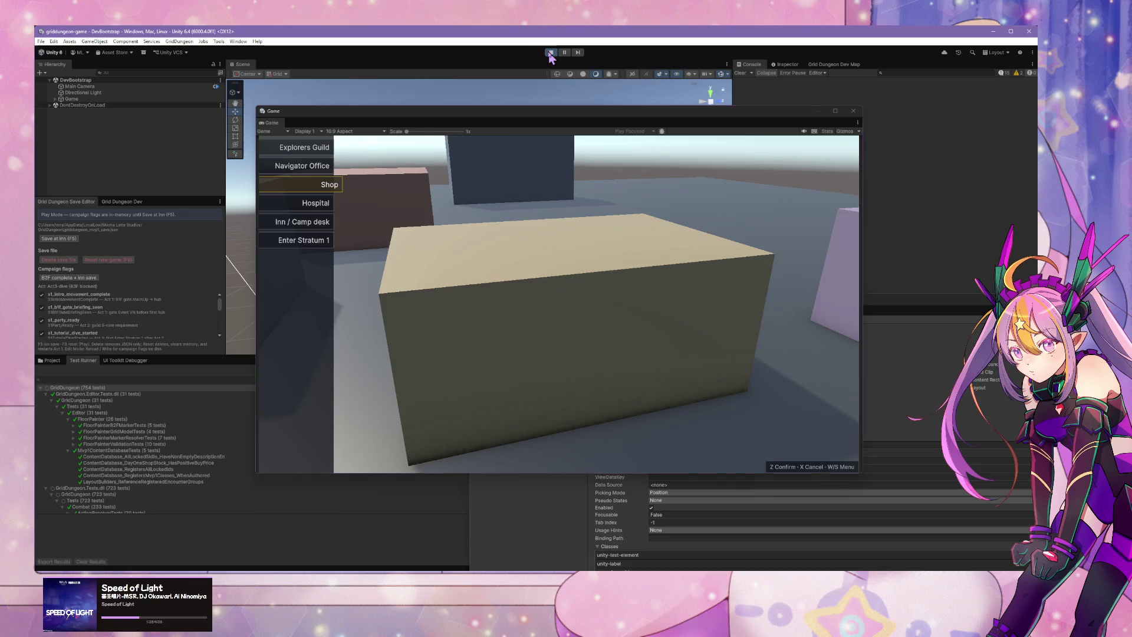
pyautogui.hotkey('ctrl', 'p')
# Step: Stop Play mode, shift the Game window right, and bring Cursor's agent chat forward
pyautogui.click(101, 389)
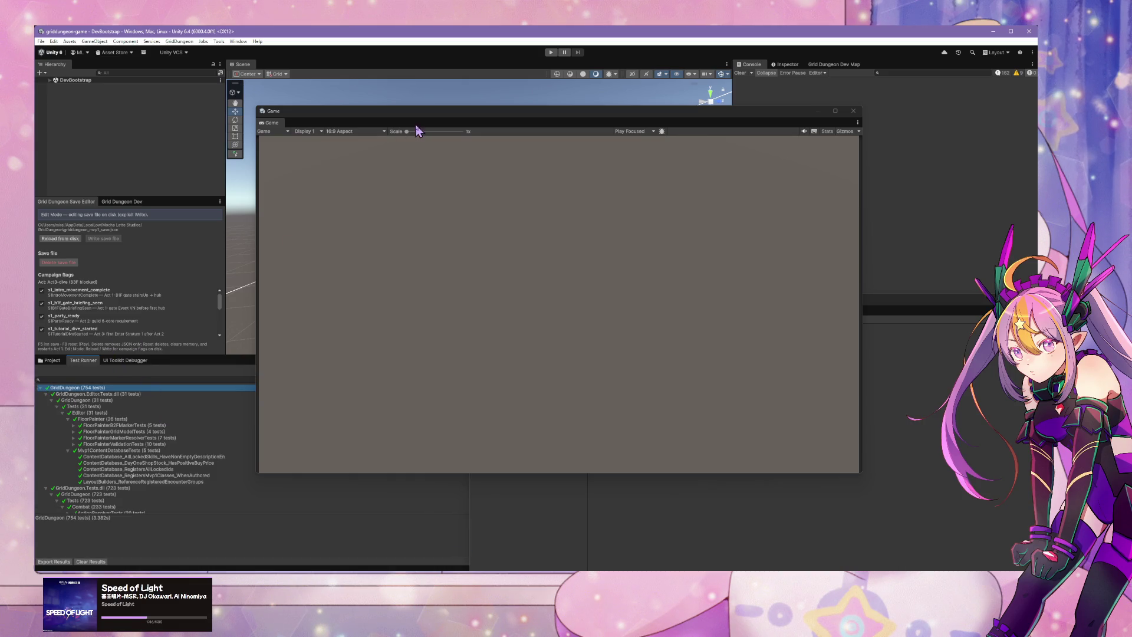
pyautogui.moveTo(435, 115); pyautogui.dragTo(539, 121)
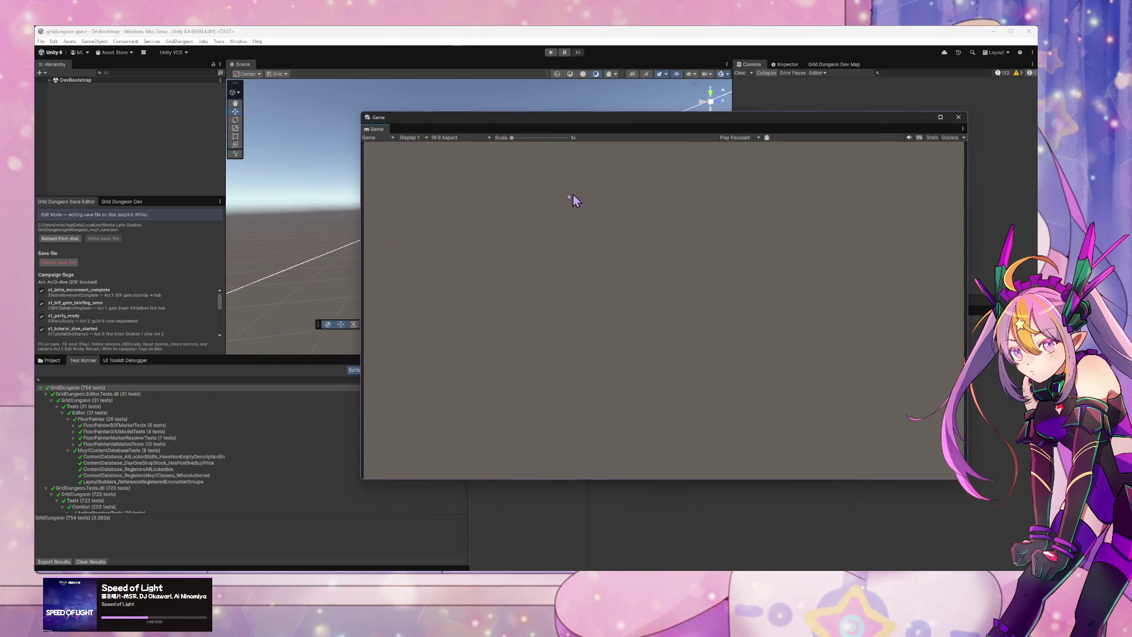
pyautogui.hotkey('alt', 'Tab')
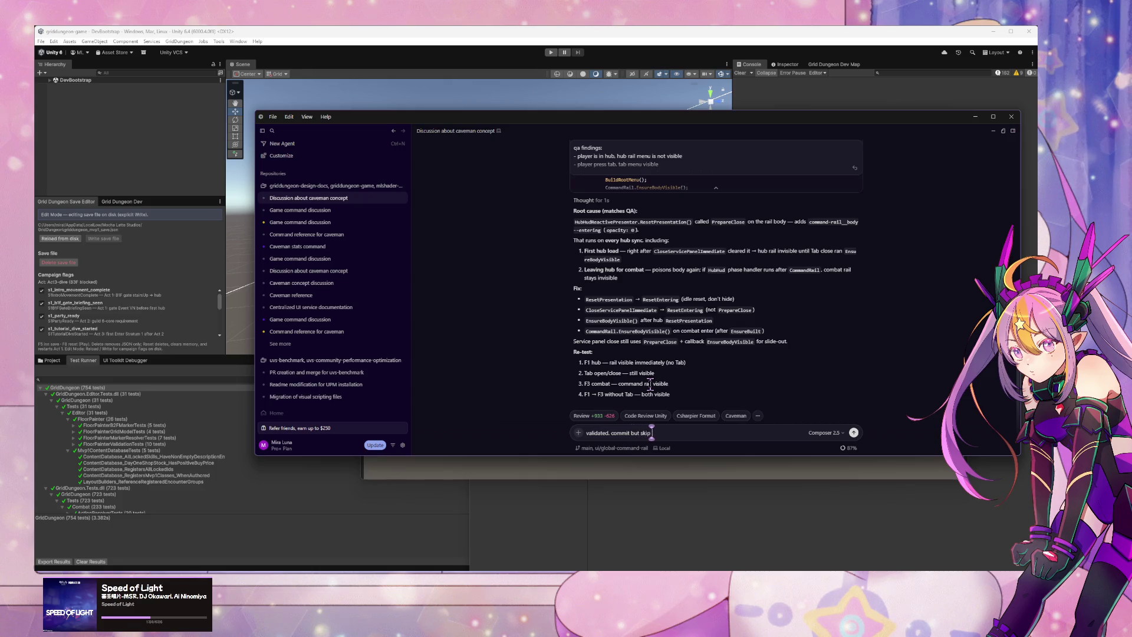
# Step: Send 'validated. commit but skip review for now' to the agent, then draft 'revert' as follow-up
pyautogui.write('w for no')
pyautogui.press('Return')
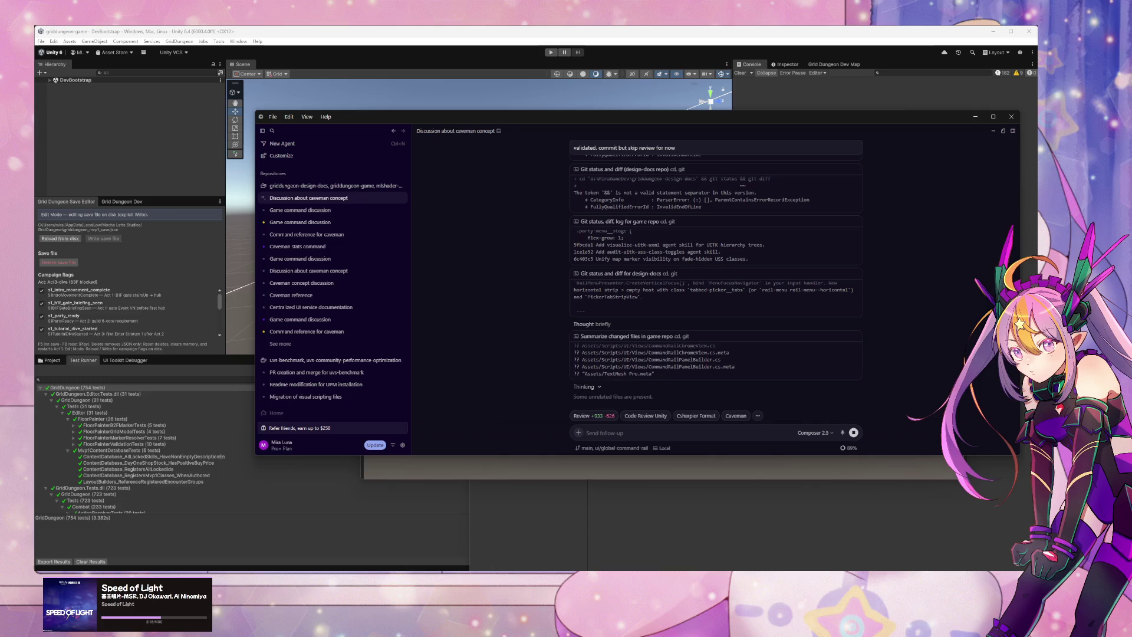
pyautogui.click(623, 435)
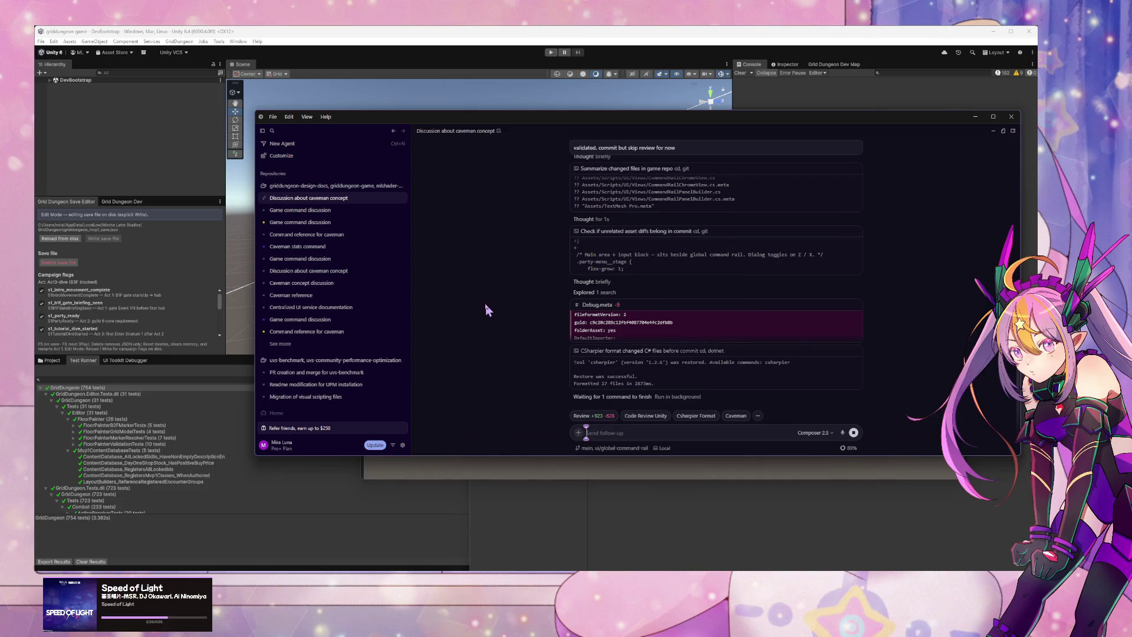
pyautogui.write('revert')
pyautogui.scroll(1, 958, 299)
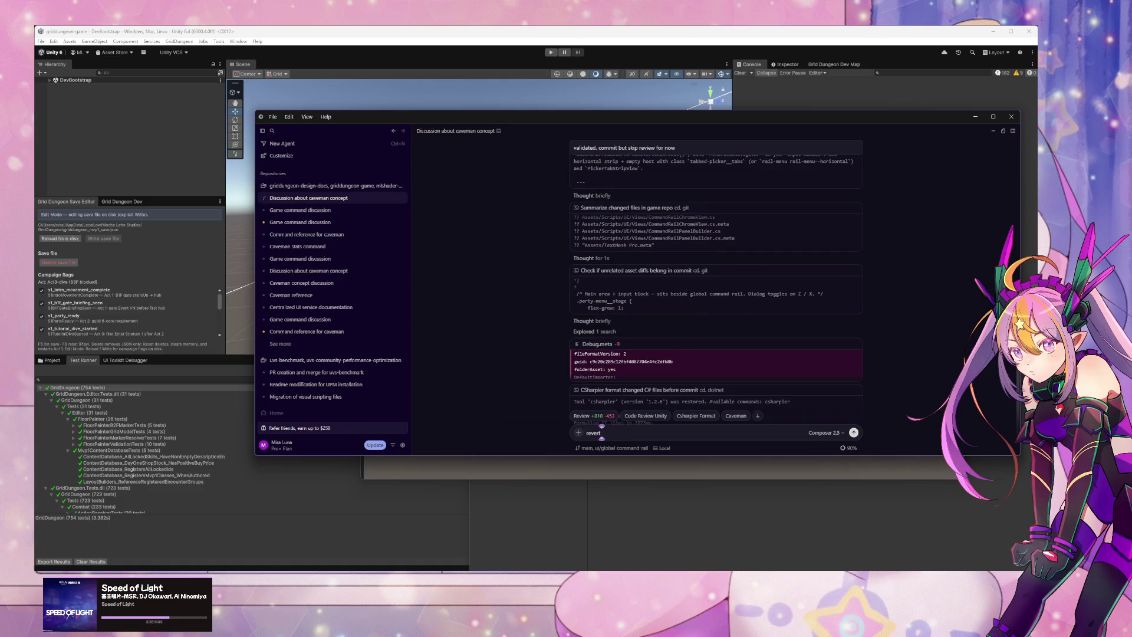
pyautogui.scroll(7, 938, 317)
pyautogui.scroll(-10, 938, 317)
pyautogui.scroll(2, 602, 432)
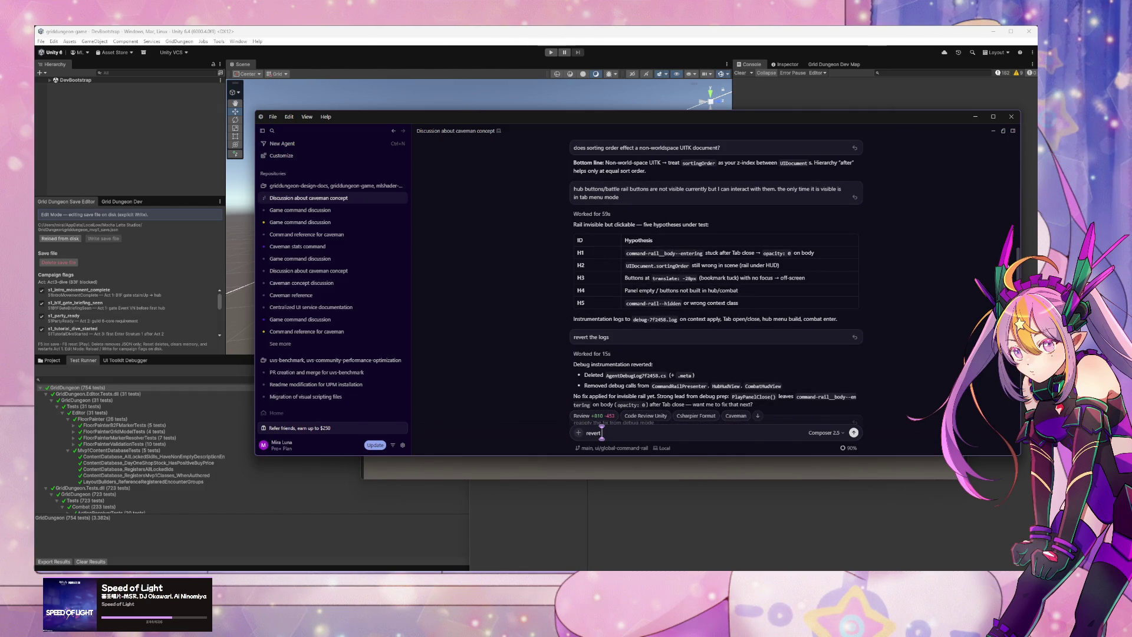
pyautogui.scroll(-2, 601, 432)
pyautogui.scroll(-4, 602, 432)
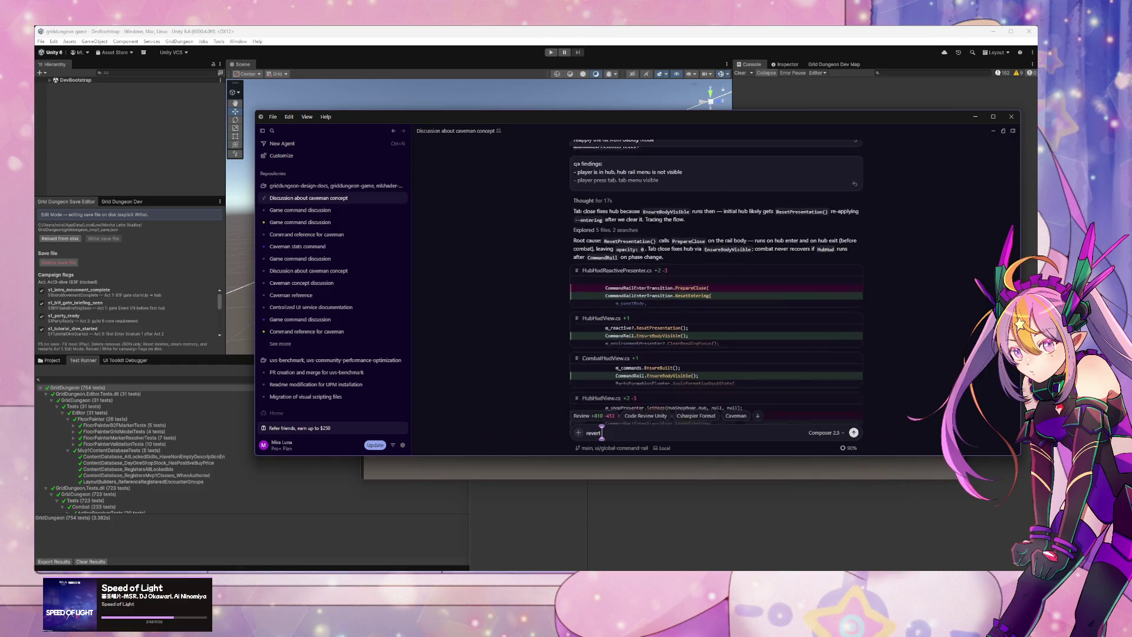